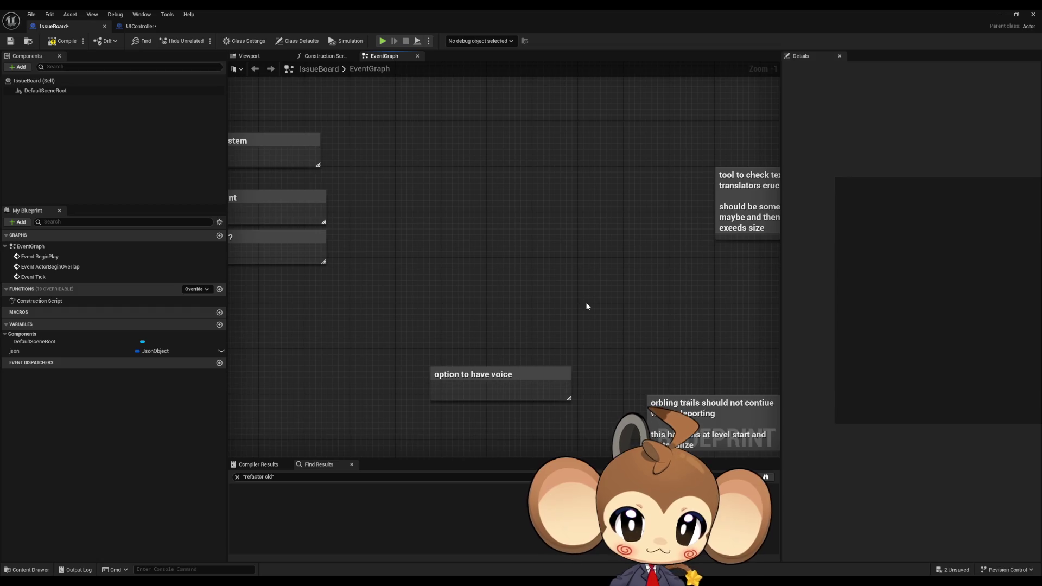
# Move the 'option to have voice' note beside the 'tool to check' text-fit note.
pyautogui.click(526, 396)
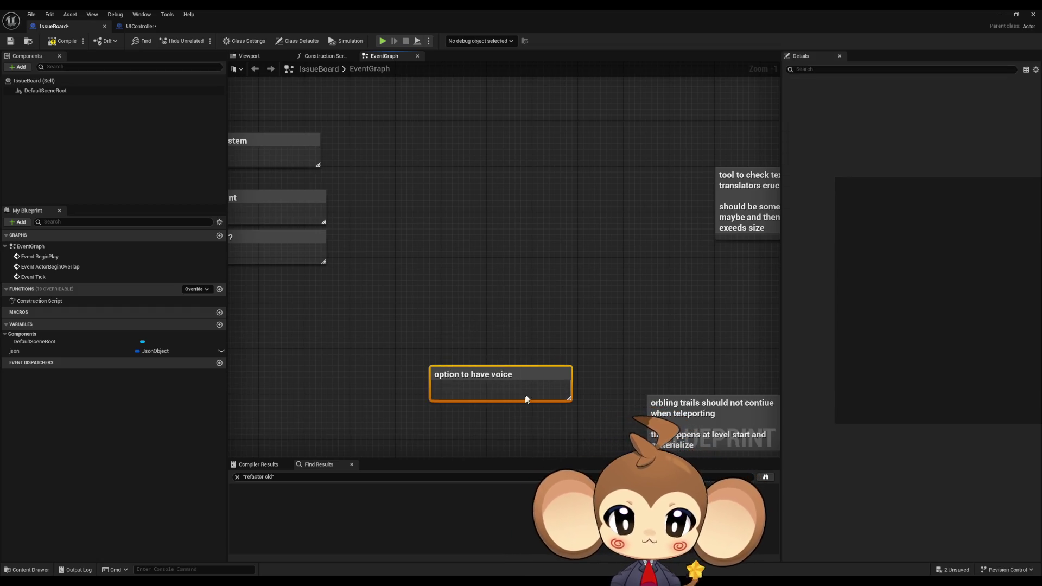
pyautogui.scroll(-3, 521, 274)
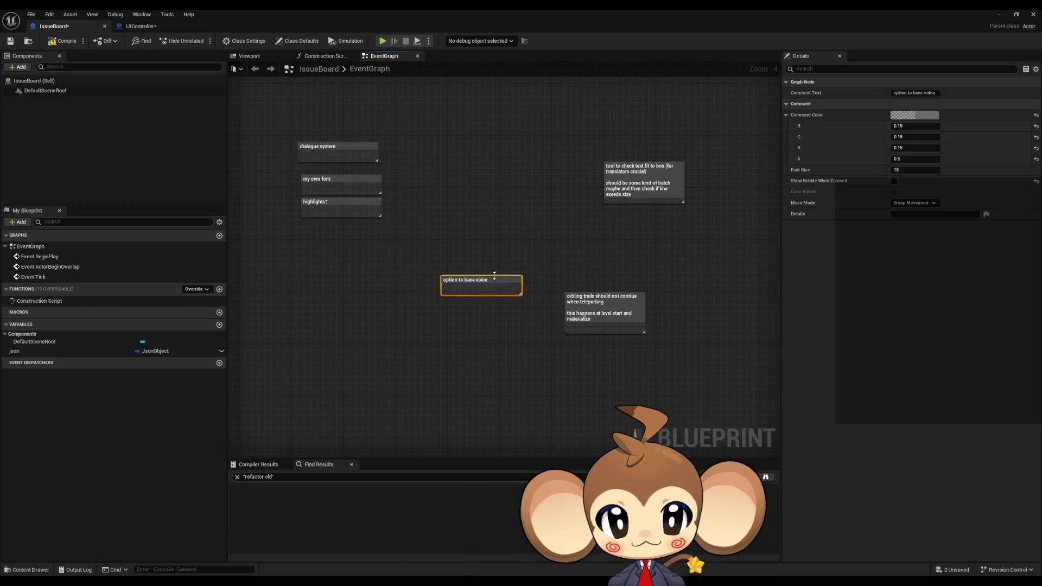
pyautogui.moveTo(486, 283)
pyautogui.mouseDown()
pyautogui.moveTo(553, 171)
pyautogui.moveTo(564, 170)
pyautogui.mouseUp()
pyautogui.click(511, 210)
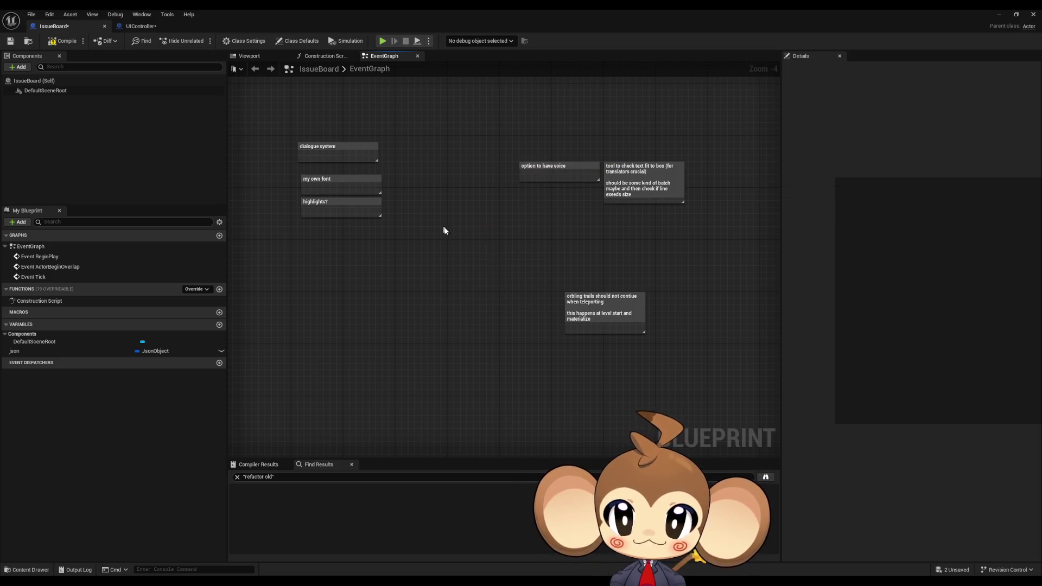
# Drag the 'my own font' note into the Current Board comment group.
pyautogui.moveTo(428, 217); pyautogui.dragTo(485, 243)
pyautogui.moveTo(375, 174)
pyautogui.mouseDown()
pyautogui.moveTo(395, 220)
pyautogui.moveTo(394, 208)
pyautogui.mouseUp()
pyautogui.keyDown('ctrl'); pyautogui.click(394, 207); pyautogui.keyUp('ctrl')
pyautogui.keyDown('ctrl'); pyautogui.click(414, 230); pyautogui.keyUp('ctrl')
pyautogui.scroll(3, 365, 195)
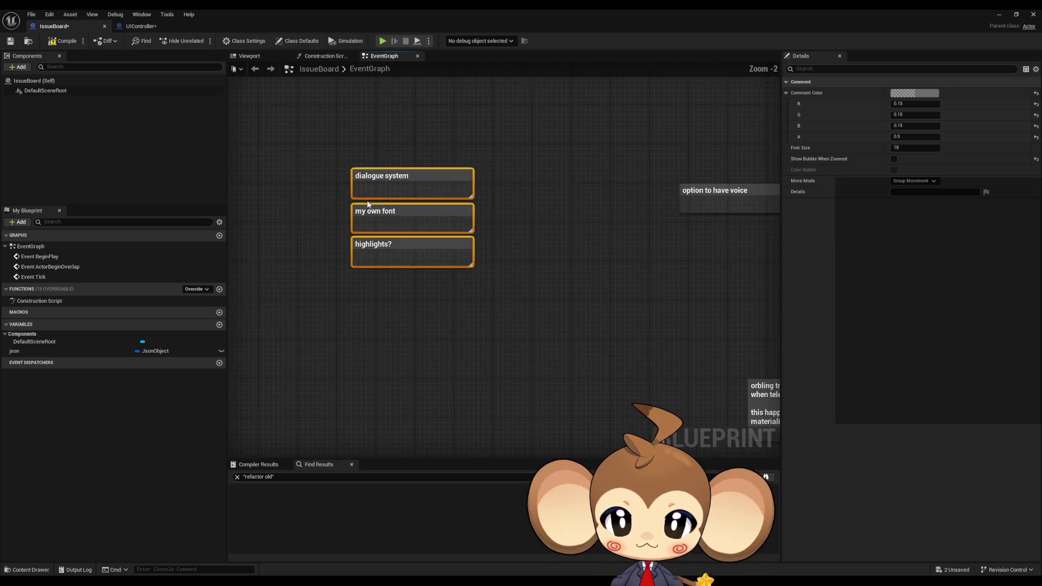
pyautogui.click(387, 217)
pyautogui.scroll(-2, 387, 218)
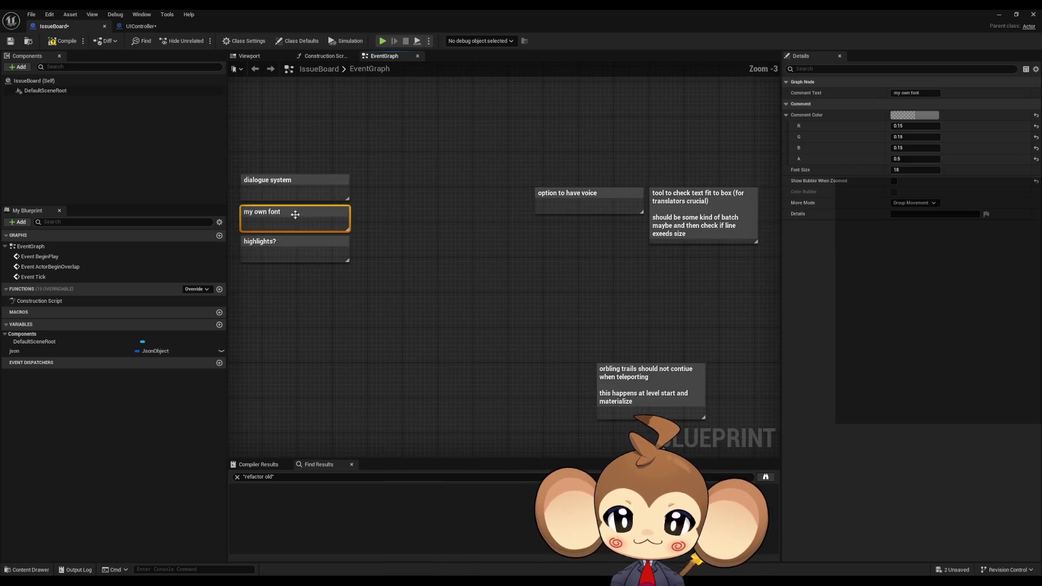
pyautogui.moveTo(272, 210)
pyautogui.mouseDown()
pyautogui.moveTo(430, 237)
pyautogui.moveTo(527, 271)
pyautogui.mouseUp()
pyautogui.scroll(-2, 305, 248)
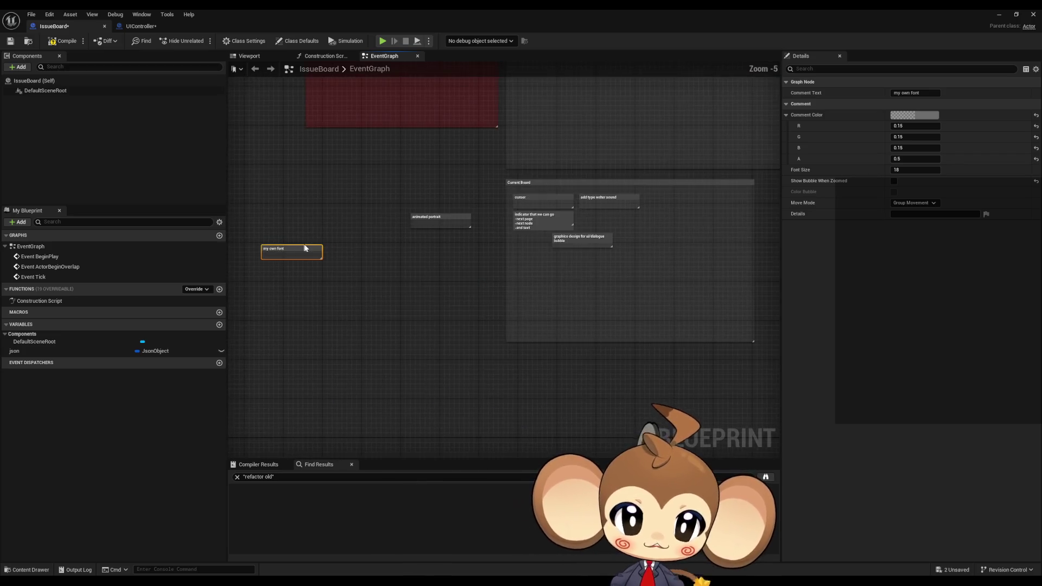
pyautogui.moveTo(289, 248); pyautogui.dragTo(553, 259)
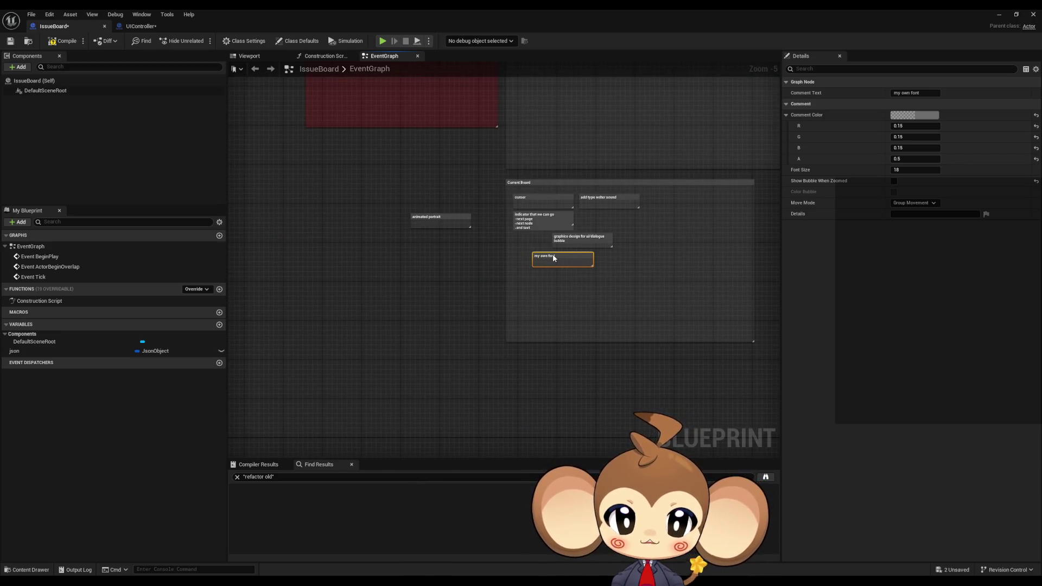
# Pan the graph back to bring the 'highlights?' note into view.
pyautogui.scroll(4, 519, 267)
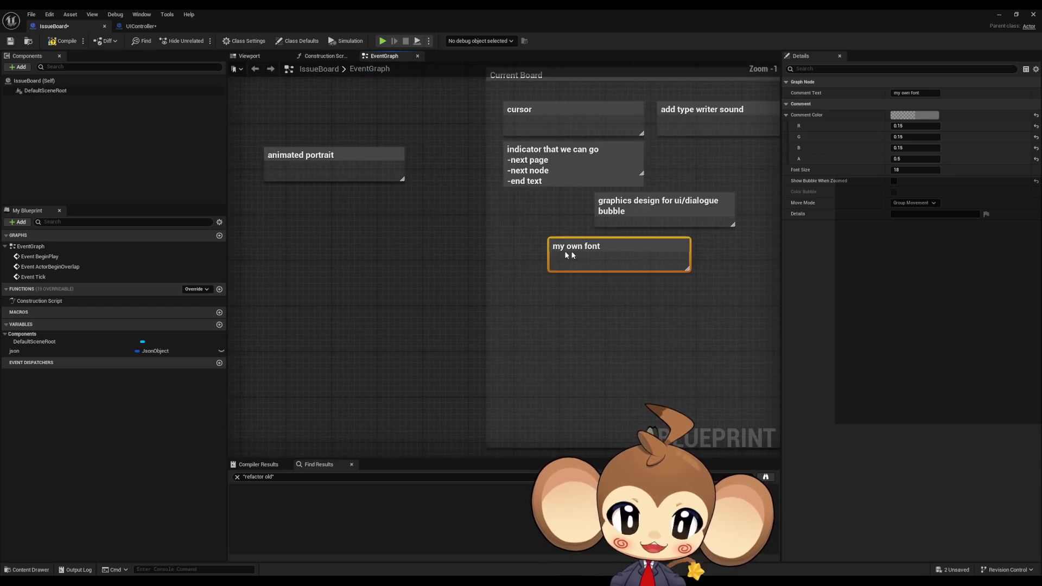
pyautogui.scroll(-4, 567, 260)
pyautogui.moveTo(547, 267)
pyautogui.mouseDown()
pyautogui.moveTo(474, 249)
pyautogui.moveTo(374, 252)
pyautogui.moveTo(607, 264)
pyautogui.mouseUp()
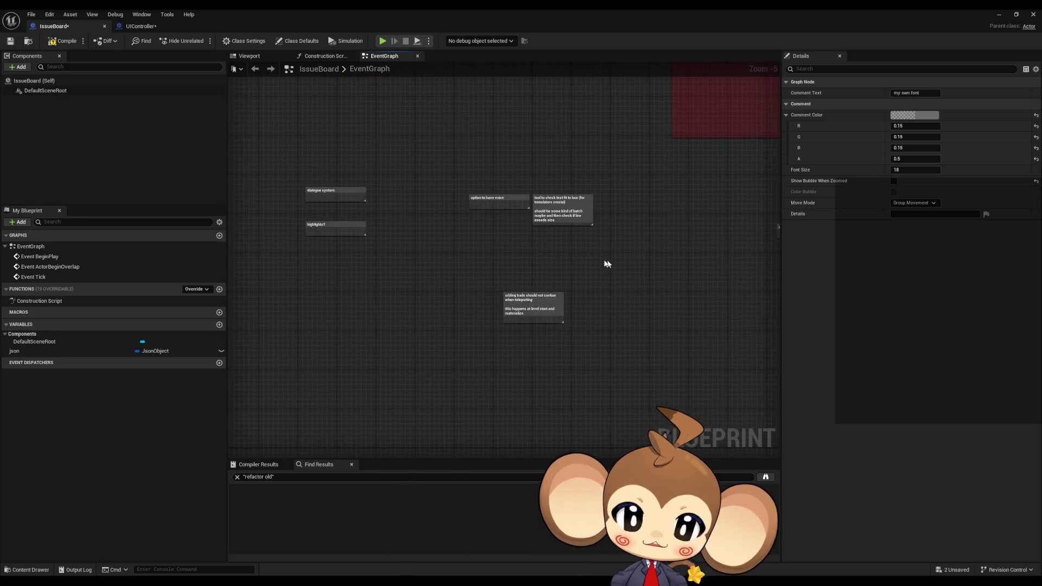
pyautogui.scroll(4, 340, 223)
pyautogui.moveTo(340, 223); pyautogui.dragTo(474, 246)
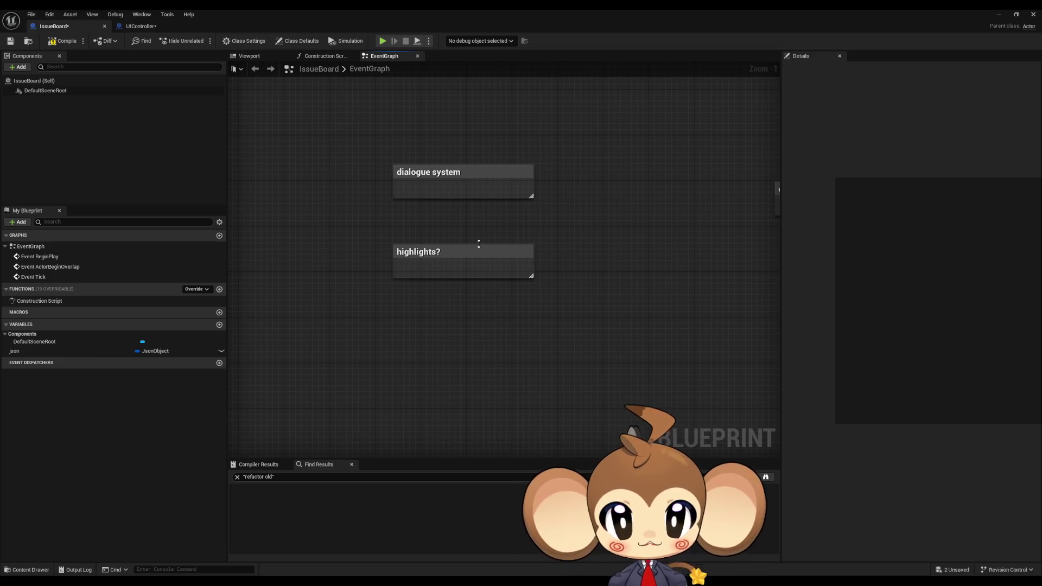
# Marquee-select the 'highlights?' comment box and delete it.
pyautogui.moveTo(377, 221); pyautogui.dragTo(603, 318)
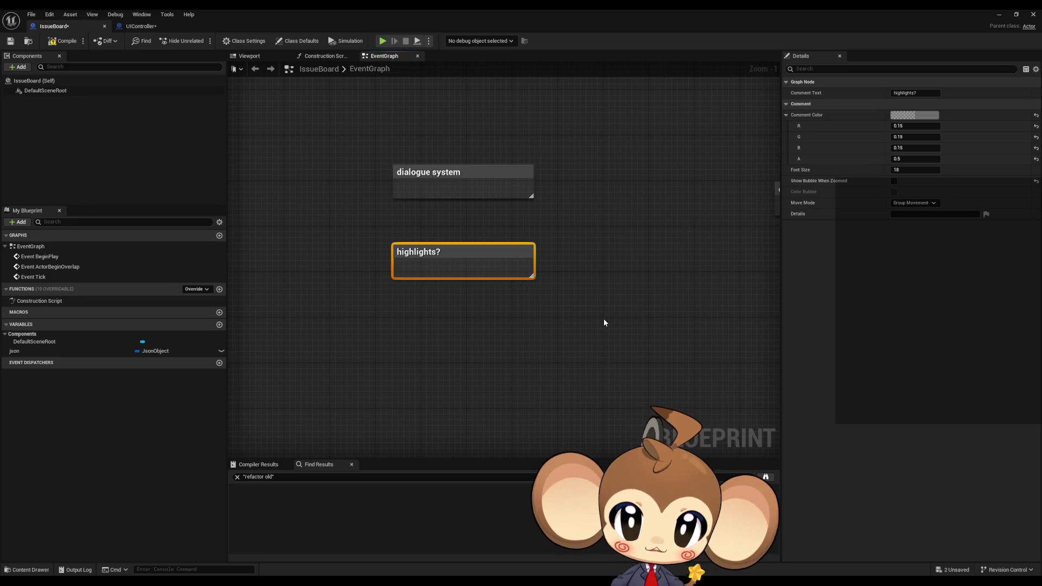
pyautogui.press('Delete')
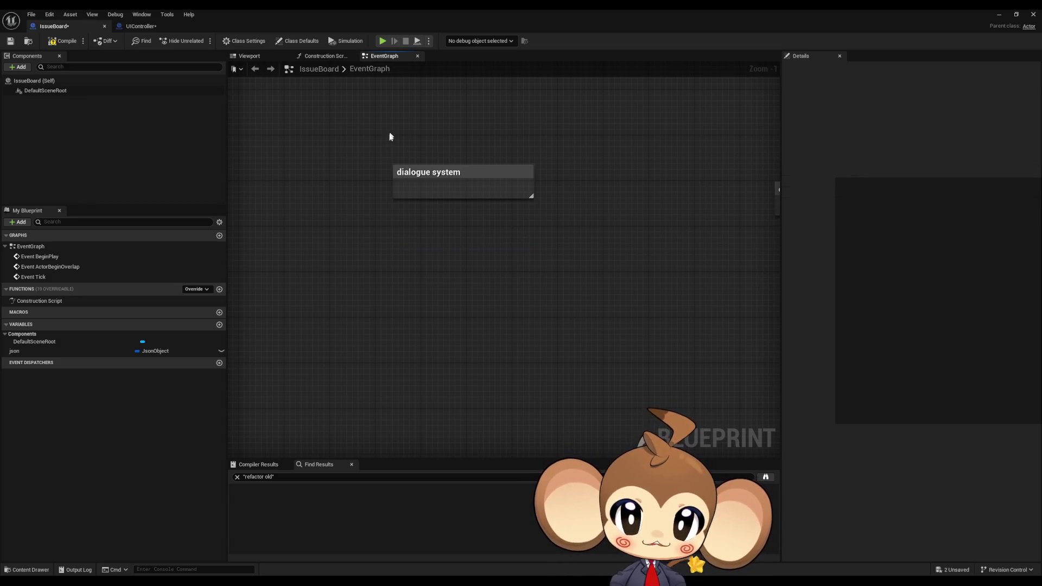
pyautogui.scroll(-5, 551, 326)
# Delete the 'cinematics' comment box.
pyautogui.scroll(4, 434, 297)
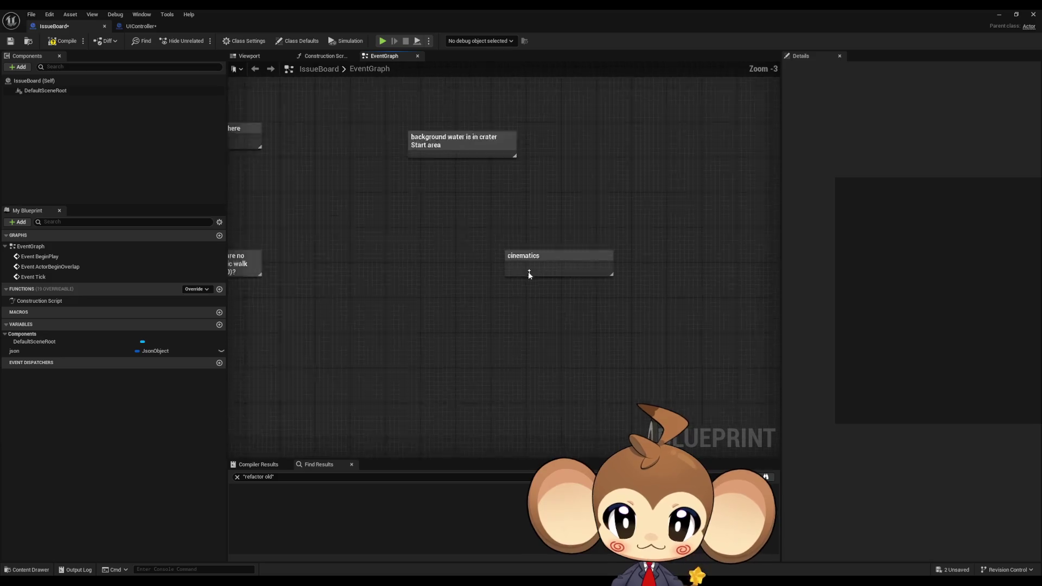
pyautogui.moveTo(469, 225); pyautogui.dragTo(651, 293)
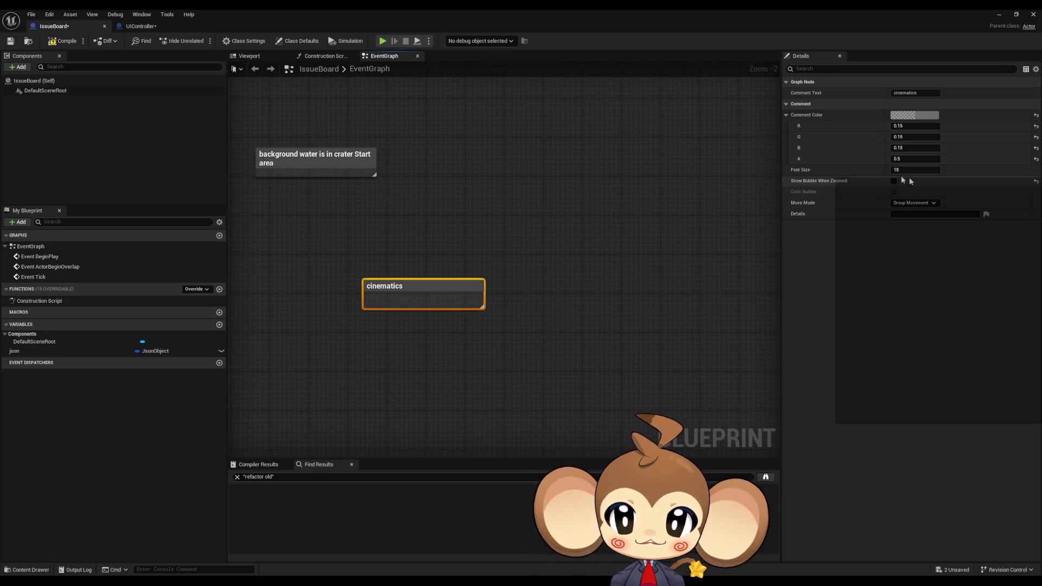
pyautogui.press('Delete')
# Delete the 'background water is in crater Start area' comment box.
pyautogui.moveTo(377, 212); pyautogui.dragTo(533, 308)
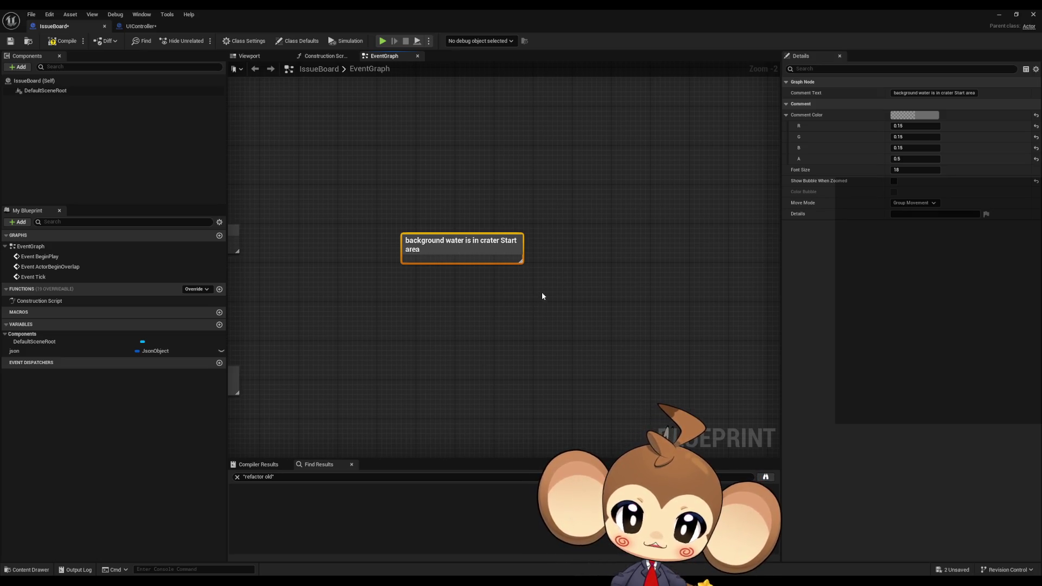
pyautogui.moveTo(456, 253)
pyautogui.mouseDown()
pyautogui.moveTo(510, 255)
pyautogui.moveTo(538, 279)
pyautogui.moveTo(523, 293)
pyautogui.mouseUp()
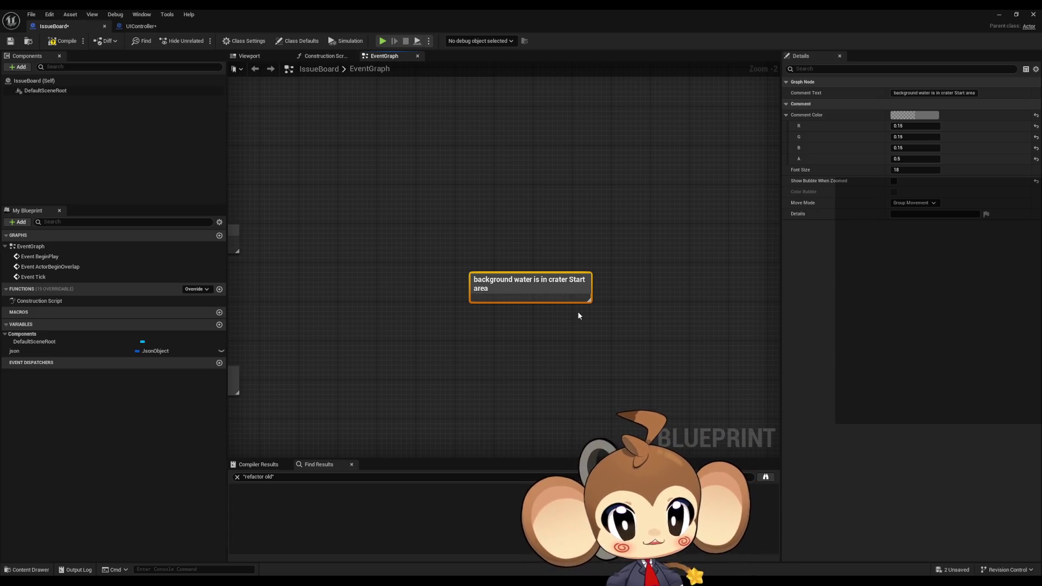
pyautogui.moveTo(577, 311); pyautogui.dragTo(539, 316)
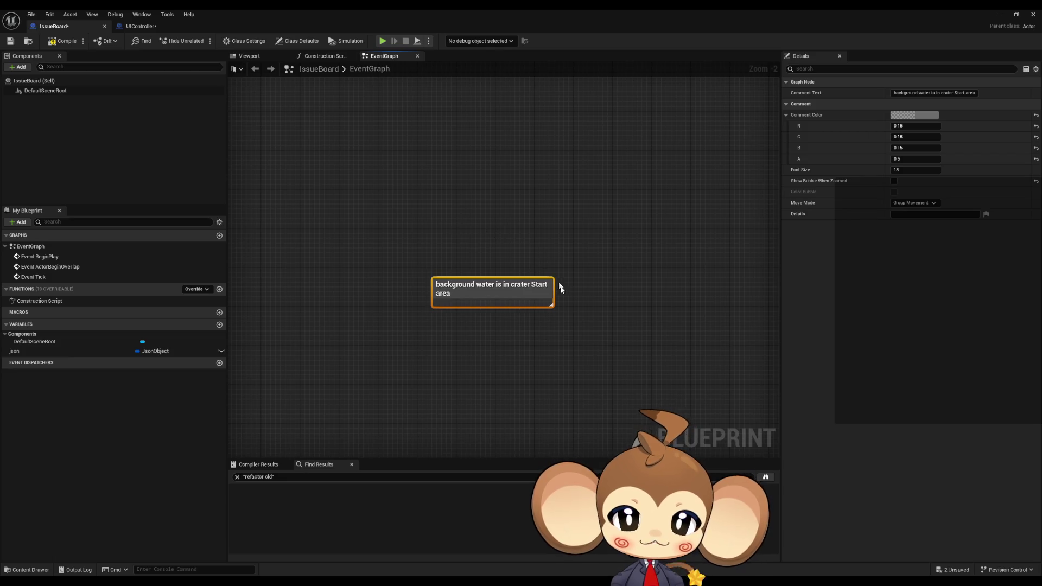
pyautogui.moveTo(371, 217); pyautogui.dragTo(655, 368)
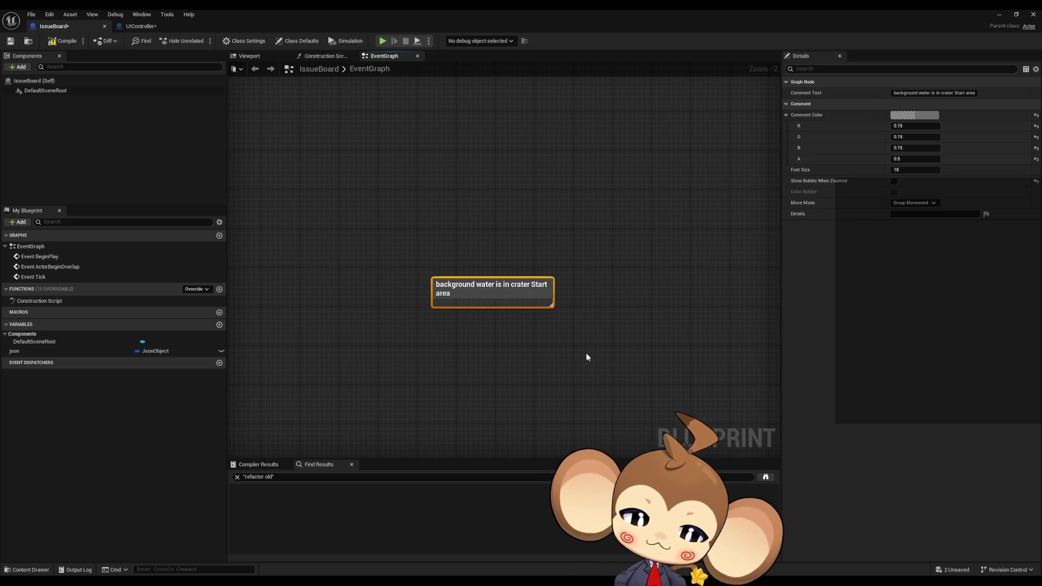
pyautogui.moveTo(574, 344); pyautogui.dragTo(631, 355)
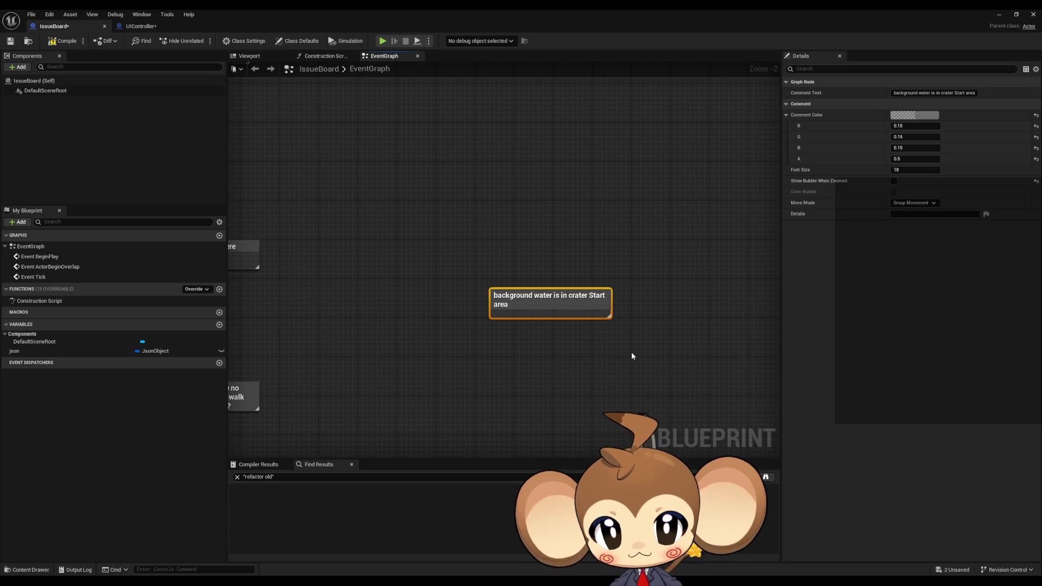
pyautogui.press('Delete')
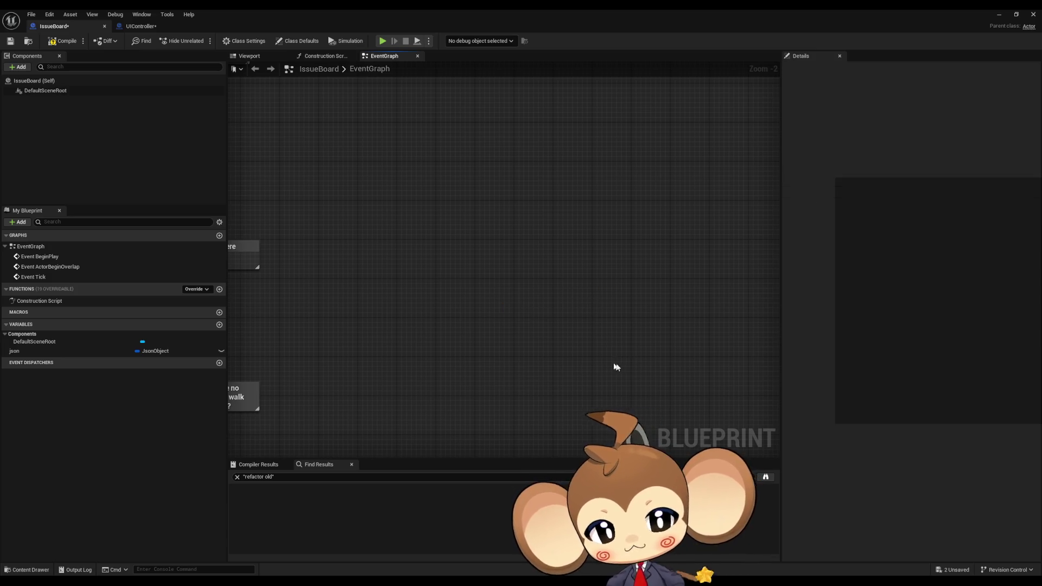
# Move the automatic-walk collision note to the right.
pyautogui.scroll(-2, 624, 361)
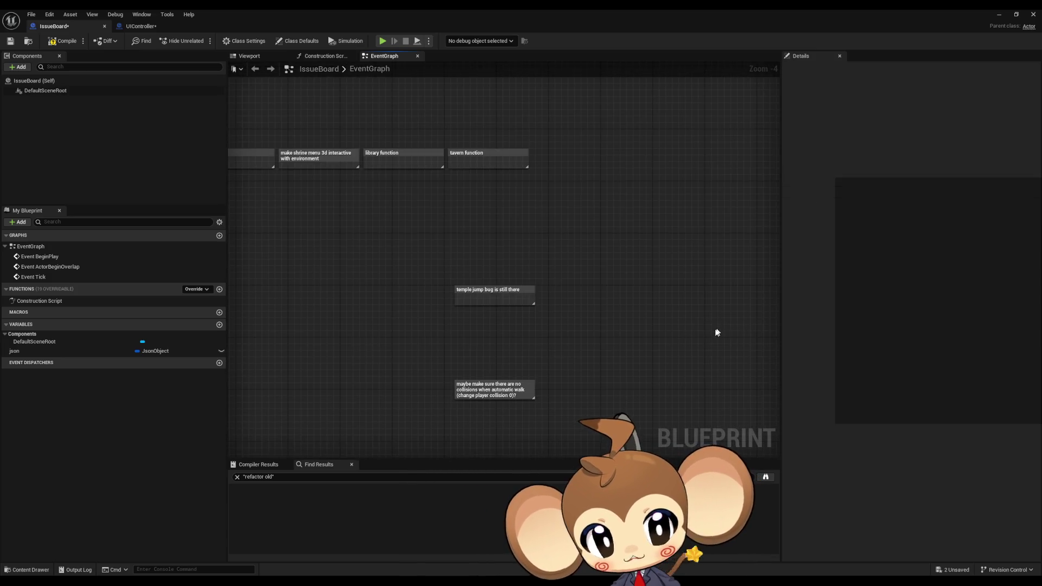
pyautogui.moveTo(705, 337); pyautogui.dragTo(593, 314)
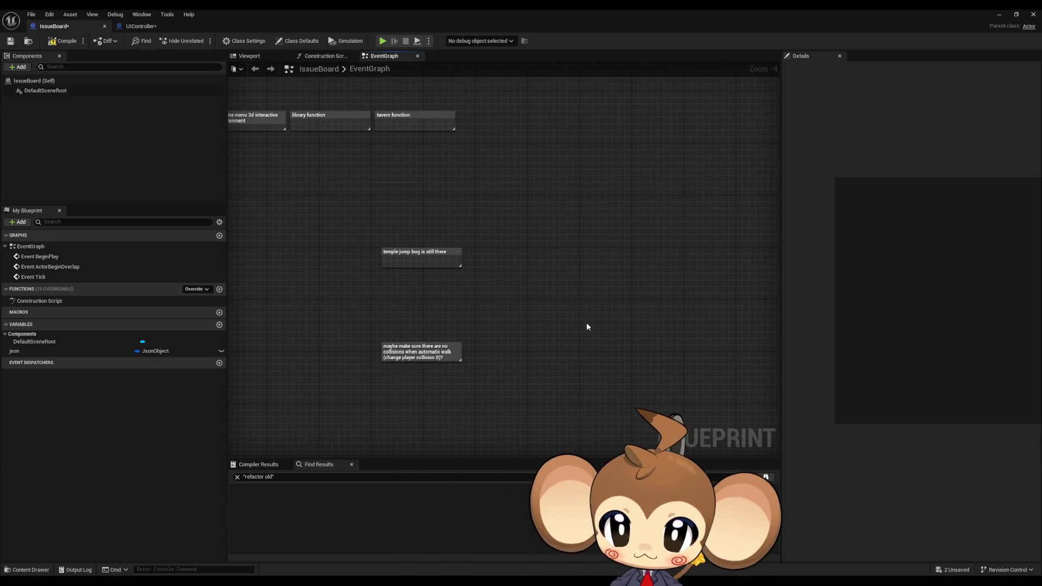
pyautogui.moveTo(349, 320); pyautogui.dragTo(473, 377)
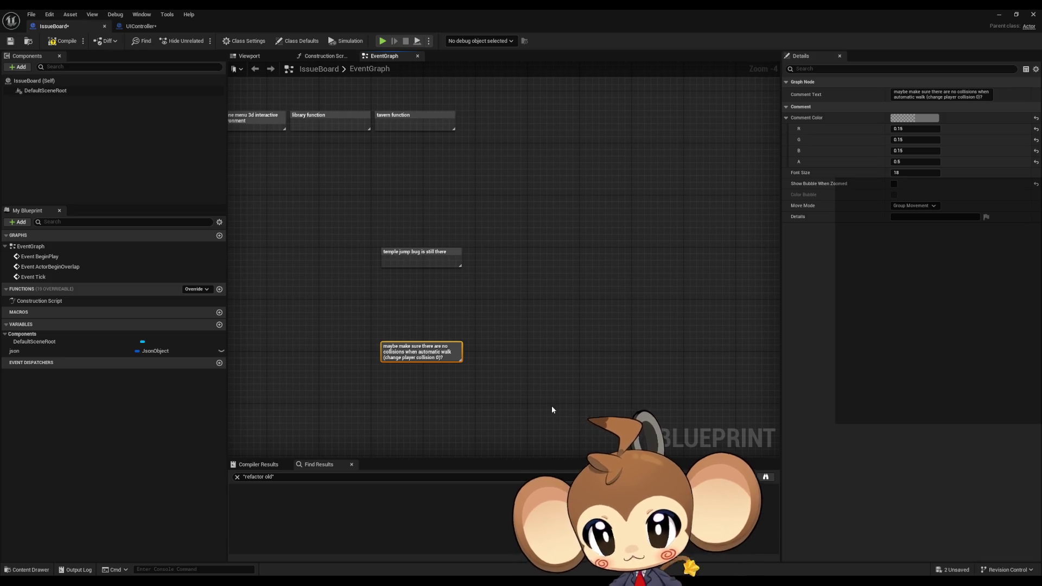
pyautogui.scroll(4, 415, 376)
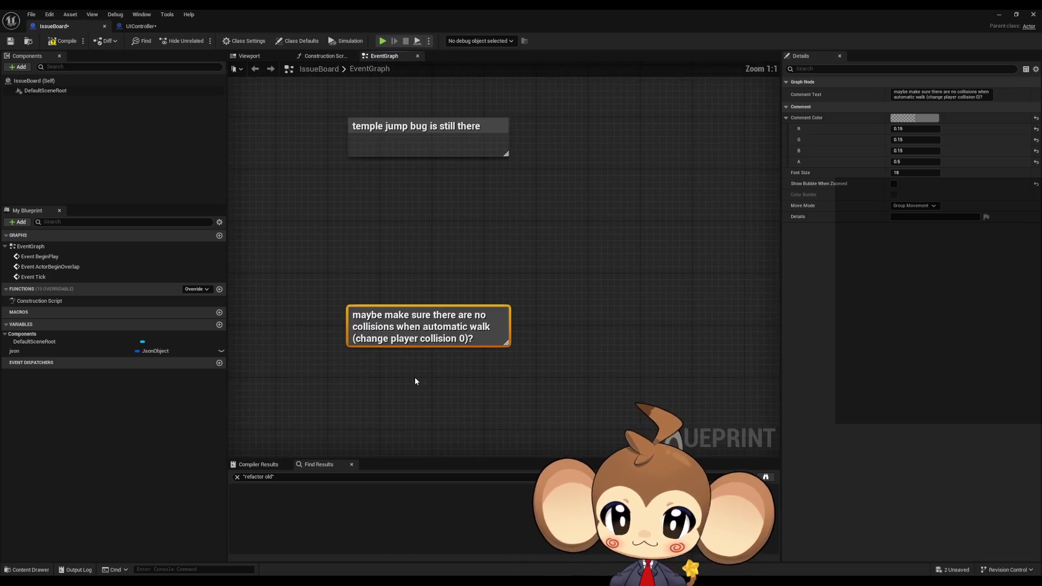
pyautogui.scroll(-2, 464, 362)
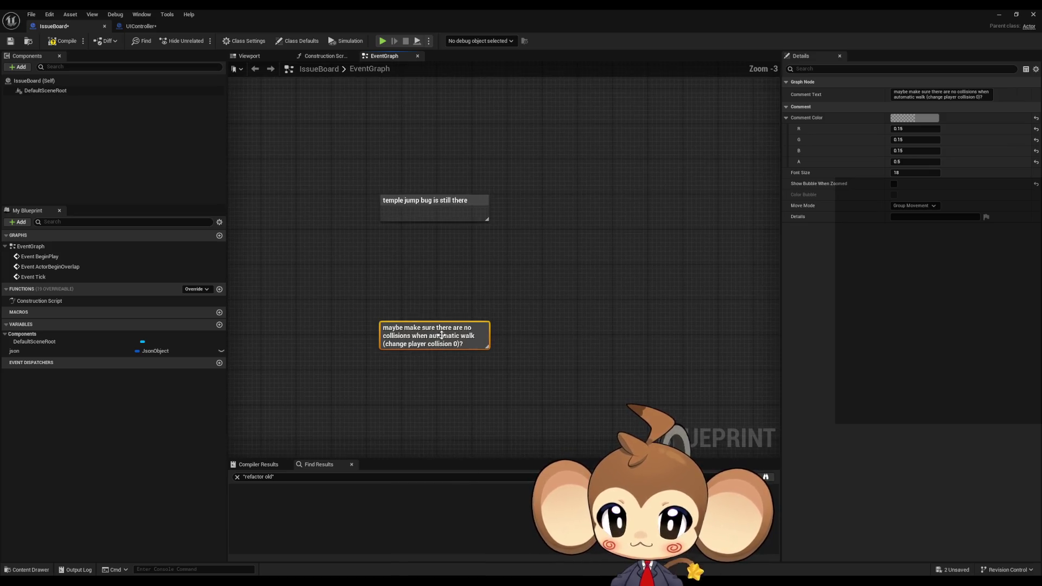
pyautogui.moveTo(447, 336)
pyautogui.mouseDown()
pyautogui.moveTo(644, 276)
pyautogui.moveTo(376, 384)
pyautogui.moveTo(477, 312)
pyautogui.moveTo(649, 302)
pyautogui.mouseUp()
# Place the 'temple jump bug is still there' note directly above the collision note.
pyautogui.scroll(-3, 375, 384)
pyautogui.scroll(3, 379, 298)
pyautogui.click(364, 266)
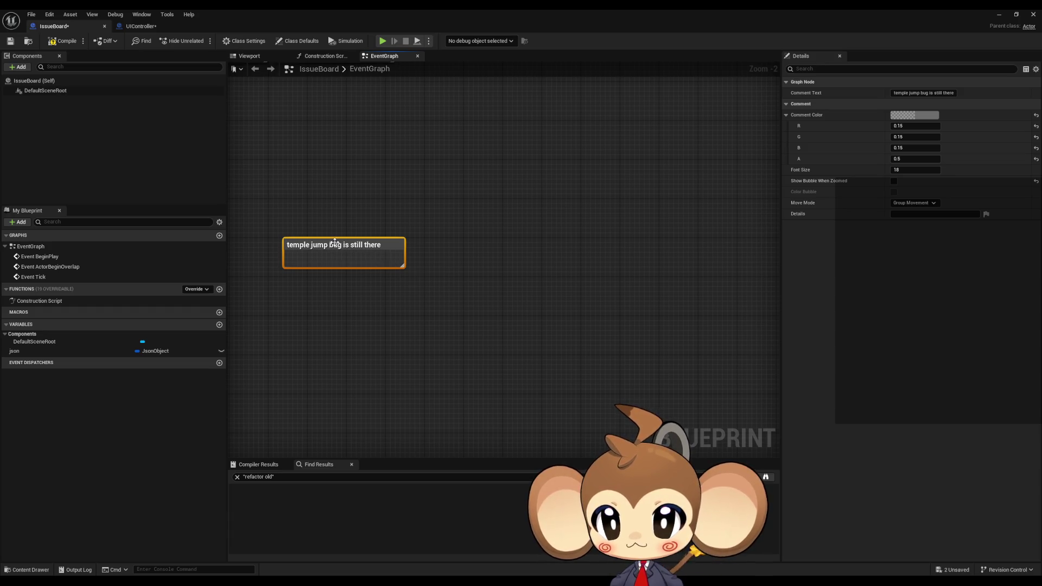
pyautogui.moveTo(332, 243)
pyautogui.mouseDown()
pyautogui.moveTo(513, 209)
pyautogui.moveTo(698, 232)
pyautogui.moveTo(306, 224)
pyautogui.moveTo(516, 211)
pyautogui.moveTo(492, 222)
pyautogui.moveTo(506, 271)
pyautogui.moveTo(498, 266)
pyautogui.mouseUp()
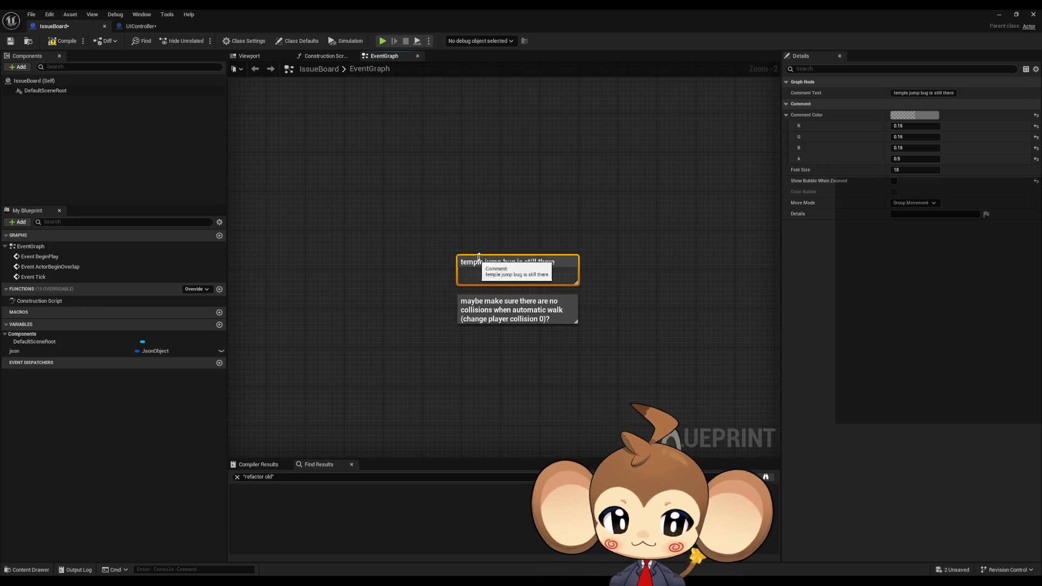
pyautogui.scroll(-3, 542, 312)
pyautogui.scroll(2, 502, 238)
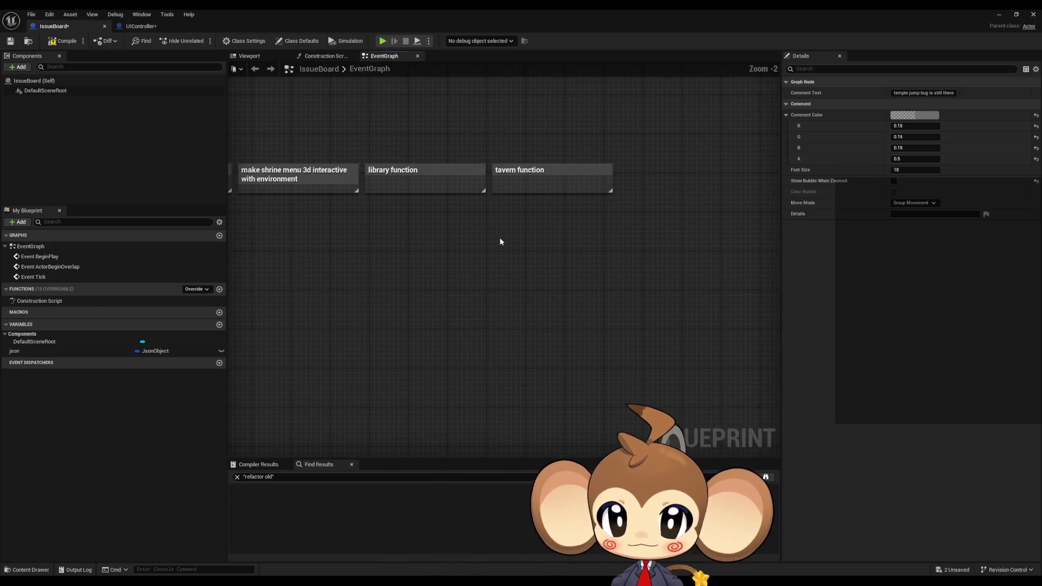
pyautogui.click(554, 188)
pyautogui.scroll(1, 563, 163)
pyautogui.click(565, 201)
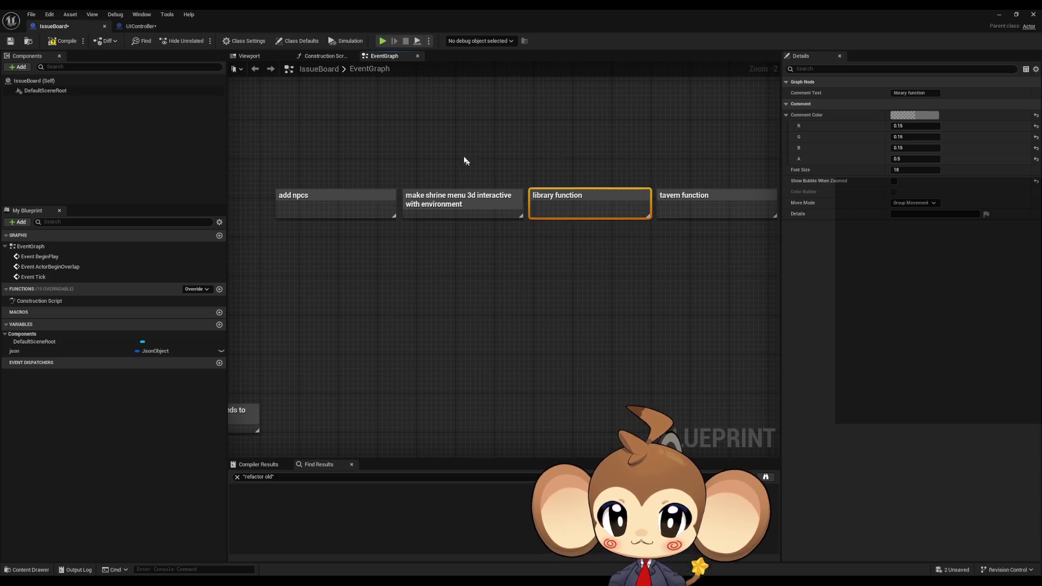
pyautogui.click(461, 209)
pyautogui.moveTo(477, 277); pyautogui.dragTo(639, 257)
pyautogui.scroll(-10, 638, 254)
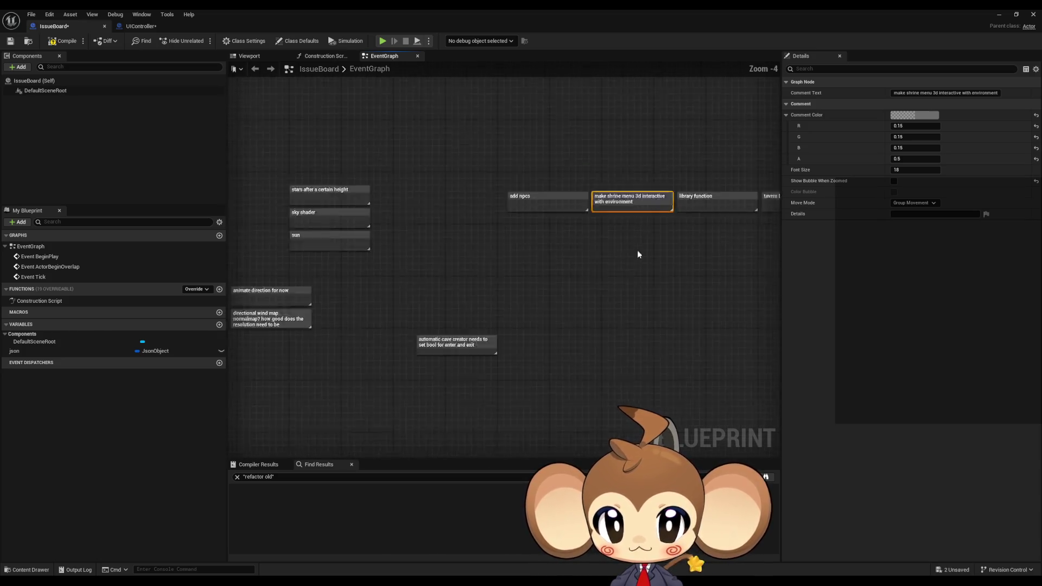
pyautogui.moveTo(568, 211); pyautogui.dragTo(568, 324)
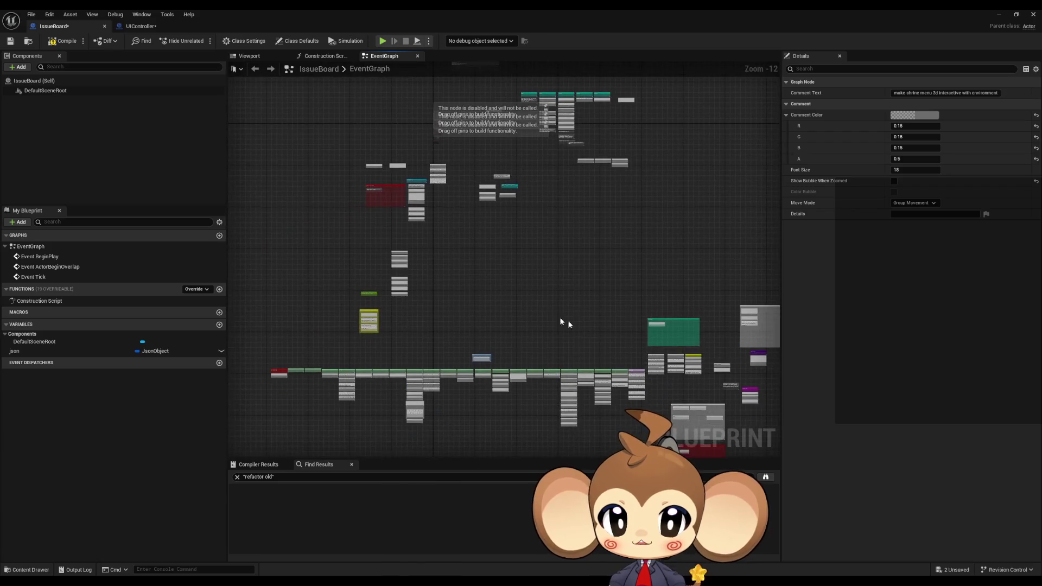
pyautogui.scroll(11, 496, 312)
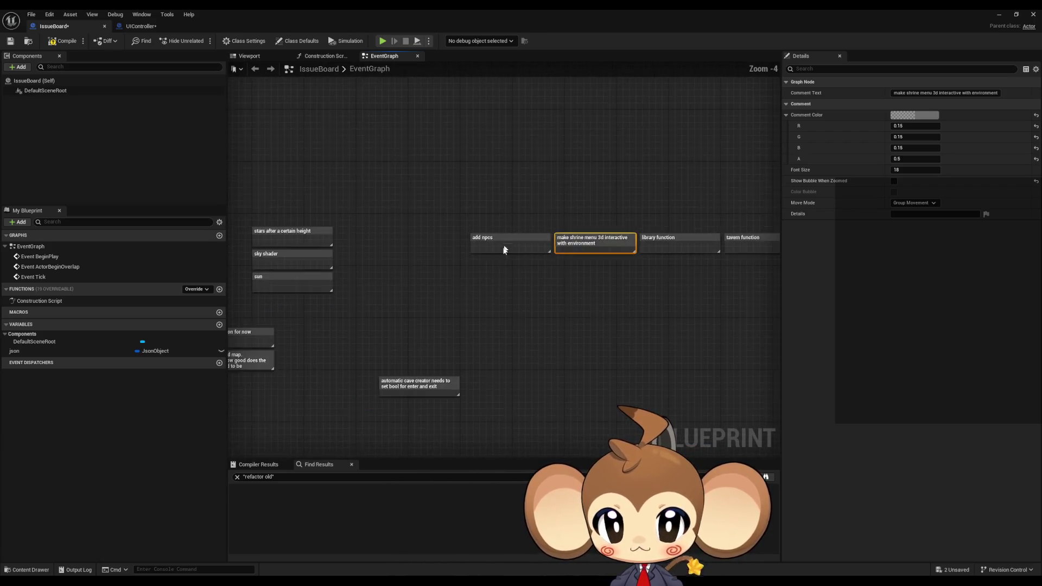
pyautogui.moveTo(699, 302); pyautogui.dragTo(340, 283)
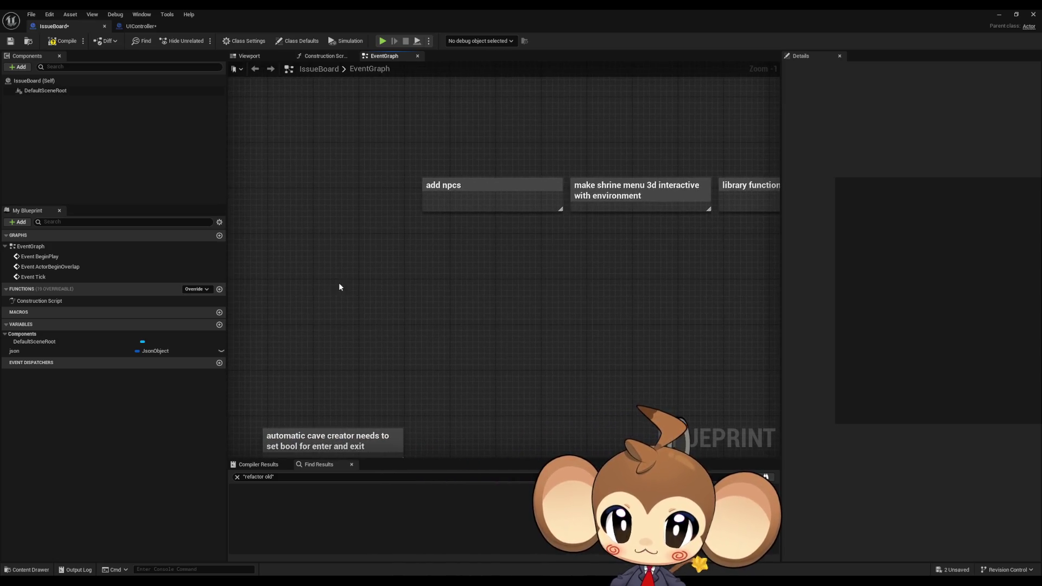
pyautogui.scroll(-2, 429, 298)
pyautogui.moveTo(564, 310); pyautogui.dragTo(532, 306)
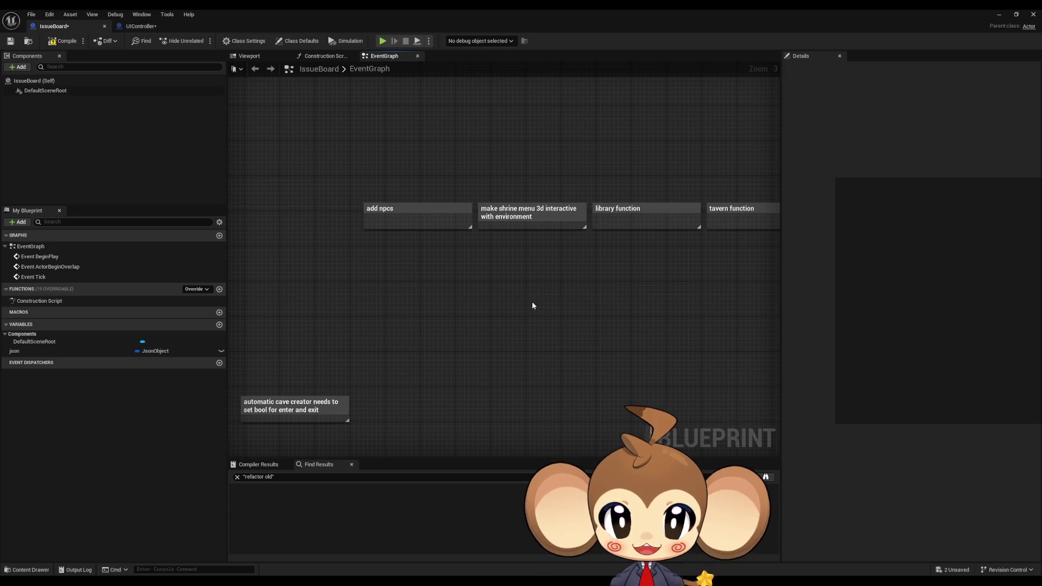
pyautogui.moveTo(517, 169); pyautogui.dragTo(545, 250)
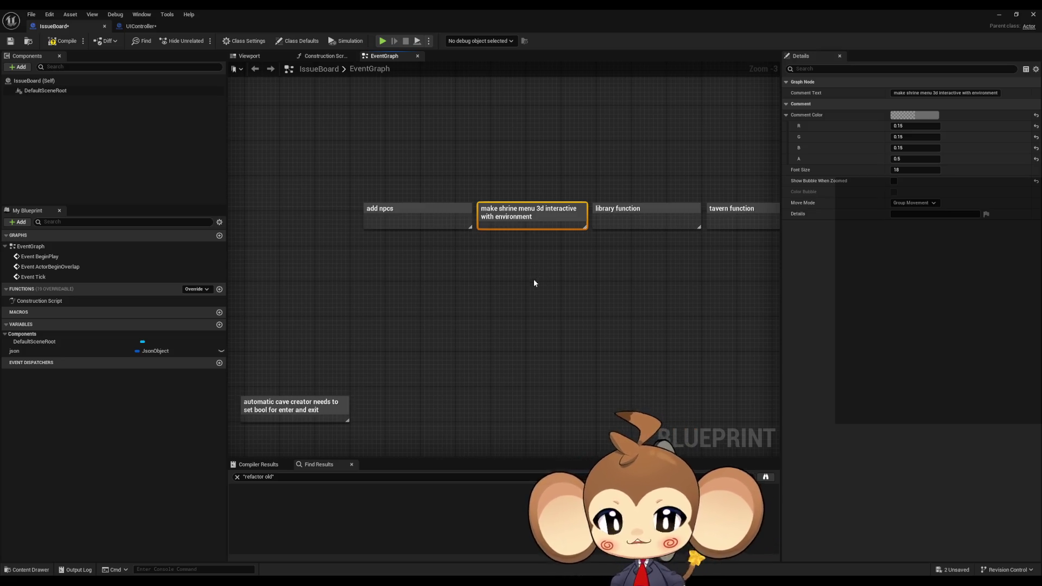
pyautogui.moveTo(529, 228)
pyautogui.mouseDown()
pyautogui.moveTo(530, 251)
pyautogui.moveTo(527, 224)
pyautogui.mouseUp()
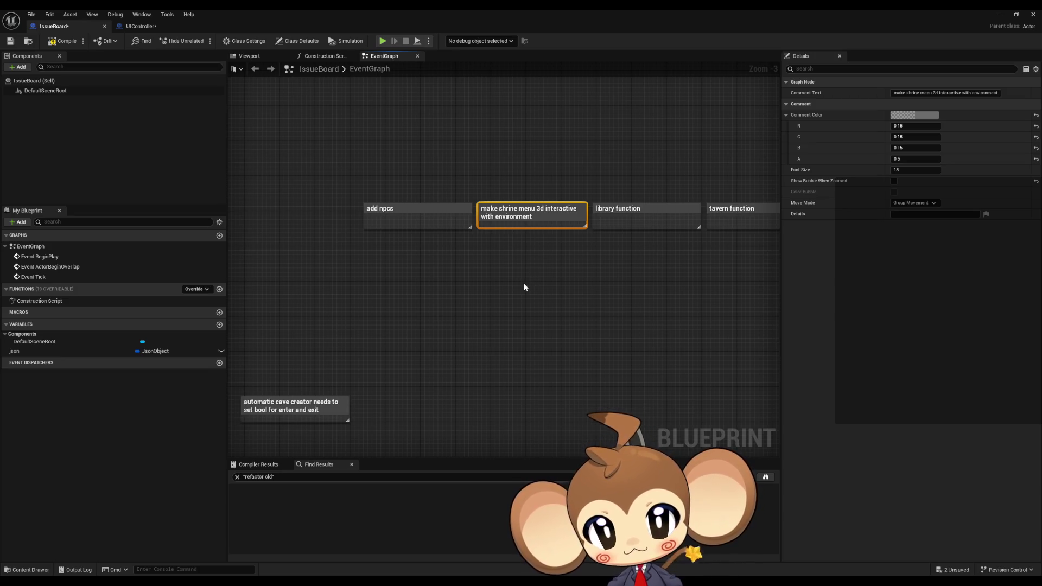
pyautogui.press('Left')
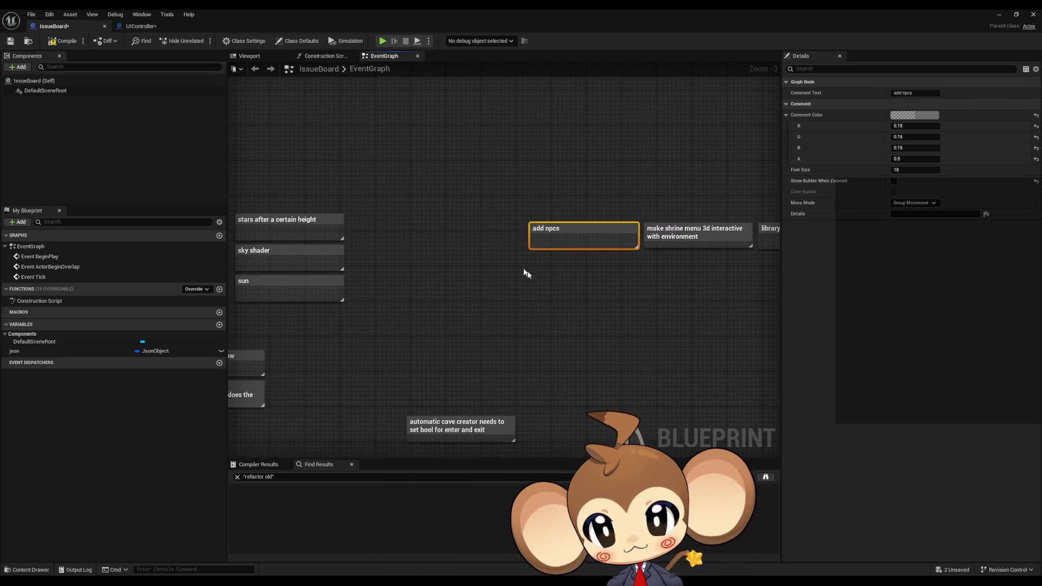
# Select the stars, sky shader and sun notes.
pyautogui.moveTo(526, 272)
pyautogui.mouseDown()
pyautogui.moveTo(569, 259)
pyautogui.moveTo(665, 269)
pyautogui.mouseUp()
pyautogui.click(664, 266)
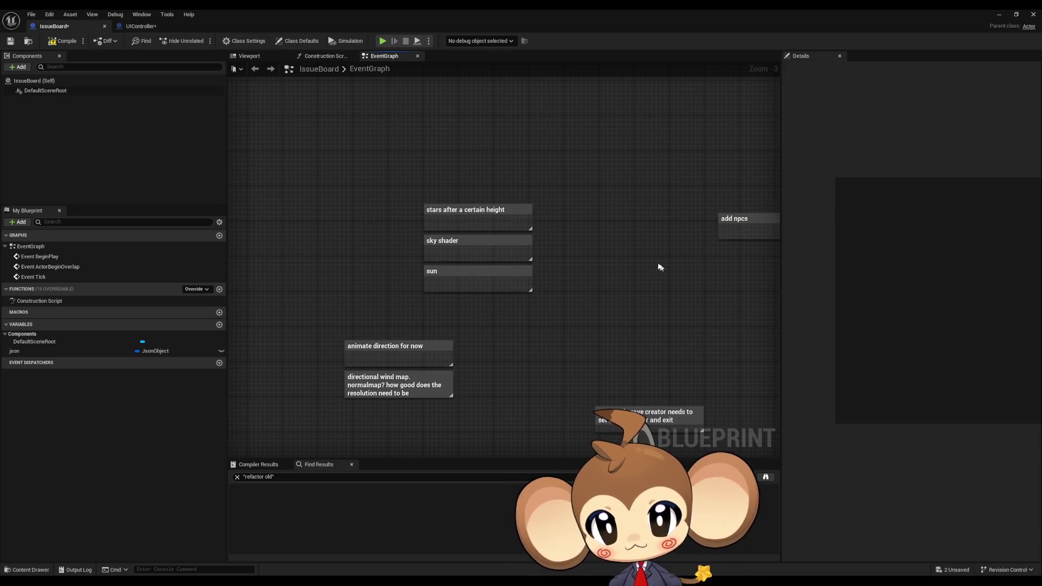
pyautogui.moveTo(407, 157)
pyautogui.mouseDown()
pyautogui.moveTo(581, 230)
pyautogui.moveTo(639, 243)
pyautogui.moveTo(616, 194)
pyautogui.mouseUp()
pyautogui.moveTo(368, 123); pyautogui.dragTo(545, 266)
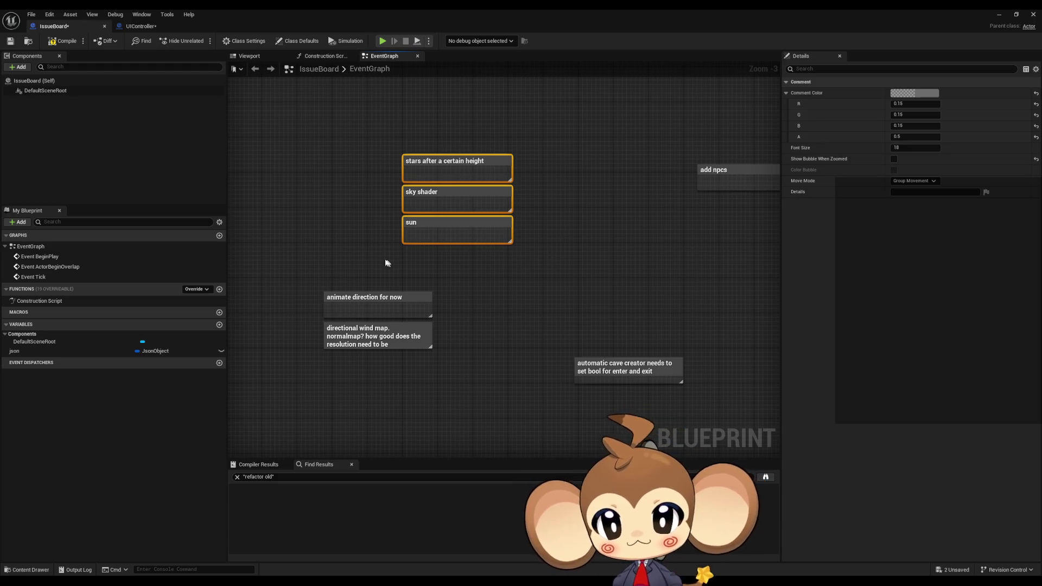
# Move the 'directional wind map' note above 'animate direction for now'.
pyautogui.moveTo(348, 257); pyautogui.dragTo(486, 309)
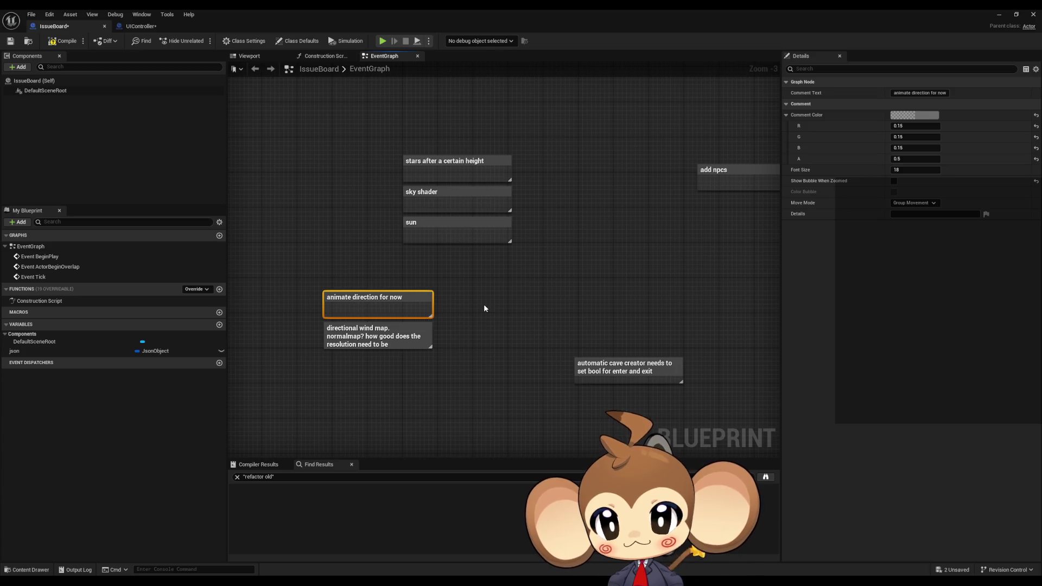
pyautogui.click(429, 323)
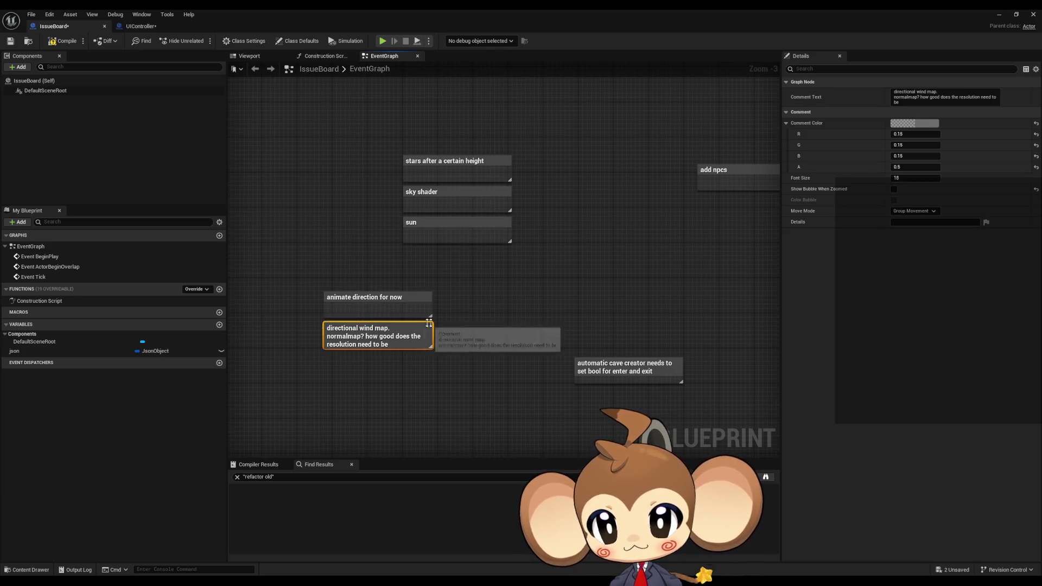
pyautogui.moveTo(422, 293)
pyautogui.mouseDown()
pyautogui.moveTo(474, 293)
pyautogui.moveTo(412, 360)
pyautogui.mouseUp()
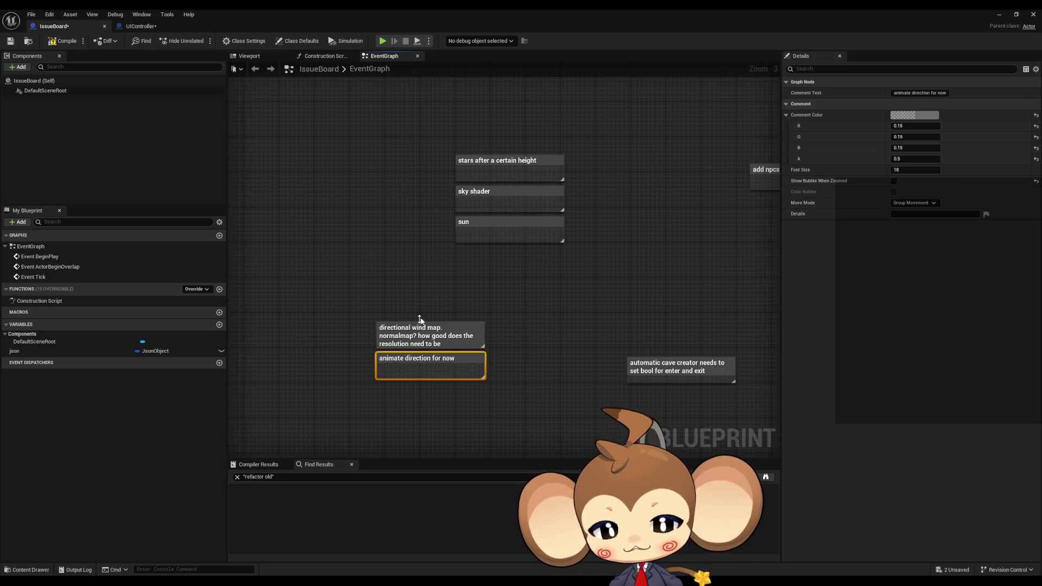
pyautogui.moveTo(529, 369); pyautogui.dragTo(303, 326)
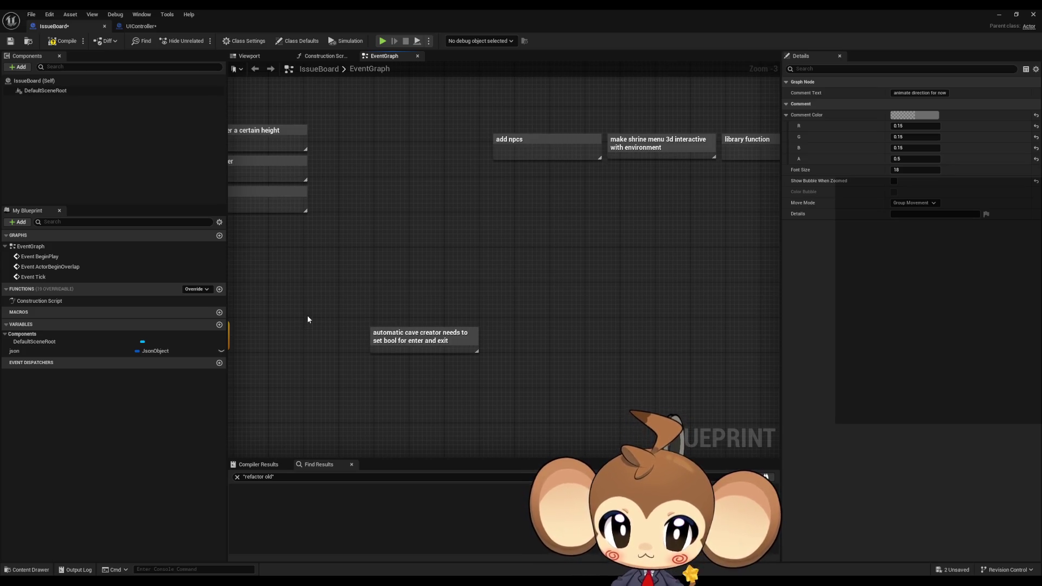
pyautogui.click(423, 339)
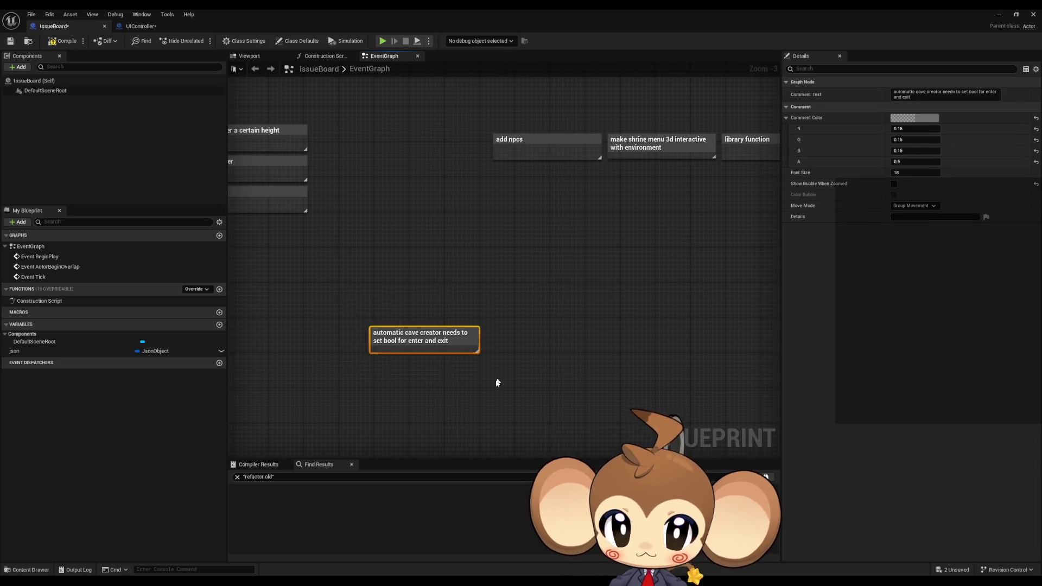
# Zoom and pan to the Current roadmap group and select the Milestone 3 note.
pyautogui.scroll(-4, 465, 391)
pyautogui.scroll(1, 465, 391)
pyautogui.scroll(-1, 470, 393)
pyautogui.scroll(7, 465, 391)
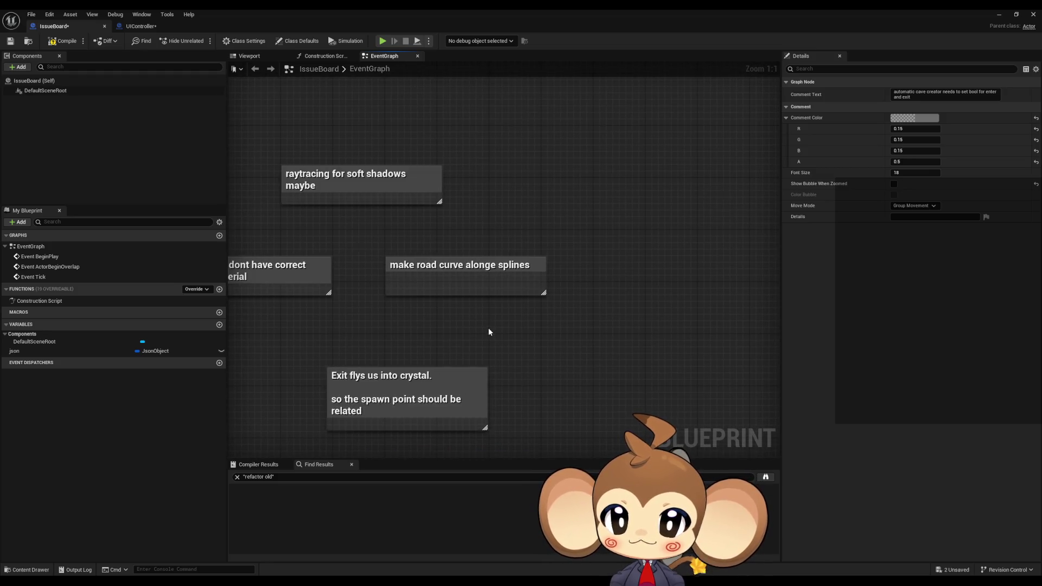
pyautogui.moveTo(525, 360); pyautogui.dragTo(588, 360)
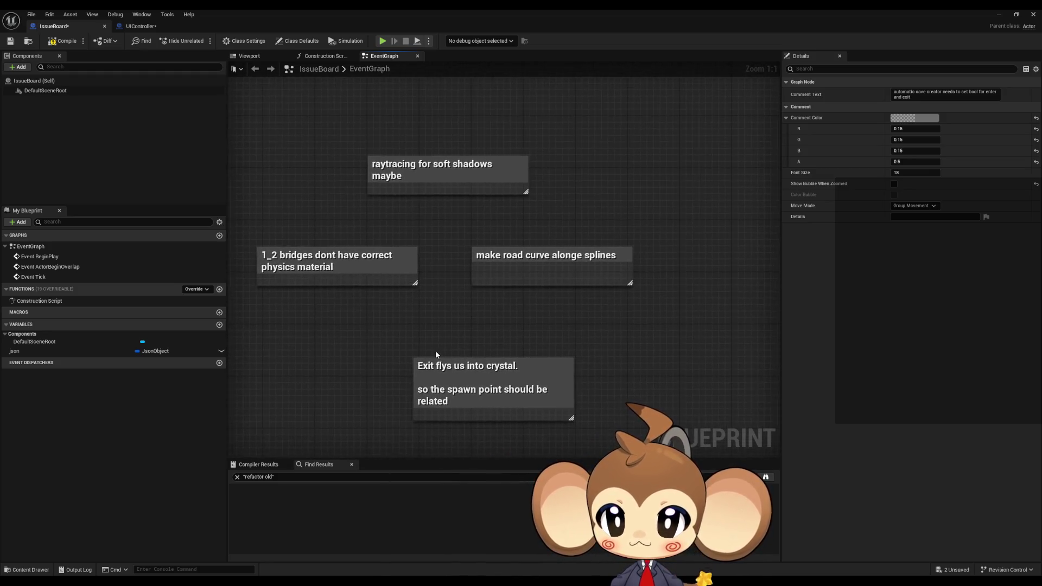
pyautogui.scroll(-13, 523, 332)
pyautogui.moveTo(440, 332); pyautogui.dragTo(275, 296)
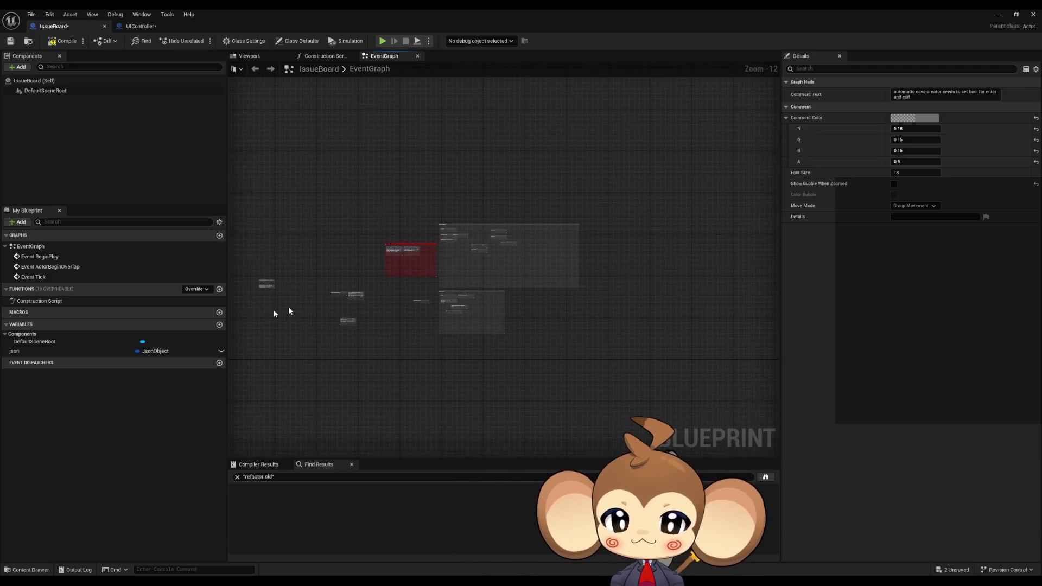
pyautogui.scroll(8, 275, 296)
pyautogui.scroll(-3, 382, 286)
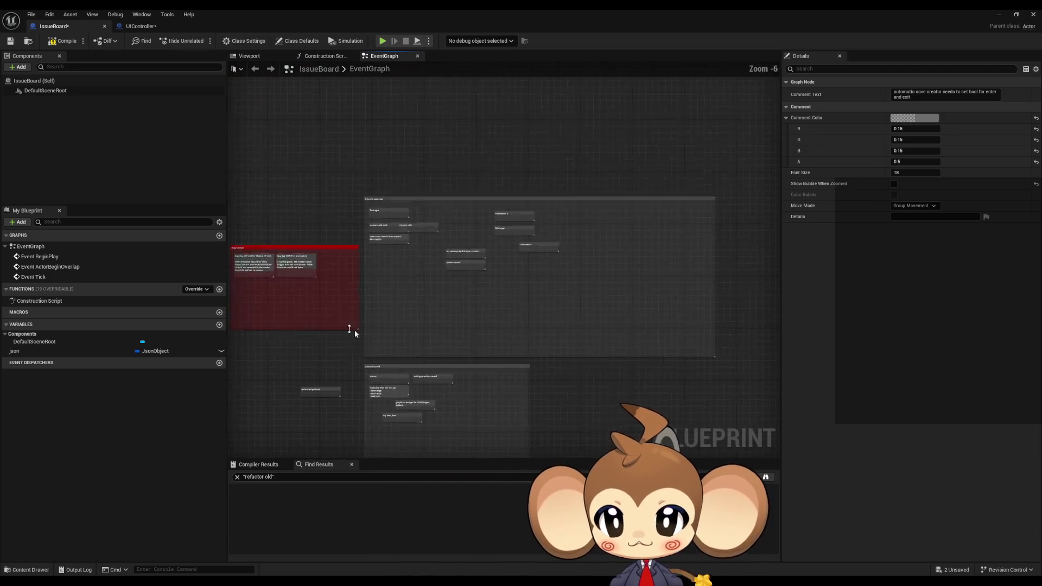
pyautogui.scroll(5, 354, 330)
pyautogui.moveTo(433, 256)
pyautogui.mouseDown()
pyautogui.moveTo(424, 356)
pyautogui.moveTo(432, 337)
pyautogui.moveTo(353, 360)
pyautogui.mouseUp()
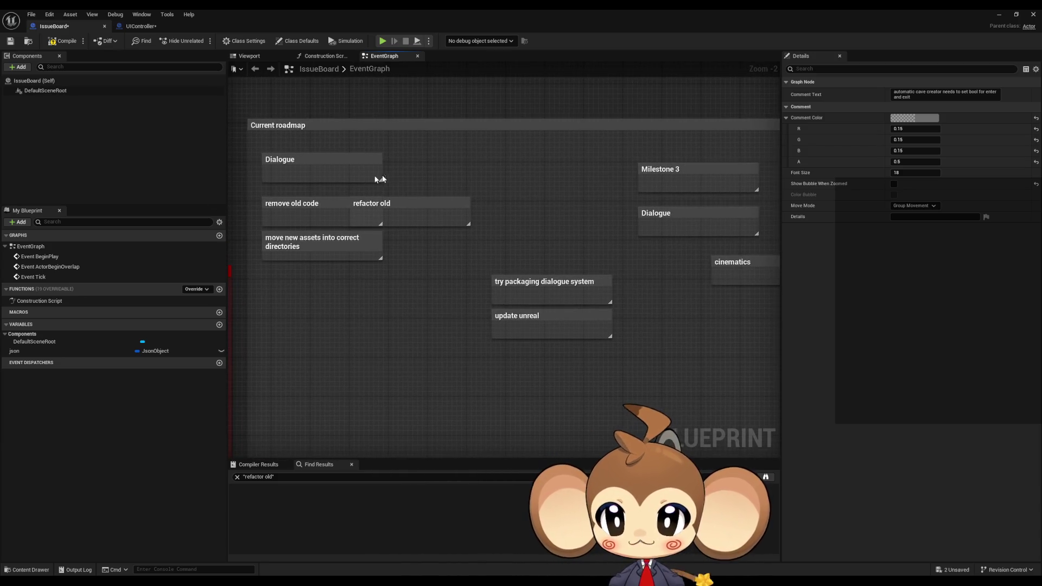
pyautogui.moveTo(380, 175); pyautogui.dragTo(356, 177)
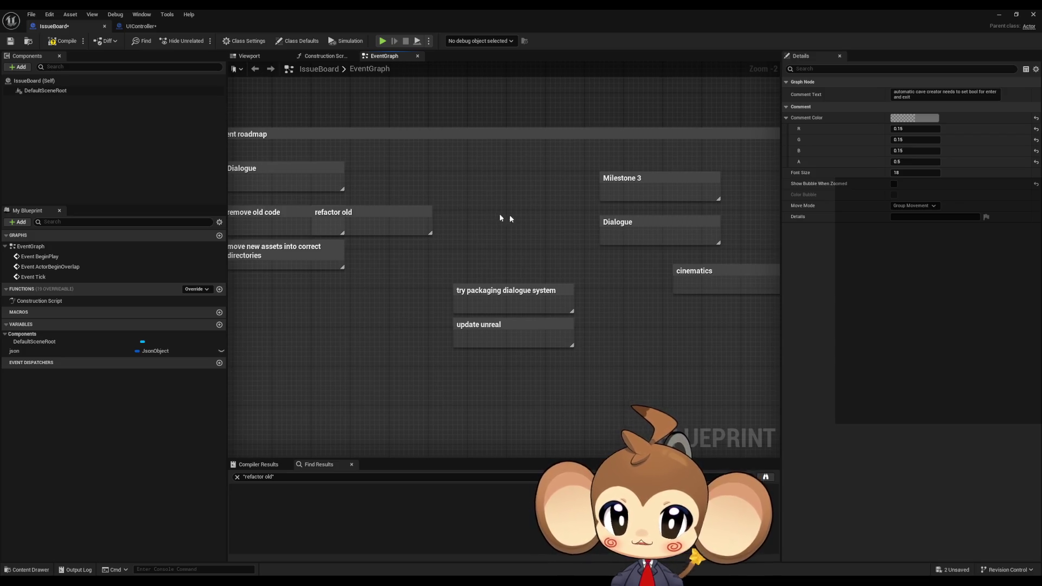
pyautogui.click(616, 193)
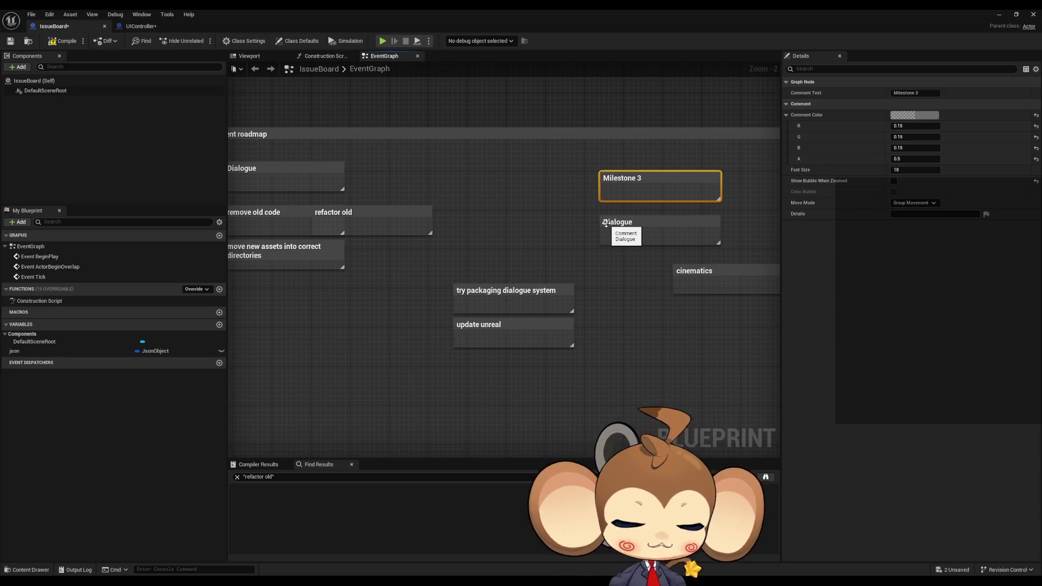
# Add a 'Milestone 4' comment in empty space beside the roadmap notes.
pyautogui.moveTo(605, 223); pyautogui.dragTo(275, 231)
pyautogui.click(494, 197)
pyautogui.write('c')
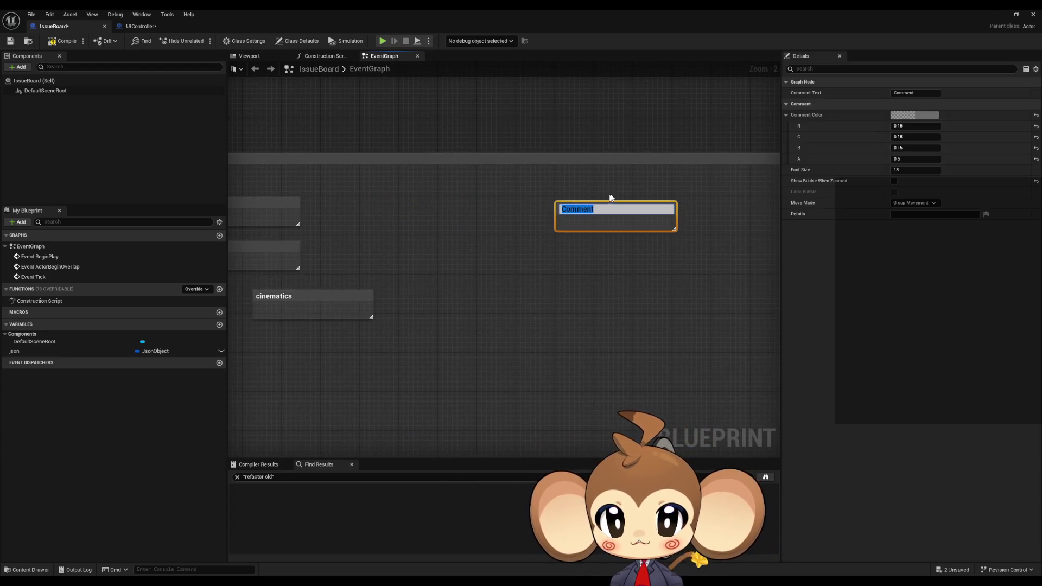
pyautogui.write('Milestone 4')
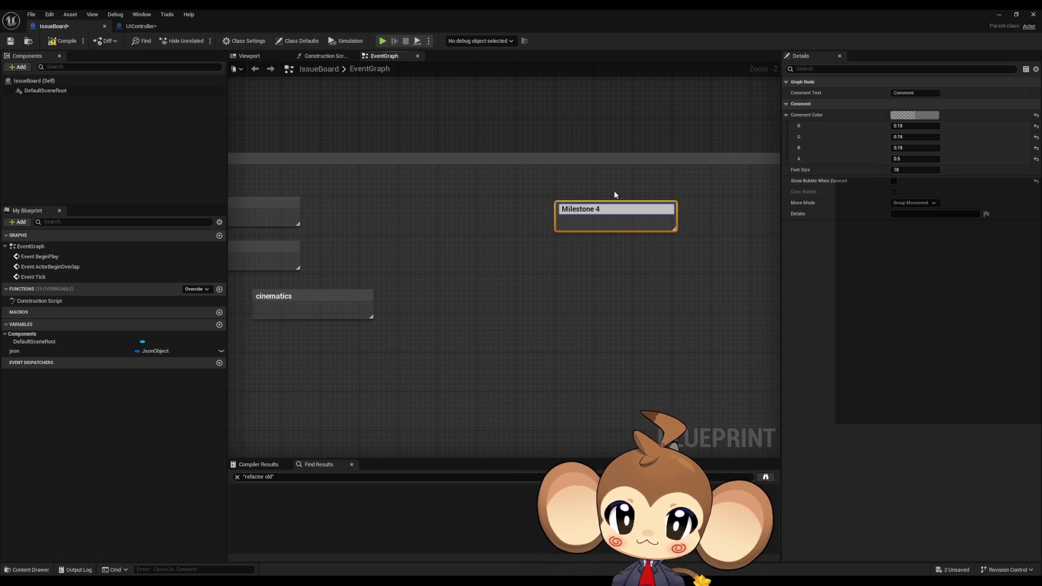
pyautogui.press('Return')
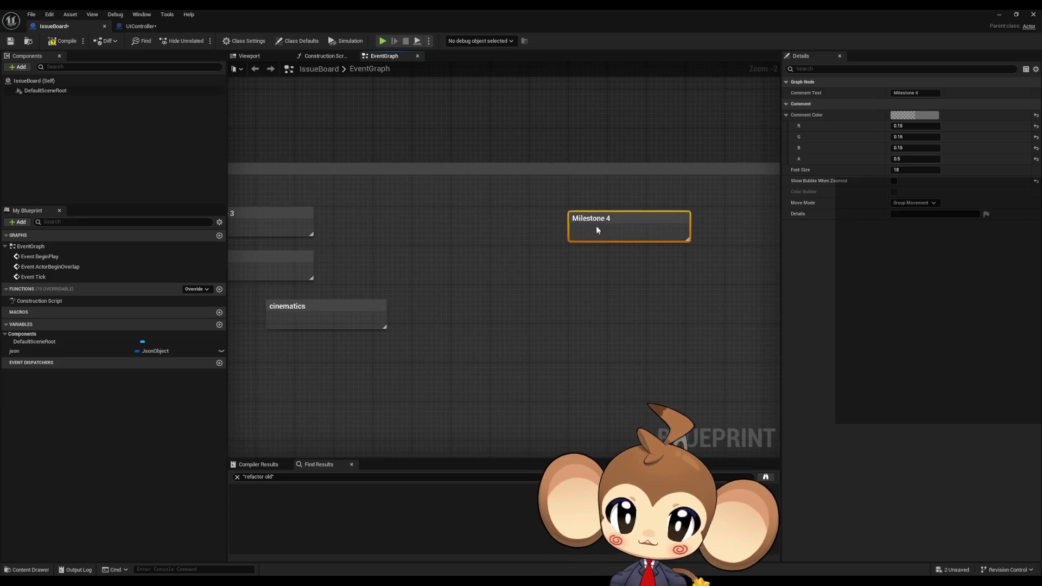
# Add a 'battle visual improvments' comment below Milestone 4.
pyautogui.click(521, 268)
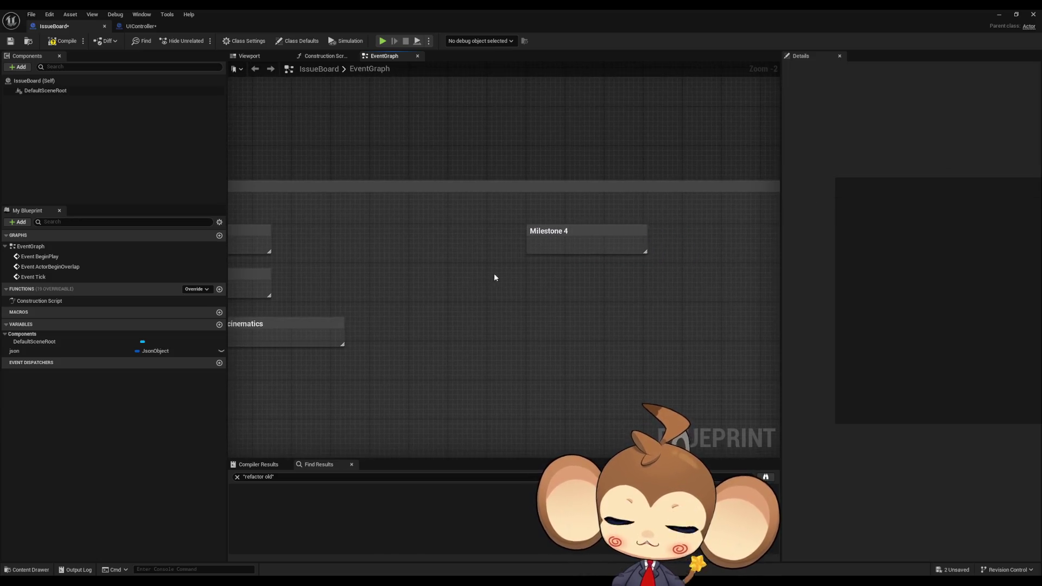
pyautogui.moveTo(540, 281); pyautogui.dragTo(498, 278)
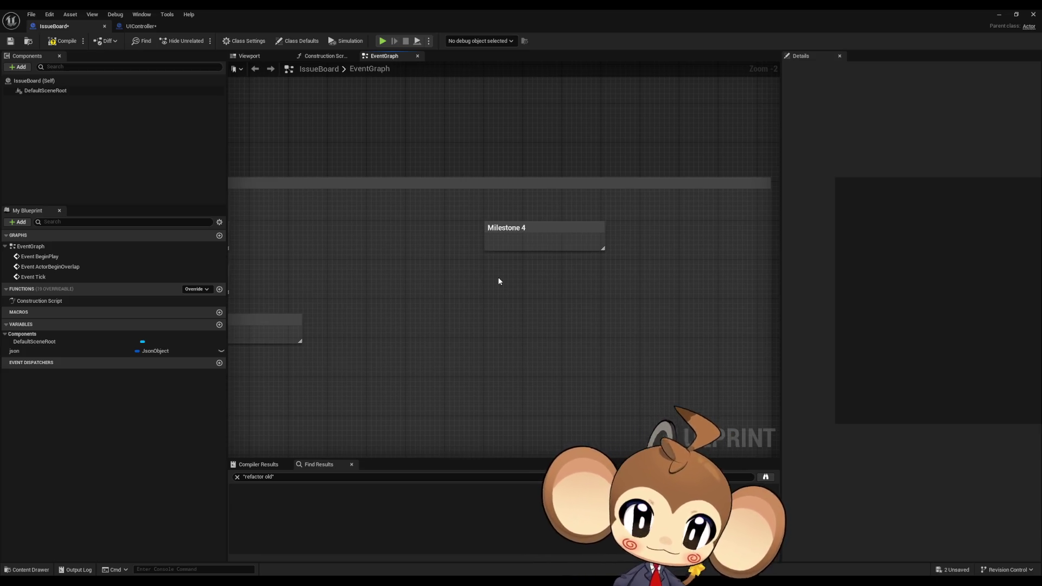
pyautogui.moveTo(485, 275); pyautogui.dragTo(477, 284)
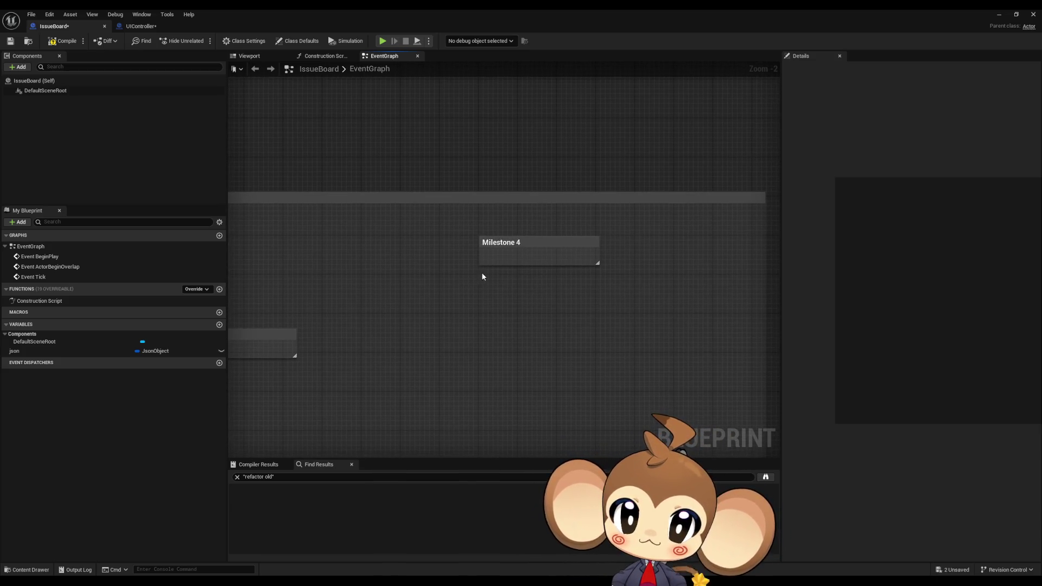
pyautogui.write('cbattle visual improvments')
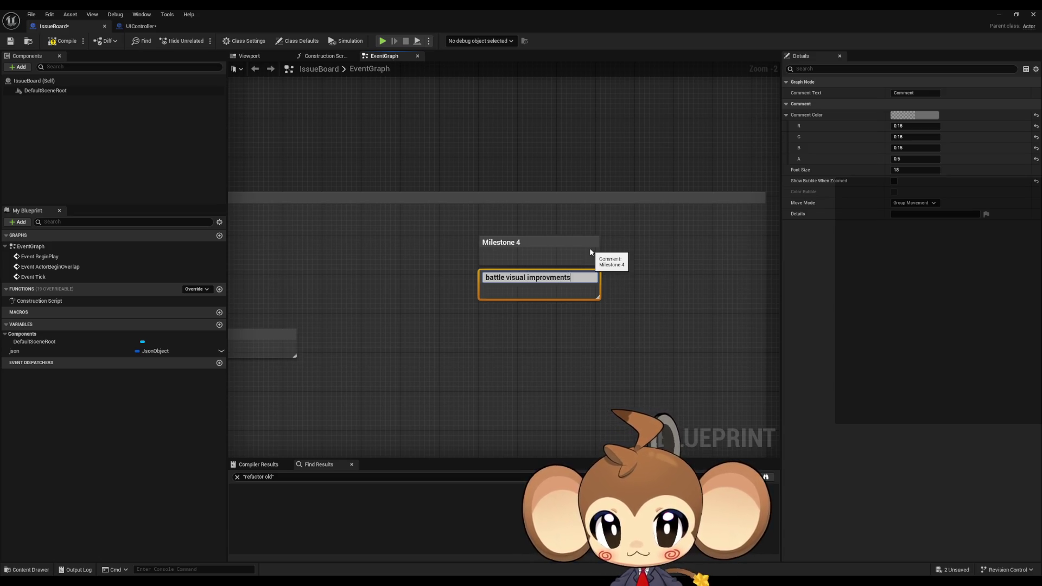
pyautogui.press('Return')
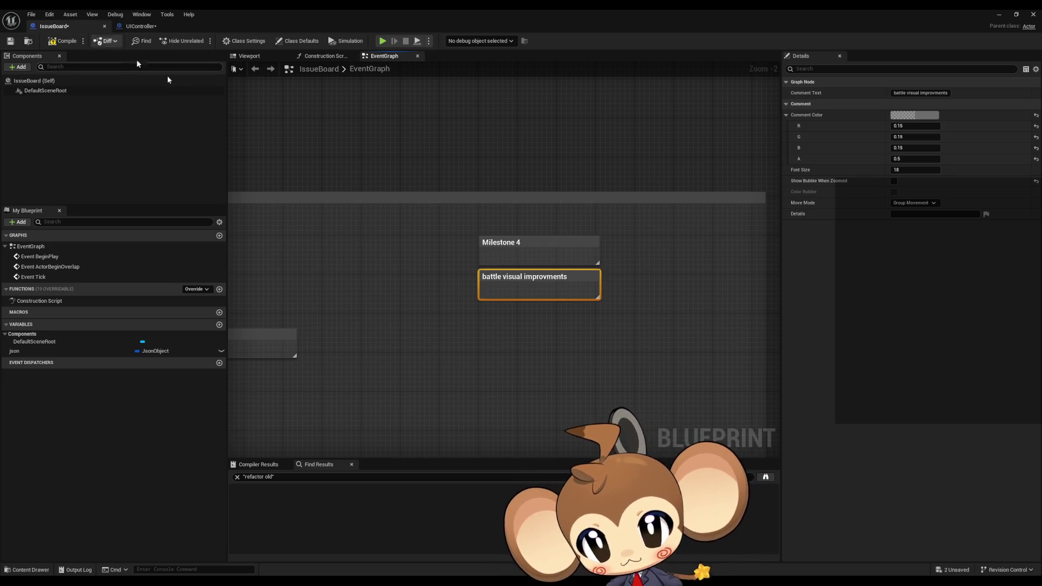
pyautogui.click(524, 315)
pyautogui.scroll(-3, 417, 319)
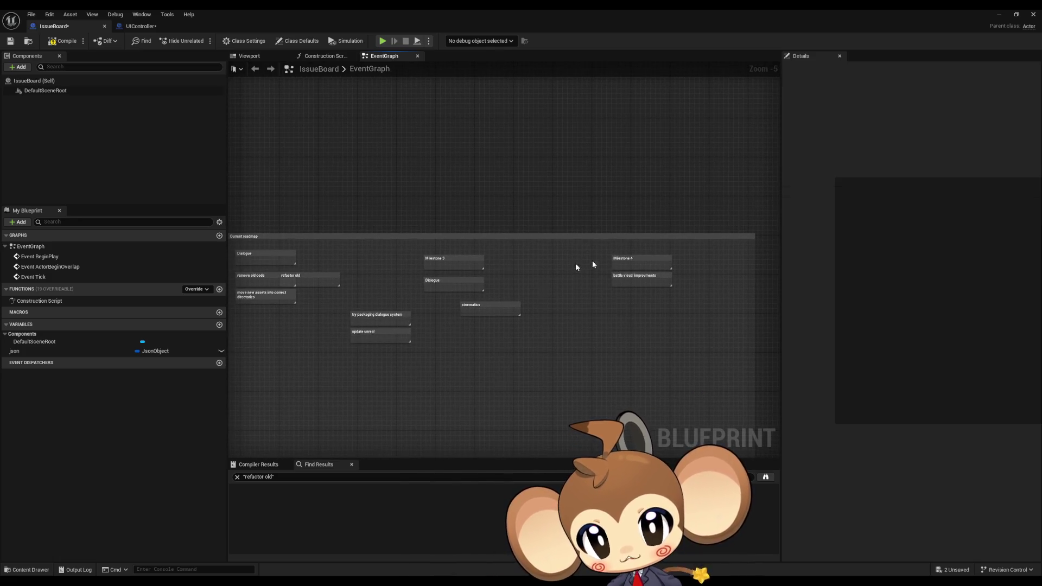
# Save the IssueBoard blueprint and switch to UIController's DialogueInteraction graph.
pyautogui.scroll(-5, 673, 309)
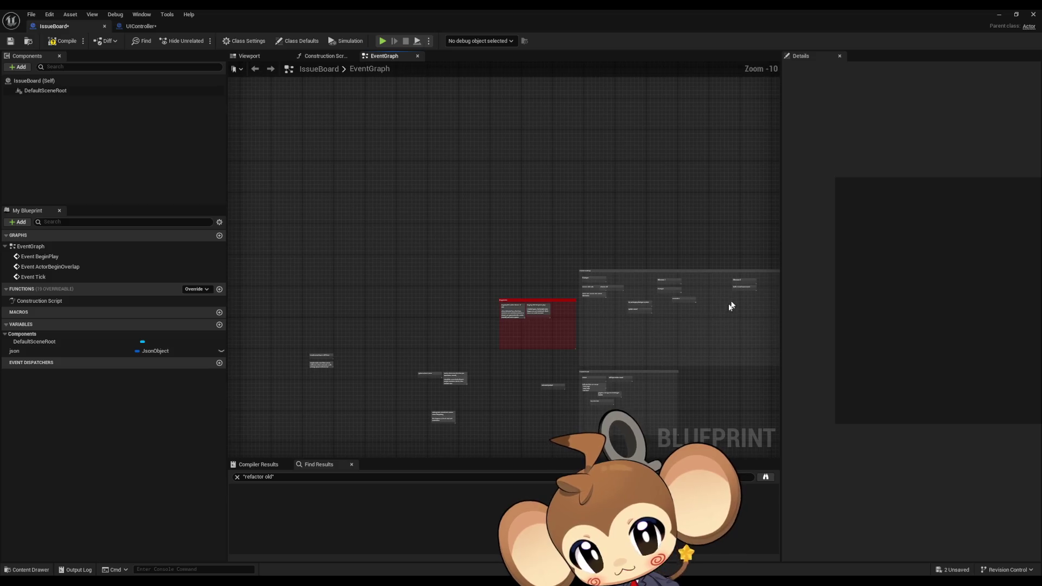
pyautogui.scroll(4, 570, 280)
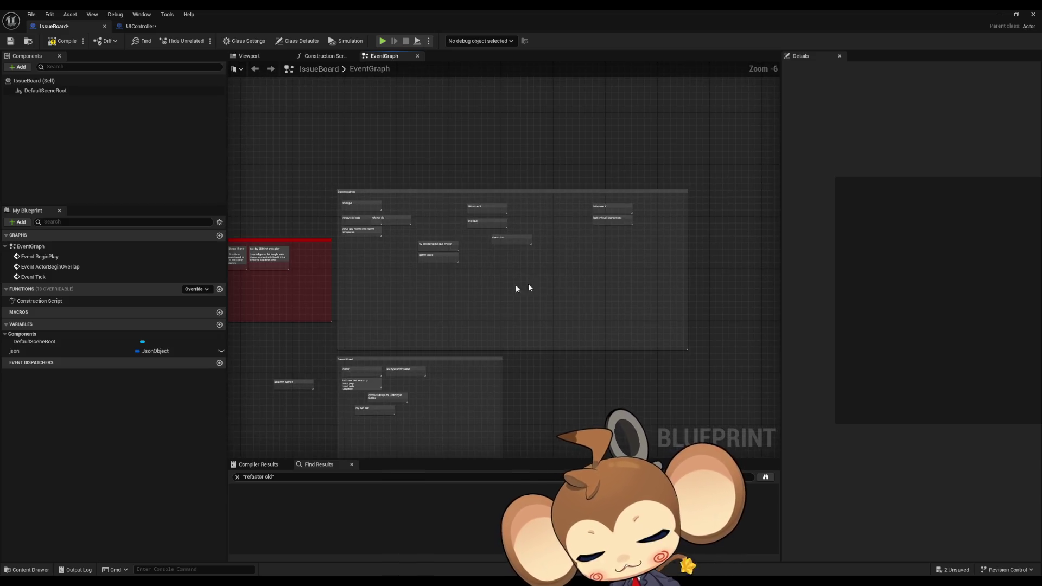
pyautogui.scroll(2, 436, 282)
pyautogui.moveTo(436, 283); pyautogui.dragTo(519, 270)
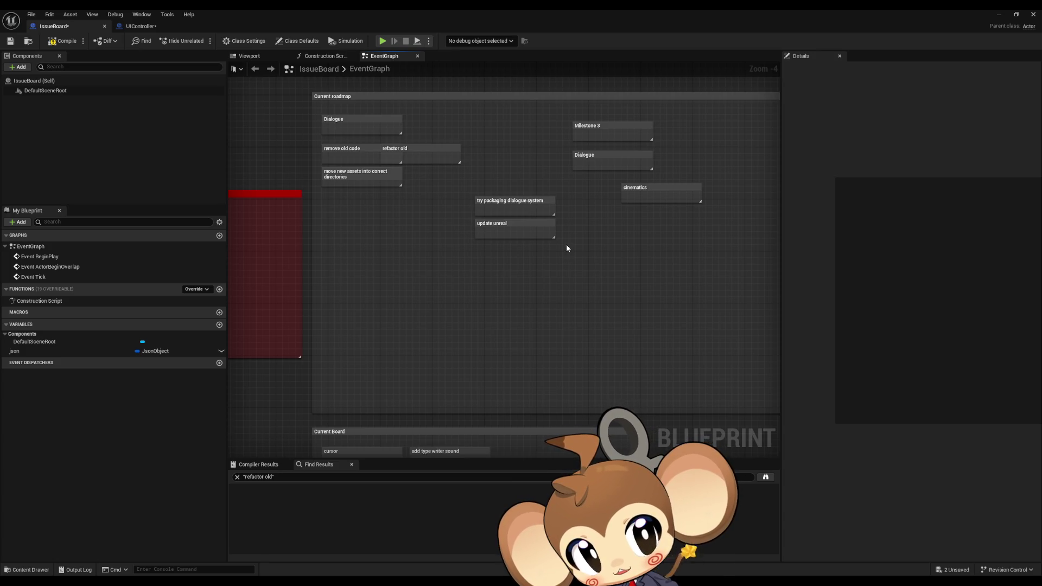
pyautogui.moveTo(515, 209); pyautogui.dragTo(563, 228)
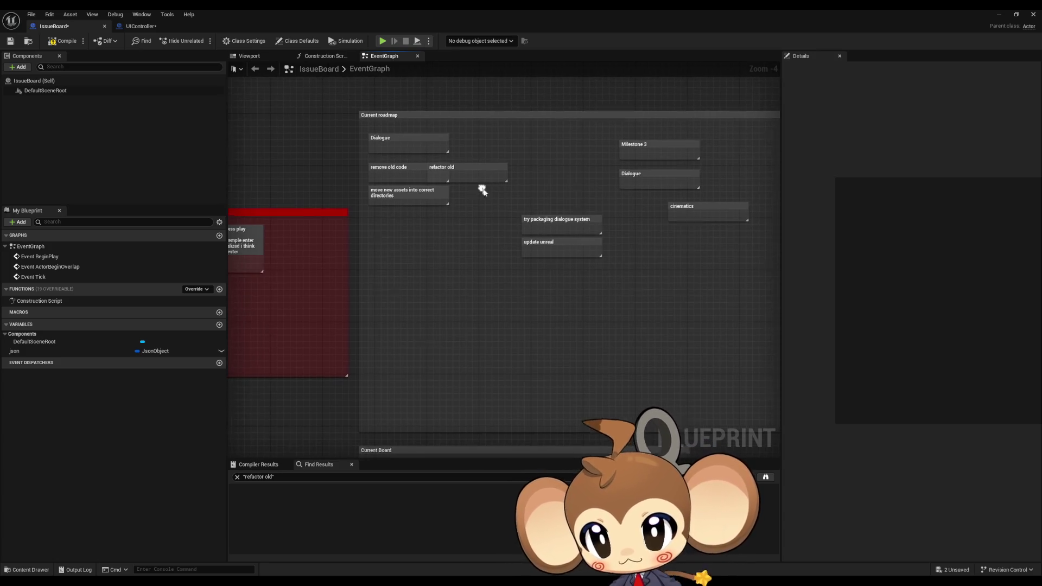
pyautogui.moveTo(525, 163)
pyautogui.mouseDown()
pyautogui.moveTo(461, 256)
pyautogui.moveTo(485, 307)
pyautogui.moveTo(504, 279)
pyautogui.mouseUp()
pyautogui.click(467, 288)
pyautogui.click(11, 40)
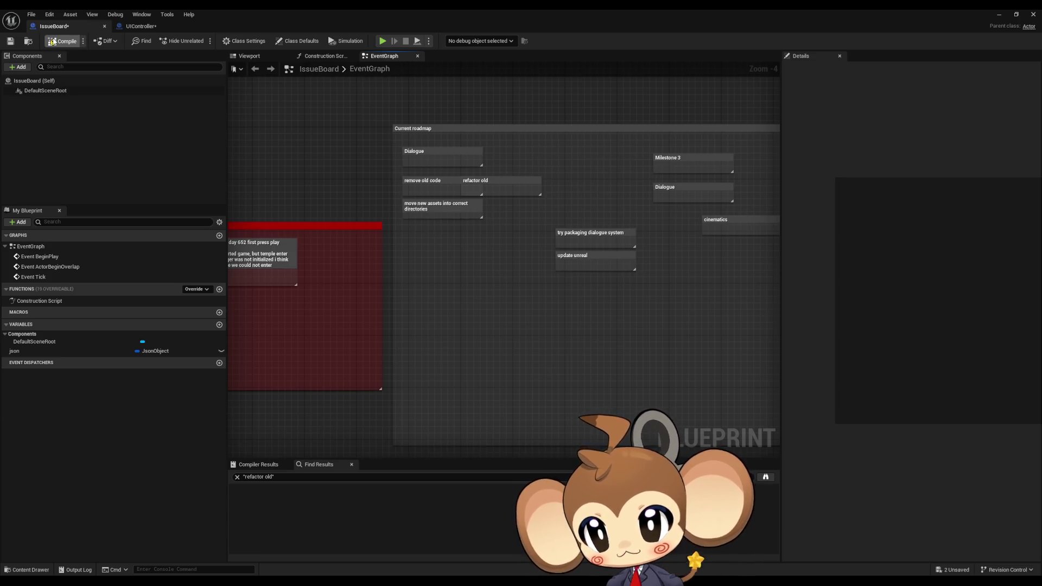
pyautogui.click(148, 28)
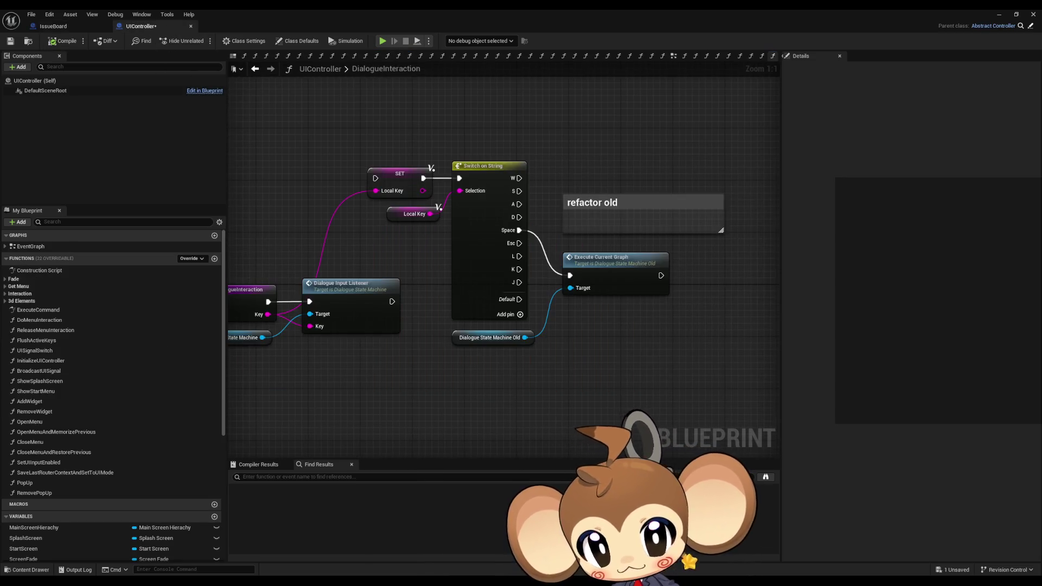
# Inspect the Dialogue Input Listener function definition.
pyautogui.click(527, 279)
pyautogui.moveTo(388, 112)
pyautogui.mouseDown()
pyautogui.moveTo(607, 296)
pyautogui.moveTo(597, 342)
pyautogui.mouseUp()
pyautogui.moveTo(517, 351); pyautogui.dragTo(644, 353)
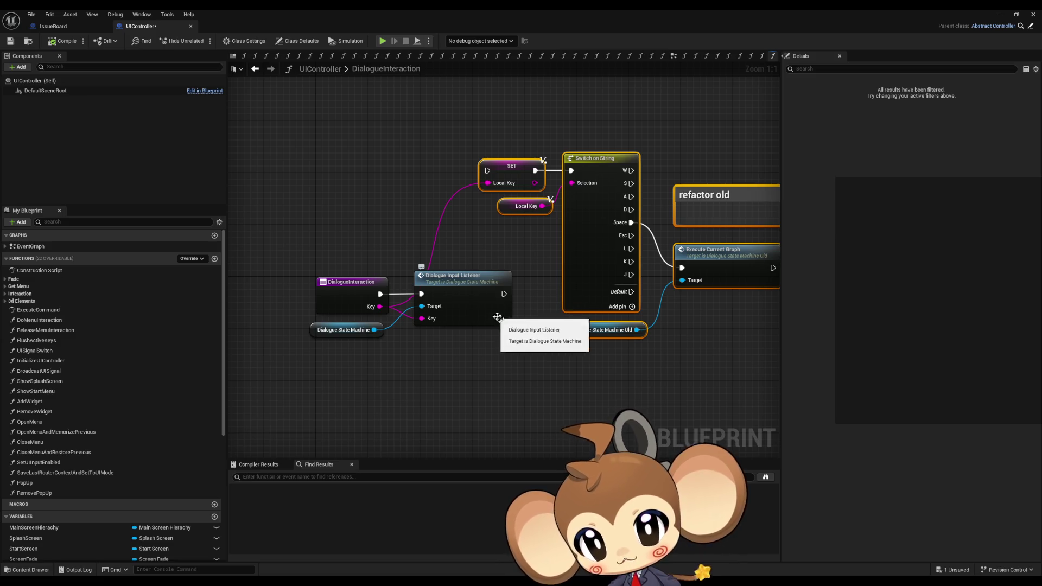
pyautogui.click(480, 304)
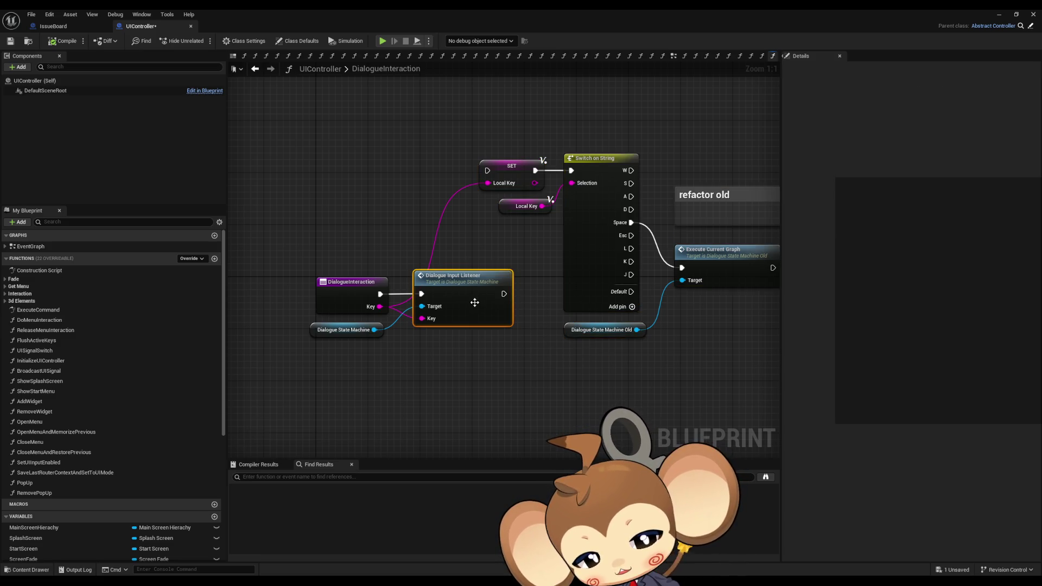
pyautogui.doubleClick(486, 306)
pyautogui.moveTo(487, 306); pyautogui.dragTo(585, 329)
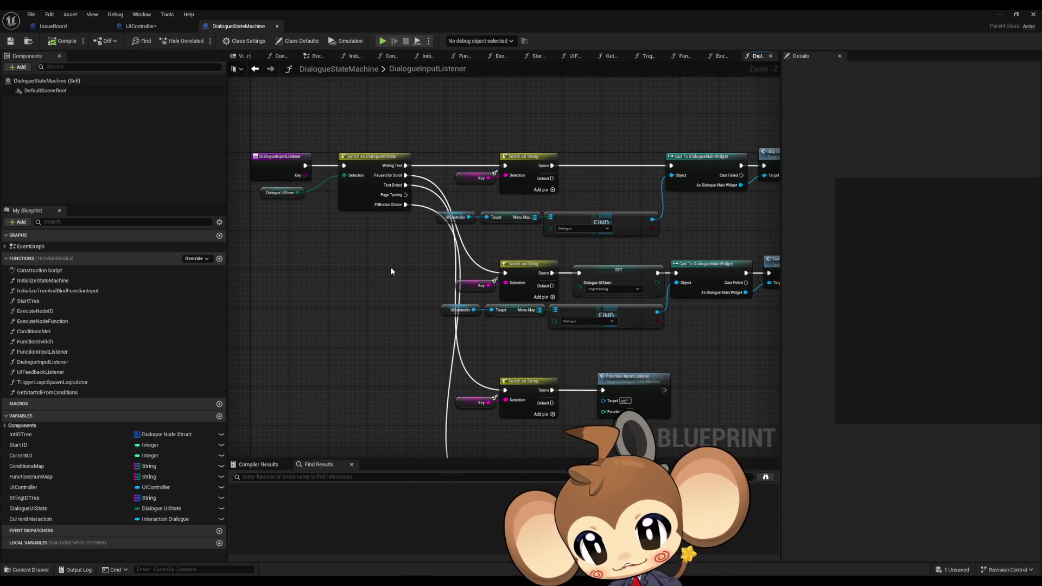
pyautogui.scroll(-3, 294, 130)
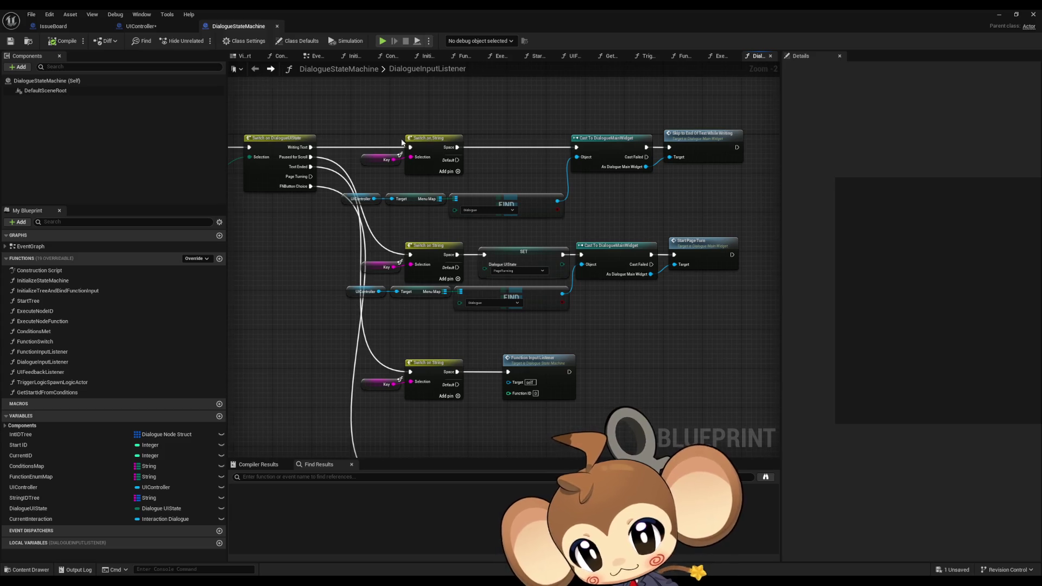
# Delete the old Switch on String chain, Execute Current Graph node and 'refactor old' comment.
pyautogui.click(162, 26)
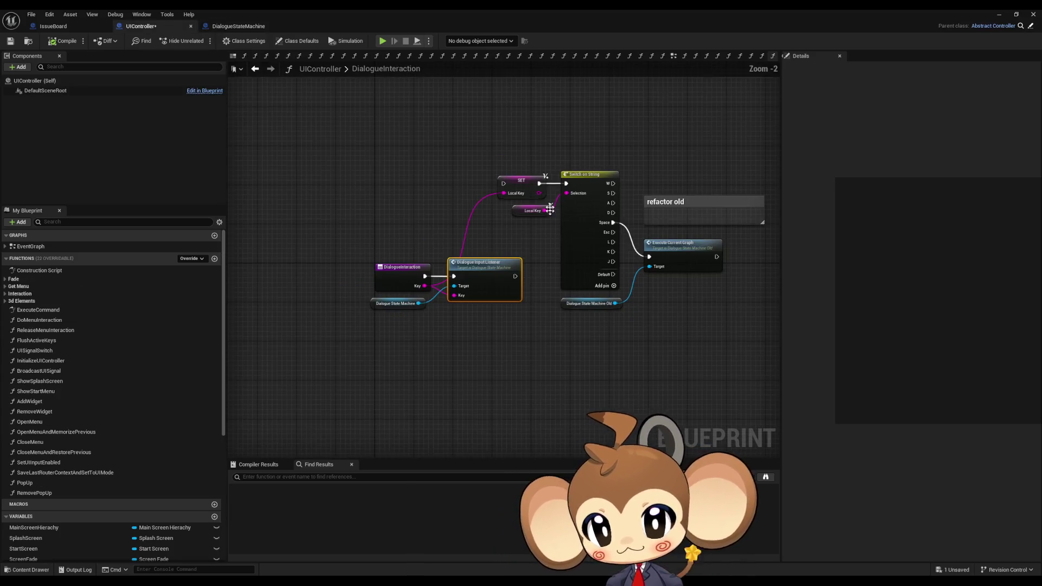
pyautogui.moveTo(540, 156)
pyautogui.mouseDown()
pyautogui.moveTo(640, 298)
pyautogui.moveTo(767, 309)
pyautogui.mouseUp()
pyautogui.press('Delete')
pyautogui.click(402, 269)
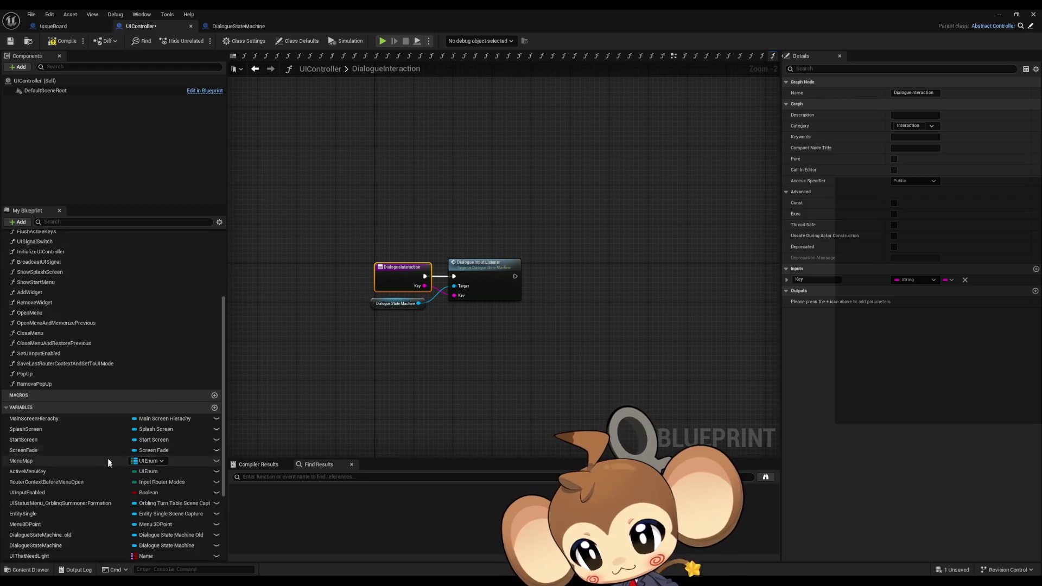
pyautogui.scroll(-5, 54, 488)
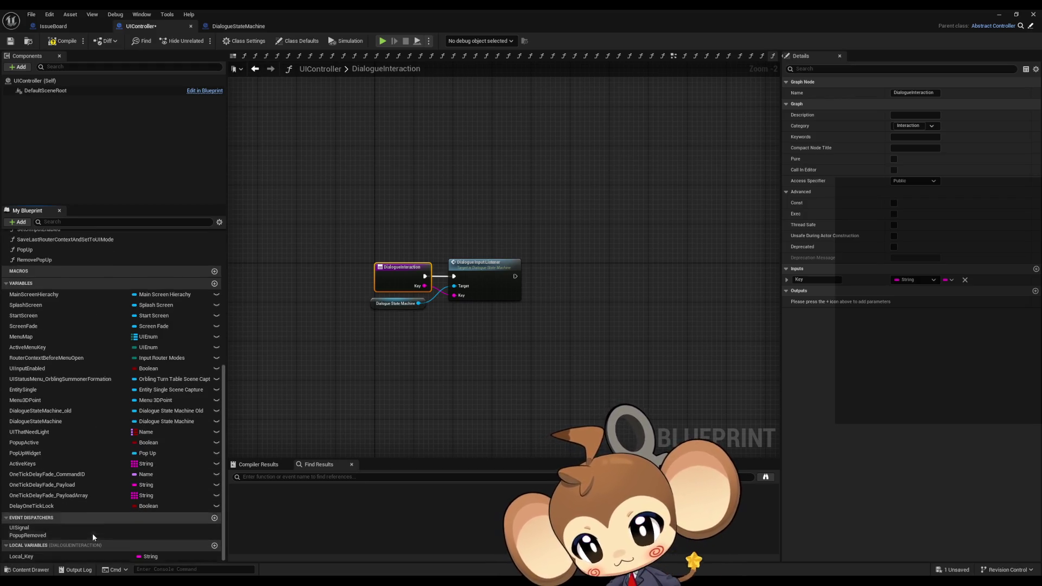
pyautogui.click(136, 556)
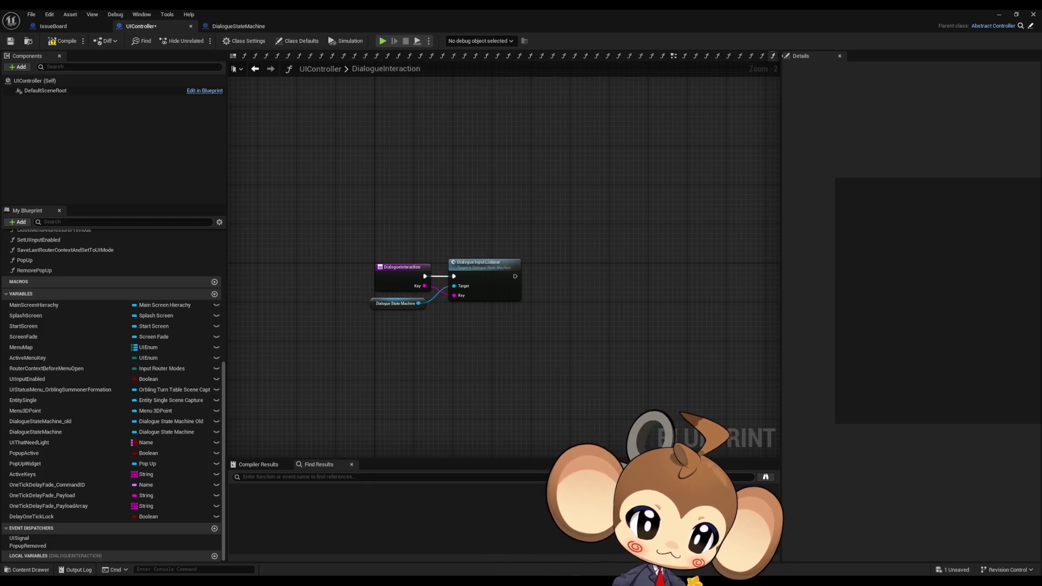
pyautogui.click(354, 56)
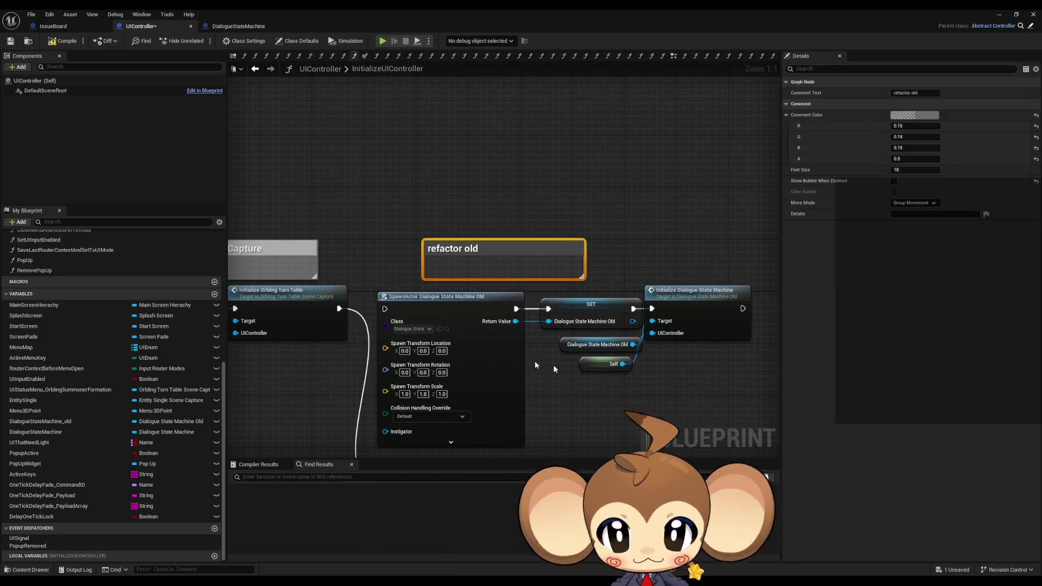
# Delete the UIStatus variable and Set Actor Hidden nodes in InitializeUIController.
pyautogui.scroll(-3, 514, 304)
pyautogui.moveTo(515, 305); pyautogui.dragTo(646, 246)
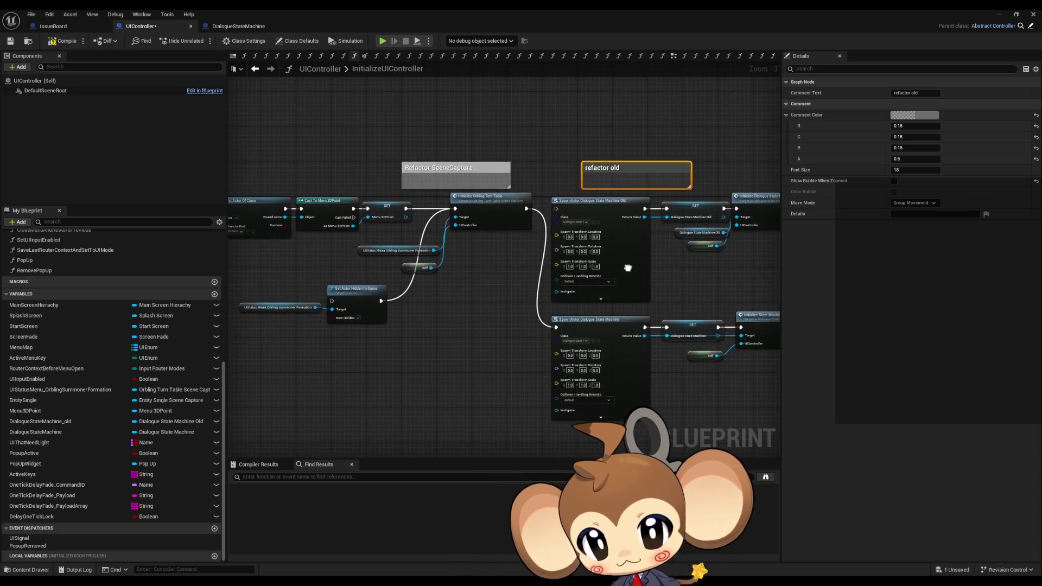
pyautogui.moveTo(525, 302); pyautogui.dragTo(617, 307)
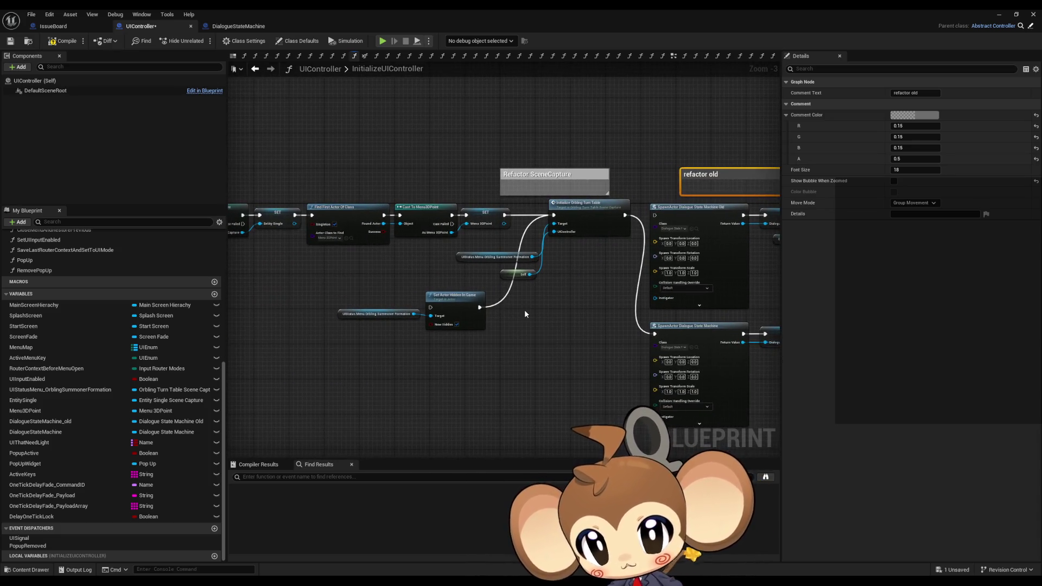
pyautogui.moveTo(524, 310); pyautogui.dragTo(569, 320)
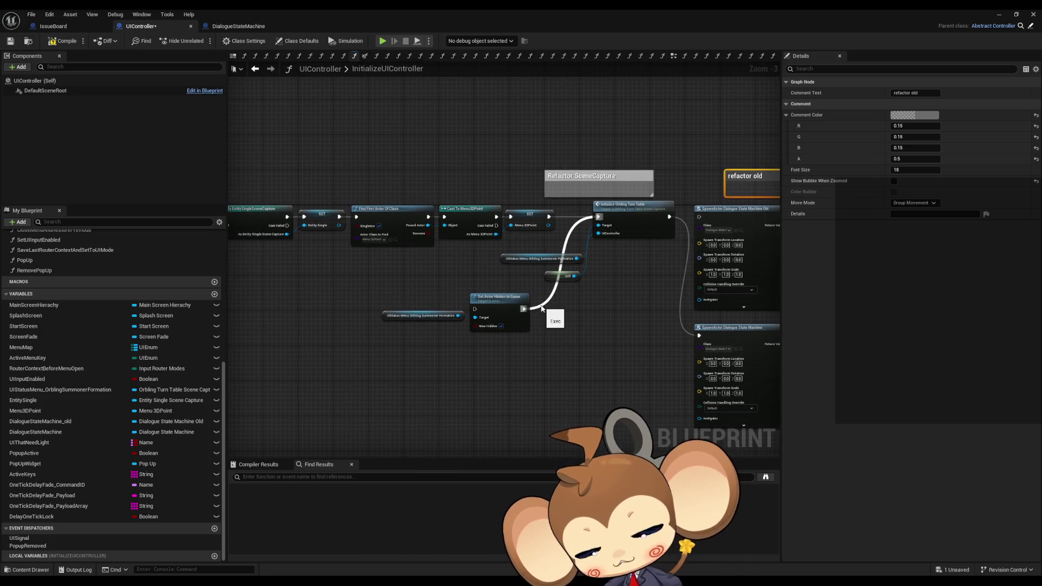
pyautogui.click(604, 176)
pyautogui.scroll(1, 427, 307)
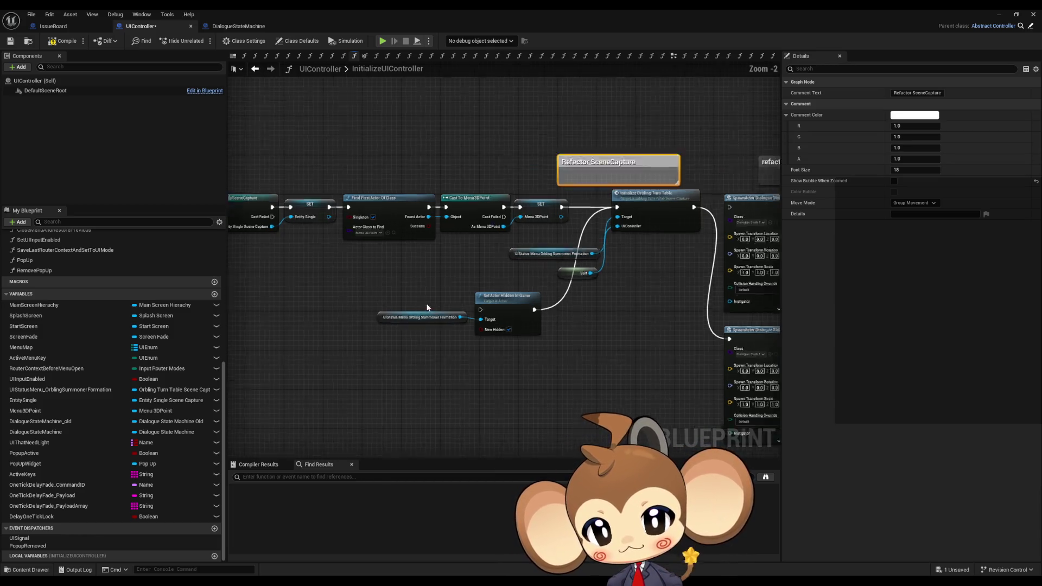
pyautogui.scroll(2, 427, 307)
pyautogui.moveTo(396, 280)
pyautogui.mouseDown()
pyautogui.moveTo(456, 319)
pyautogui.moveTo(544, 353)
pyautogui.mouseUp()
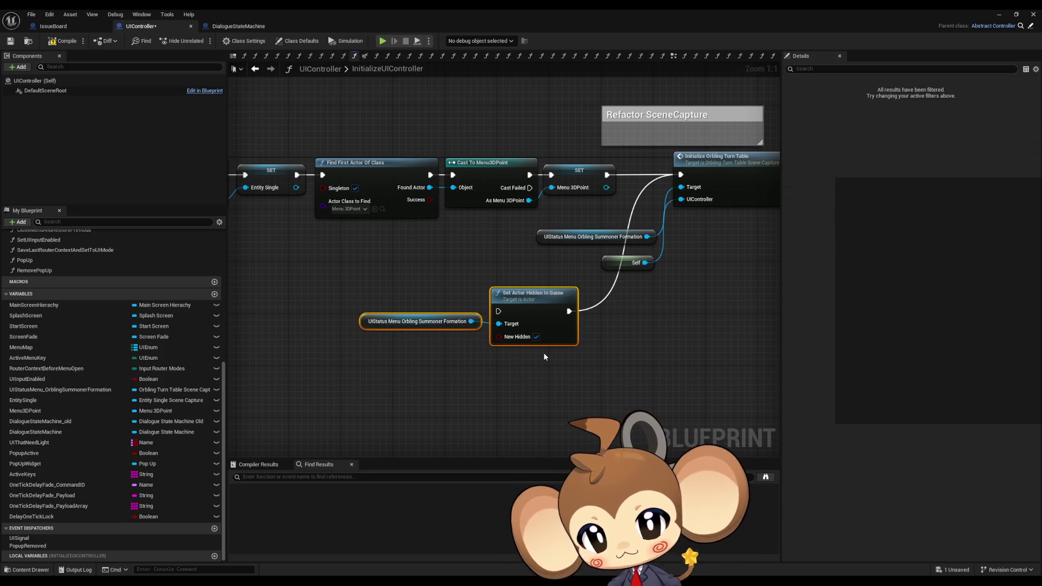
pyautogui.moveTo(543, 353); pyautogui.dragTo(444, 338)
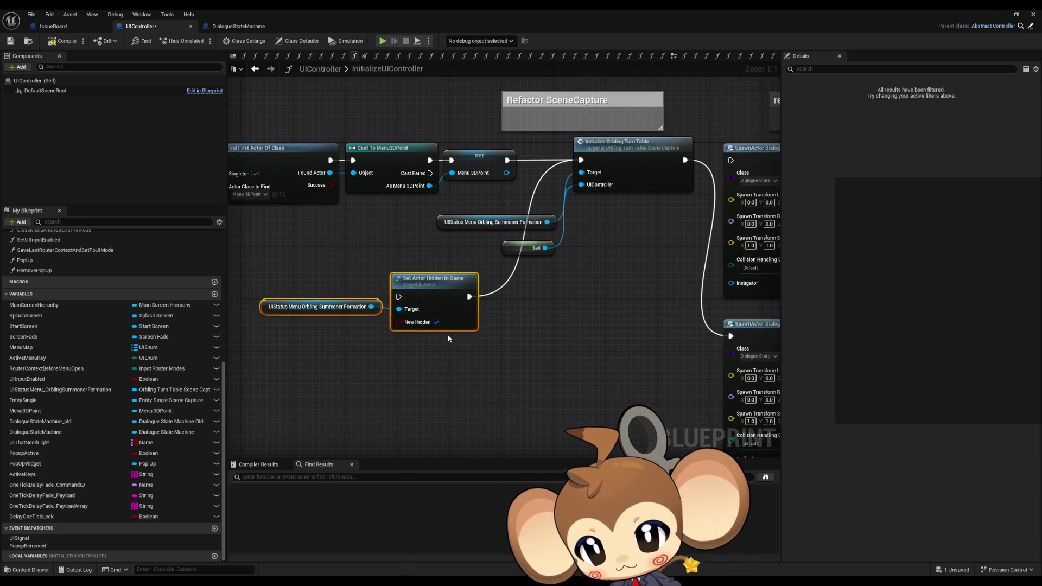
pyautogui.press('Delete')
# Delete the old Dialogue State Machine spawn chain and comment, moving the remaining SpawnActor chain up.
pyautogui.moveTo(588, 324)
pyautogui.mouseDown()
pyautogui.moveTo(327, 308)
pyautogui.moveTo(234, 397)
pyautogui.mouseUp()
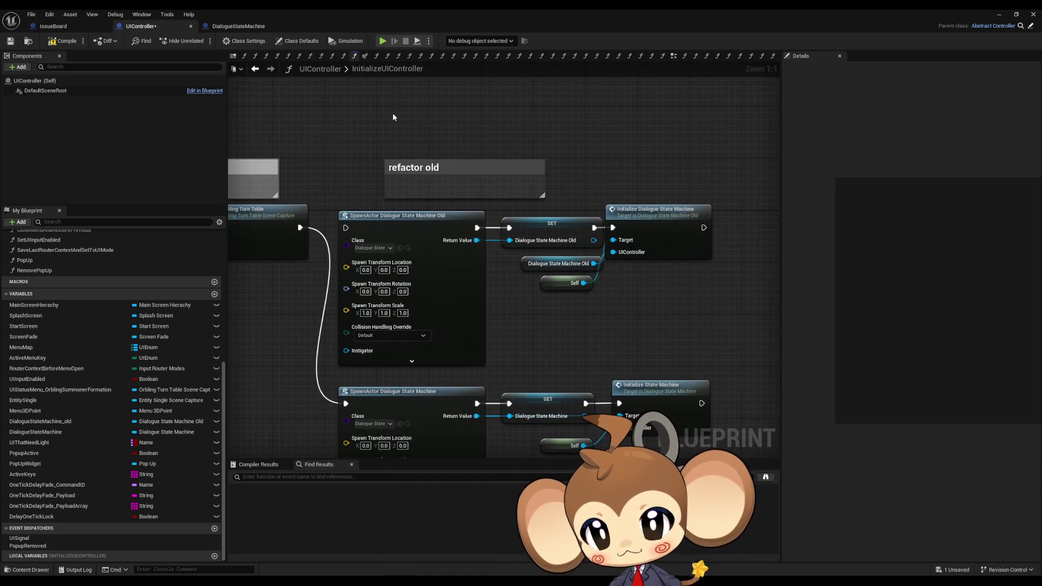
pyautogui.moveTo(396, 121)
pyautogui.mouseDown()
pyautogui.moveTo(711, 314)
pyautogui.moveTo(732, 279)
pyautogui.mouseUp()
pyautogui.moveTo(651, 326); pyautogui.dragTo(656, 245)
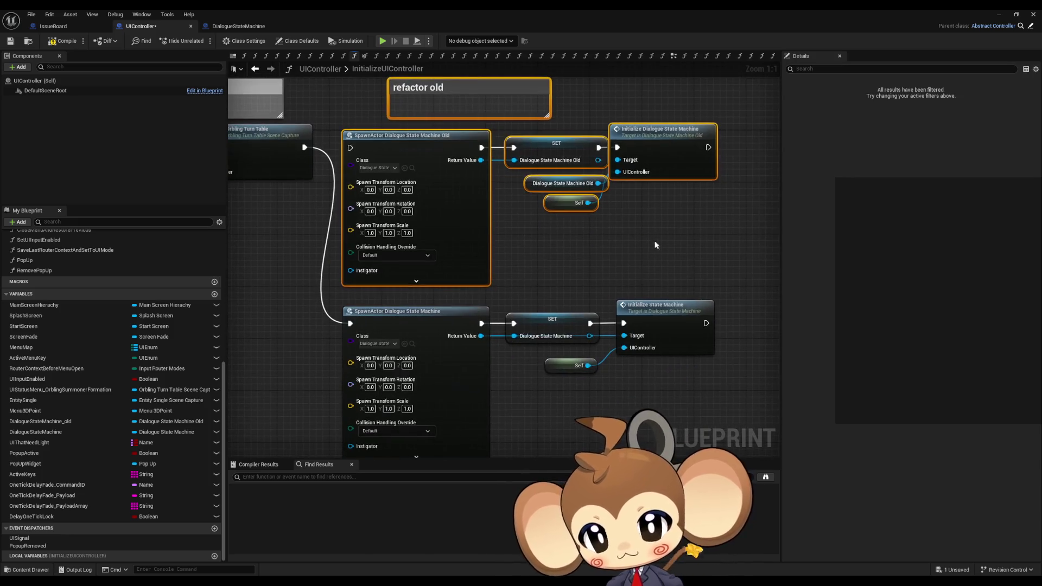
pyautogui.press('Delete')
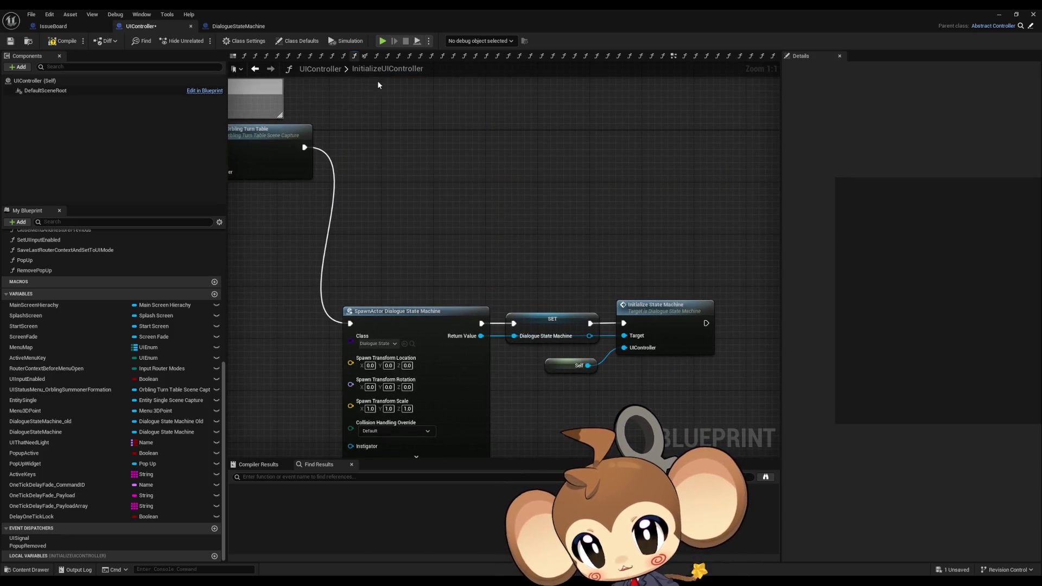
pyautogui.moveTo(428, 231); pyautogui.dragTo(732, 465)
pyautogui.moveTo(420, 312)
pyautogui.mouseDown()
pyautogui.moveTo(430, 145)
pyautogui.moveTo(400, 136)
pyautogui.mouseUp()
pyautogui.click(537, 277)
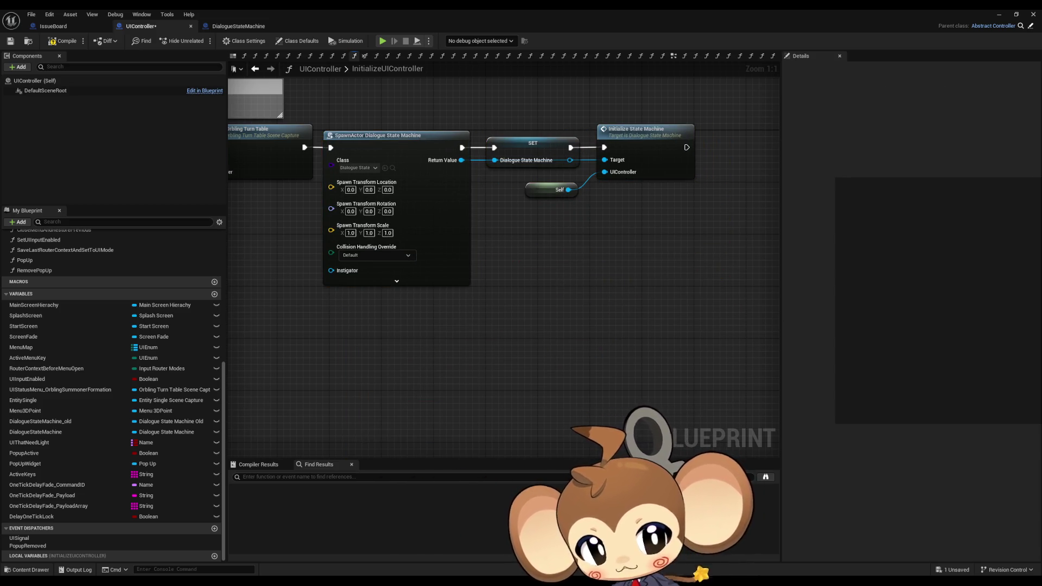
# Open the DialogueInteraction graph and select the 'refactor old' comment.
pyautogui.click(772, 56)
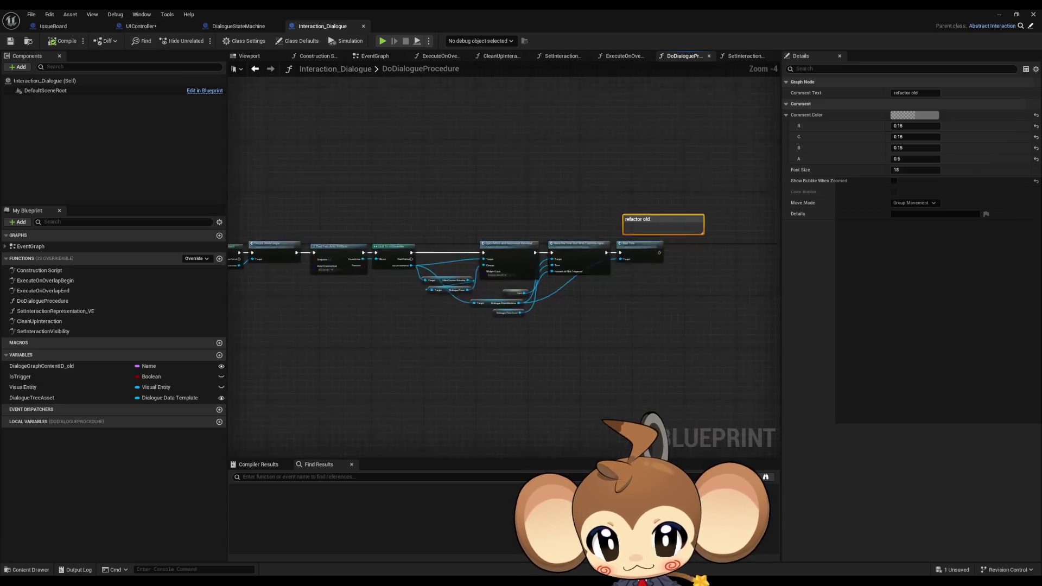
pyautogui.moveTo(475, 357); pyautogui.dragTo(648, 368)
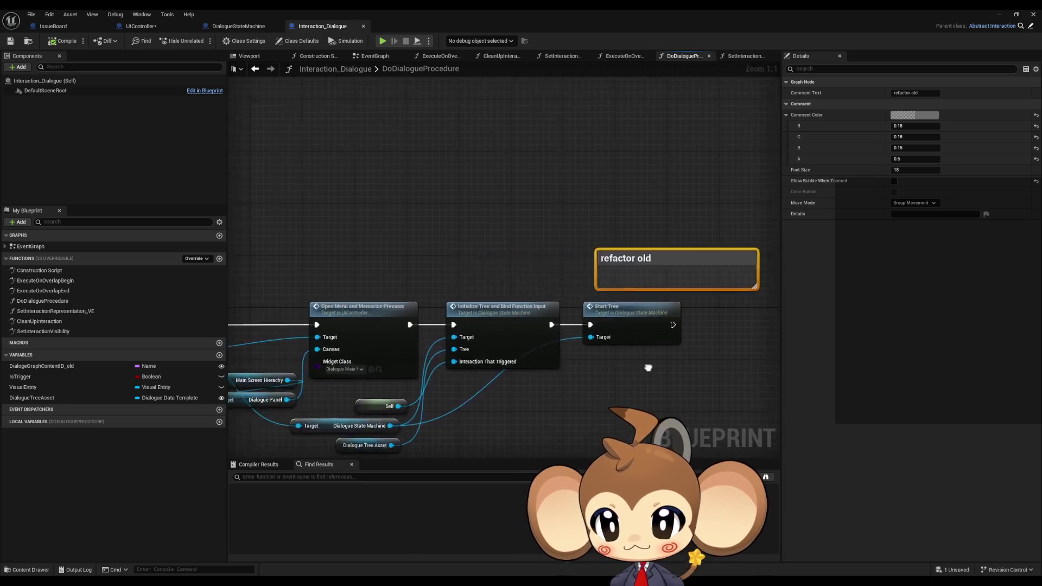
pyautogui.scroll(-5, 648, 368)
pyautogui.moveTo(509, 225); pyautogui.dragTo(622, 285)
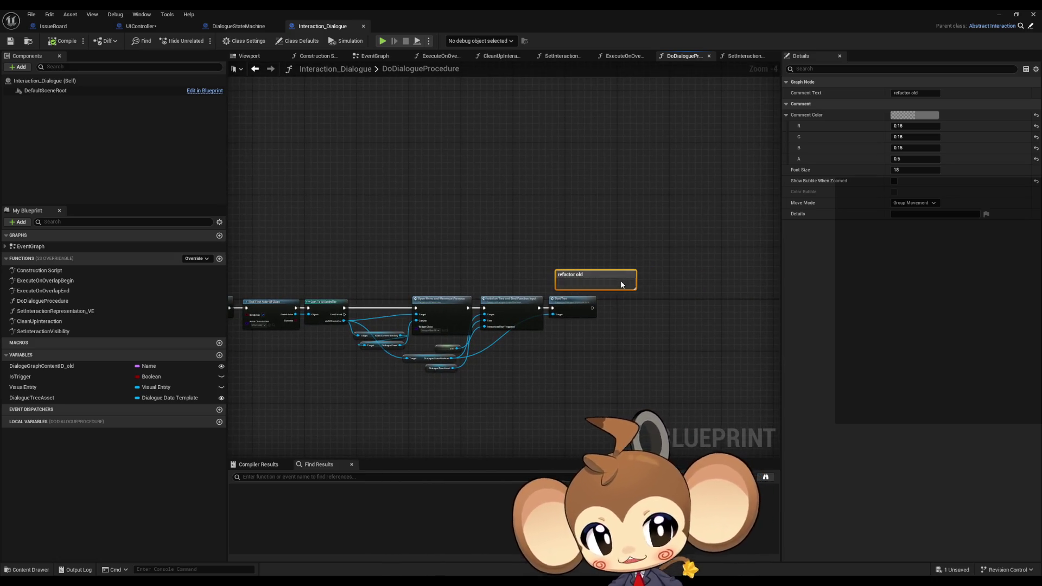
# Delete the 'refactor old' comment from the graph and roadmap, then compile IssueBoard.
pyautogui.press('Delete')
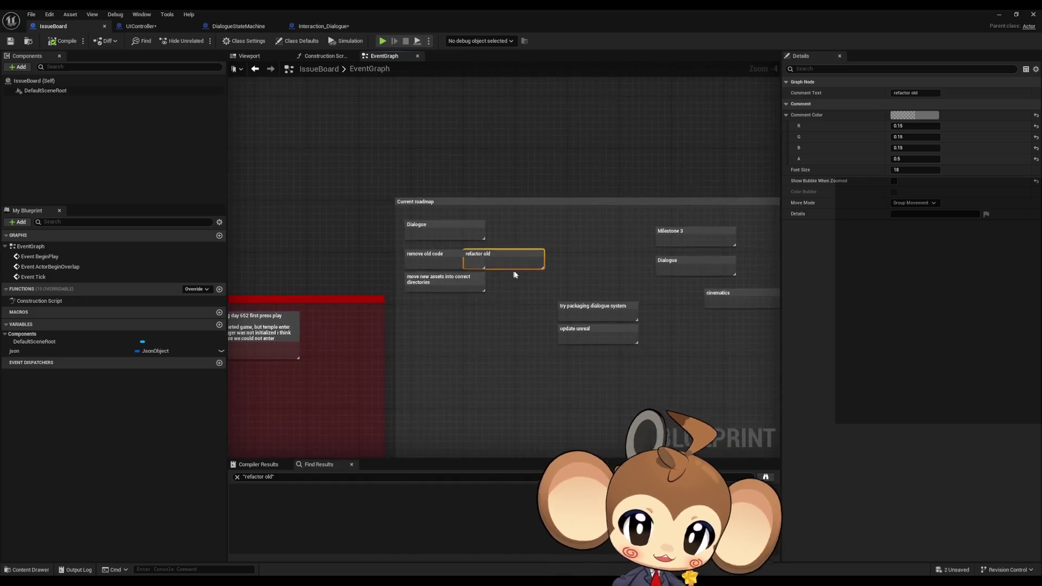
pyautogui.scroll(4, 521, 244)
pyautogui.press('Delete')
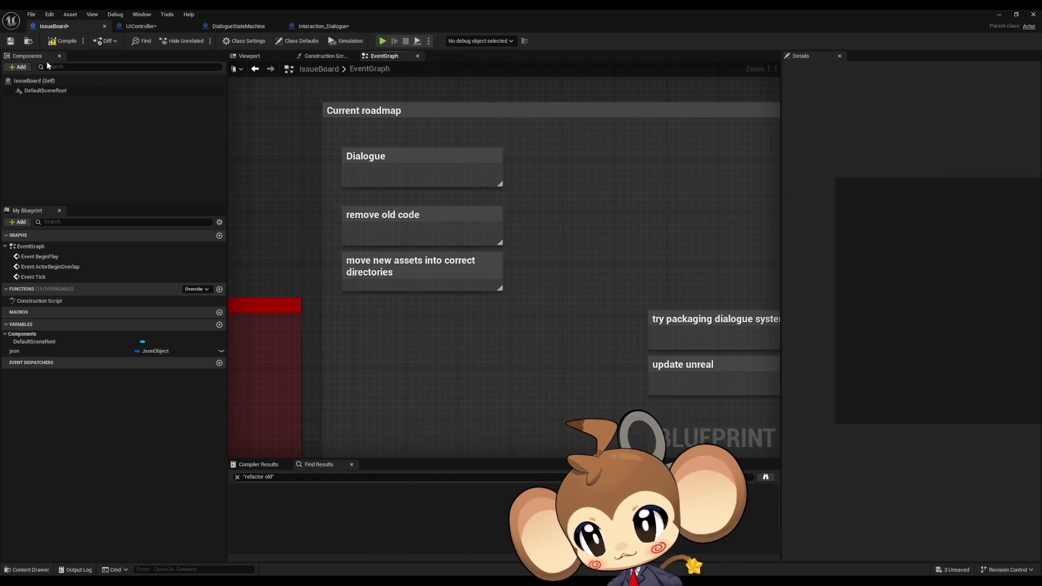
pyautogui.click(62, 41)
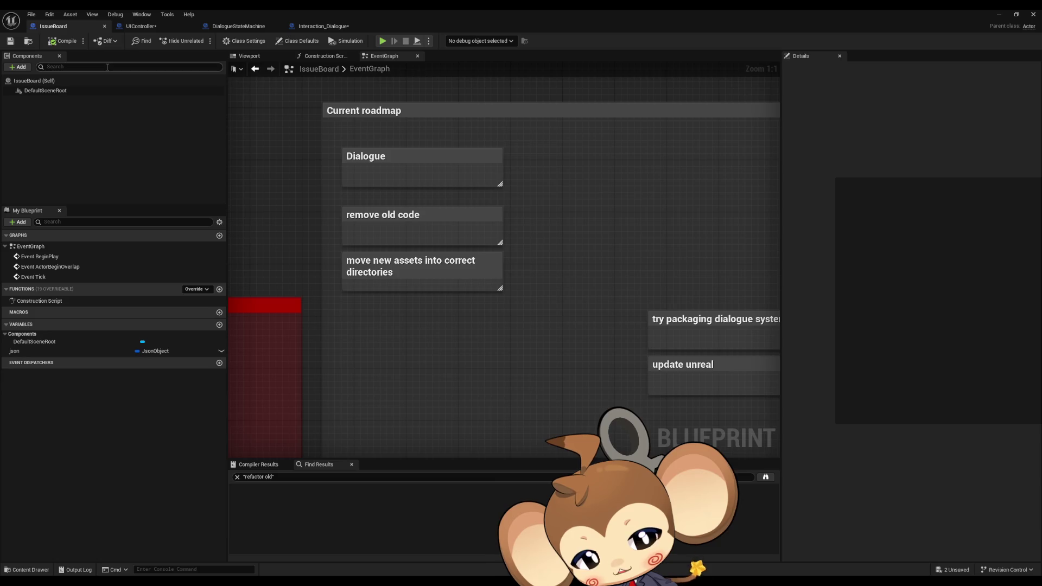
# Save all assets with File > Save All and close the IssueBoard blueprint editor.
pyautogui.click(317, 151)
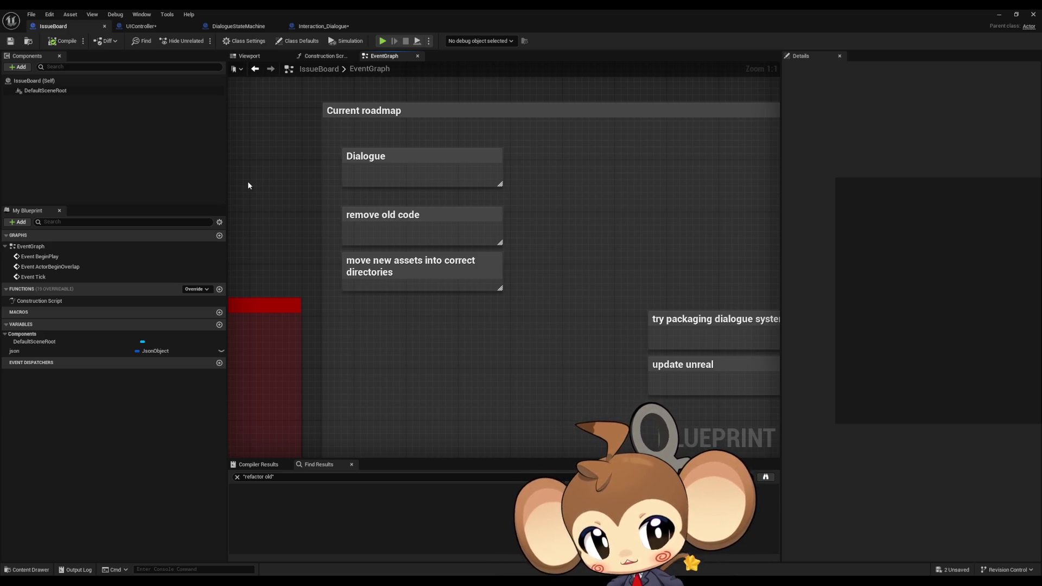
pyautogui.click(33, 14)
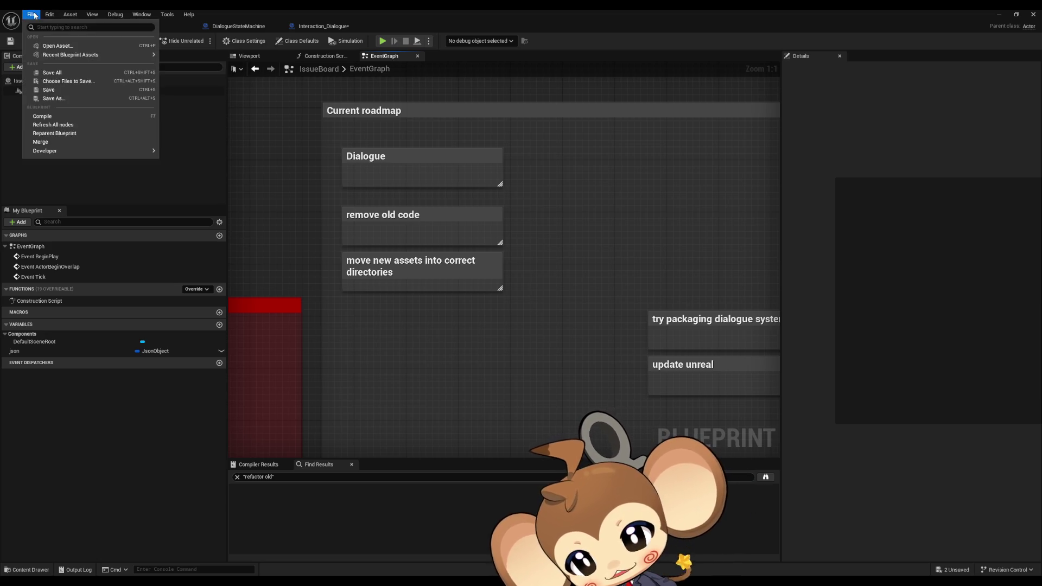
pyautogui.click(82, 74)
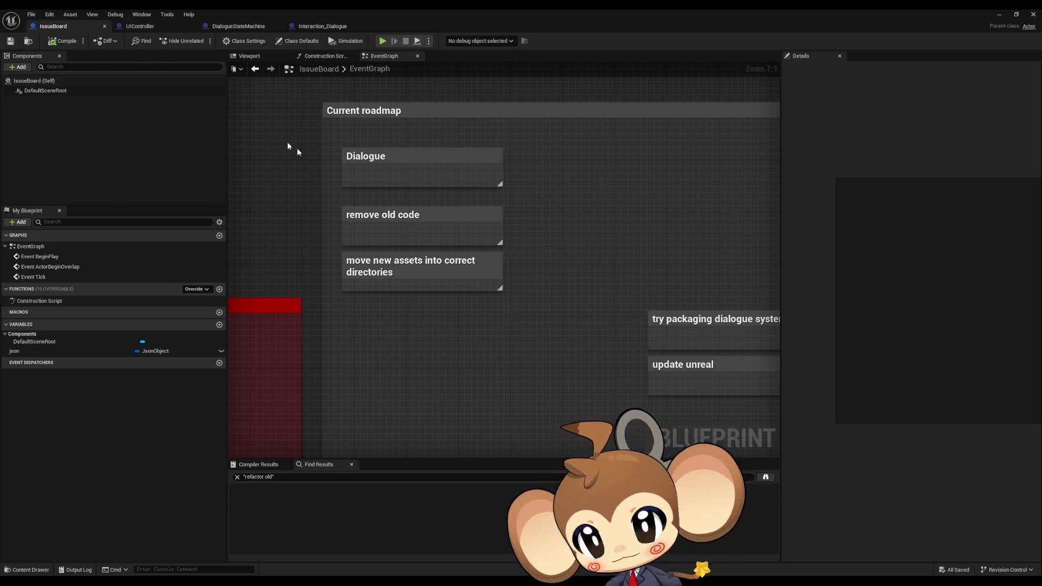
pyautogui.click(1031, 15)
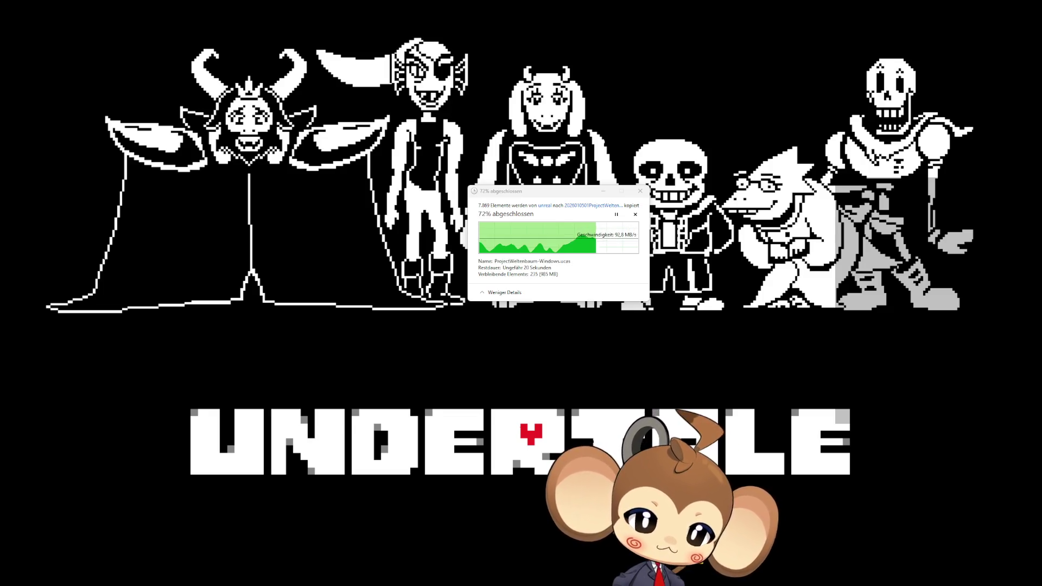
# Compare the Saved folder's size with the unreal folder's 3.28 GB in their Properties dialogs.
pyautogui.hotkey('alt', 'Return')
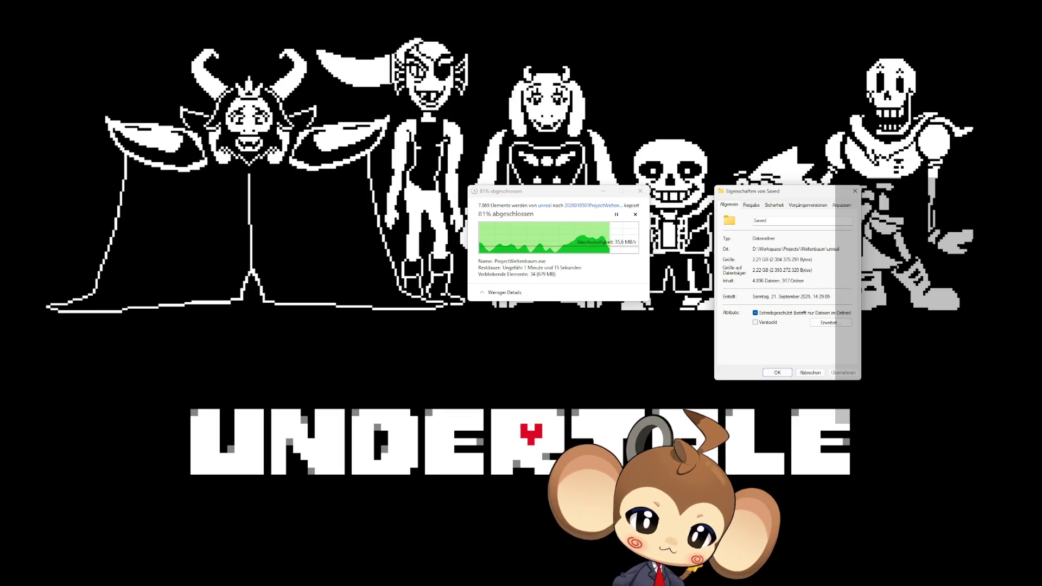
pyautogui.press('Escape')
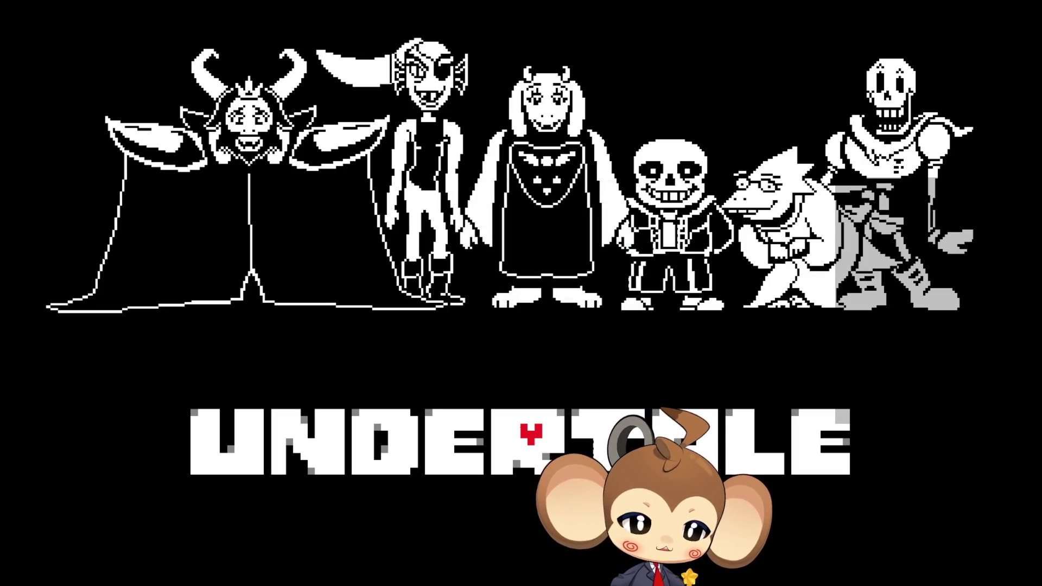
pyautogui.hotkey('alt', 'Return')
pyautogui.moveTo(755, 257); pyautogui.dragTo(669, 222)
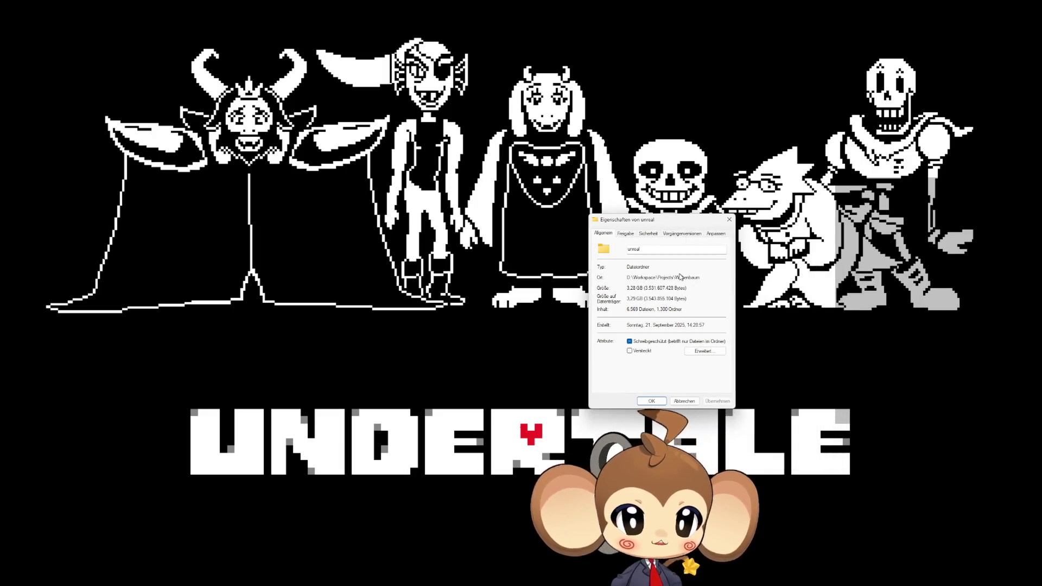
pyautogui.moveTo(628, 288); pyautogui.dragTo(677, 293)
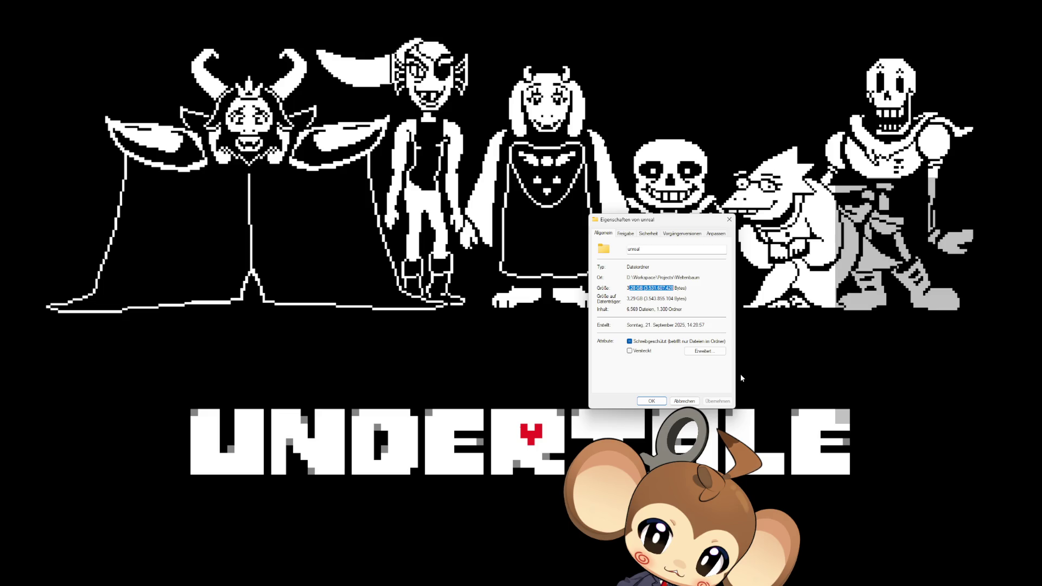
pyautogui.click(677, 402)
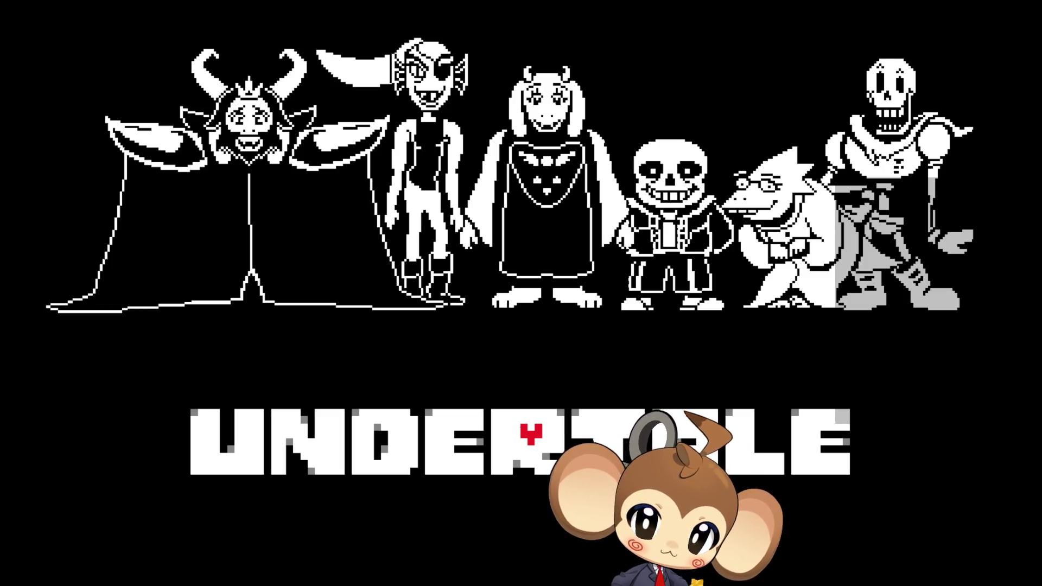
# Bring up the unreal folder's properties again, move the window into view, then close it.
pyautogui.moveTo(846, 336); pyautogui.dragTo(579, 298)
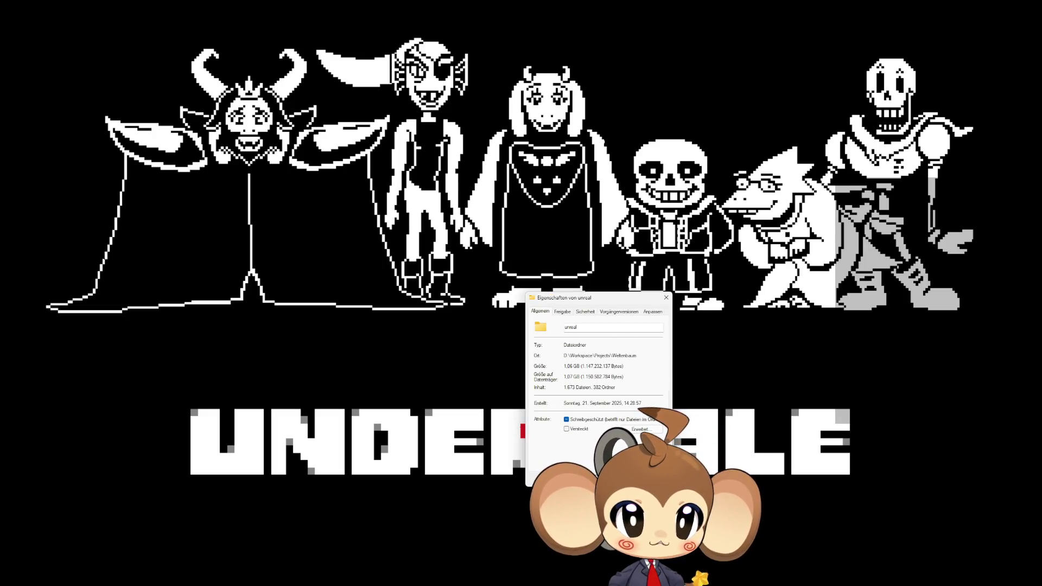
pyautogui.moveTo(606, 302); pyautogui.dragTo(618, 280)
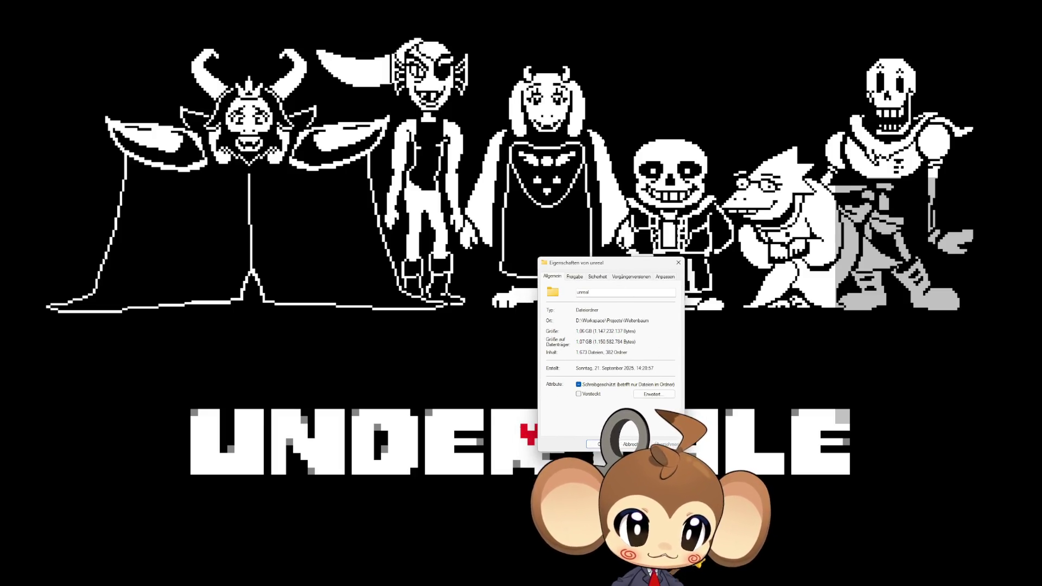
pyautogui.moveTo(609, 268); pyautogui.dragTo(610, 255)
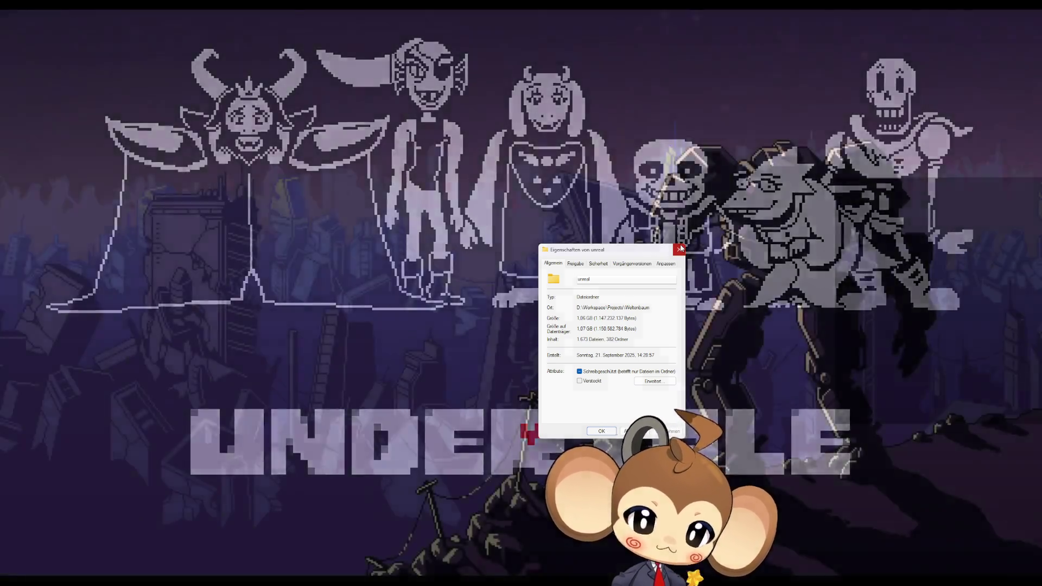
pyautogui.click(679, 249)
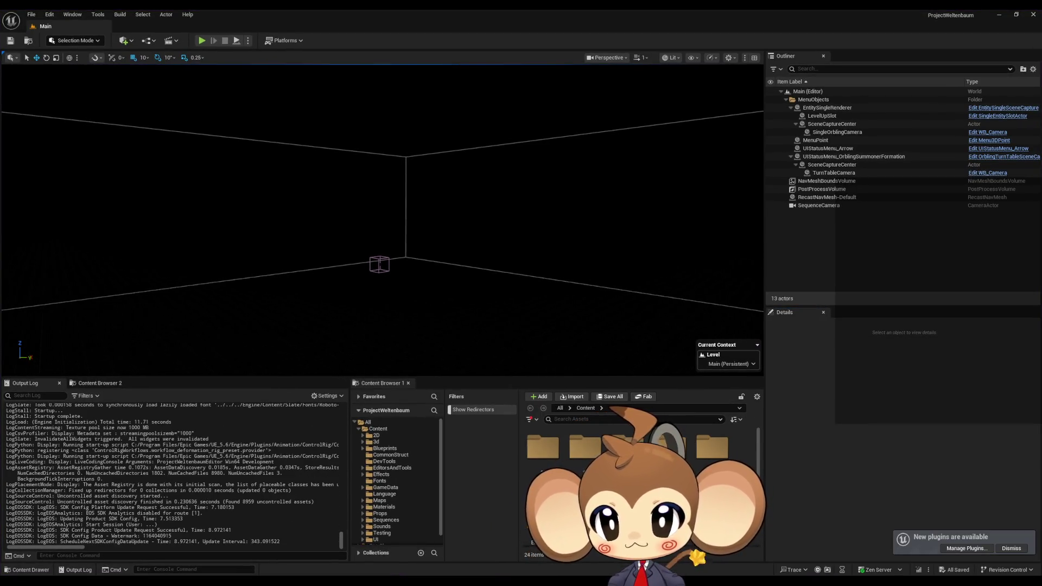
# Scroll the Content Browser and open the Blueprints > Dialogue folder.
pyautogui.scroll(-2, 591, 434)
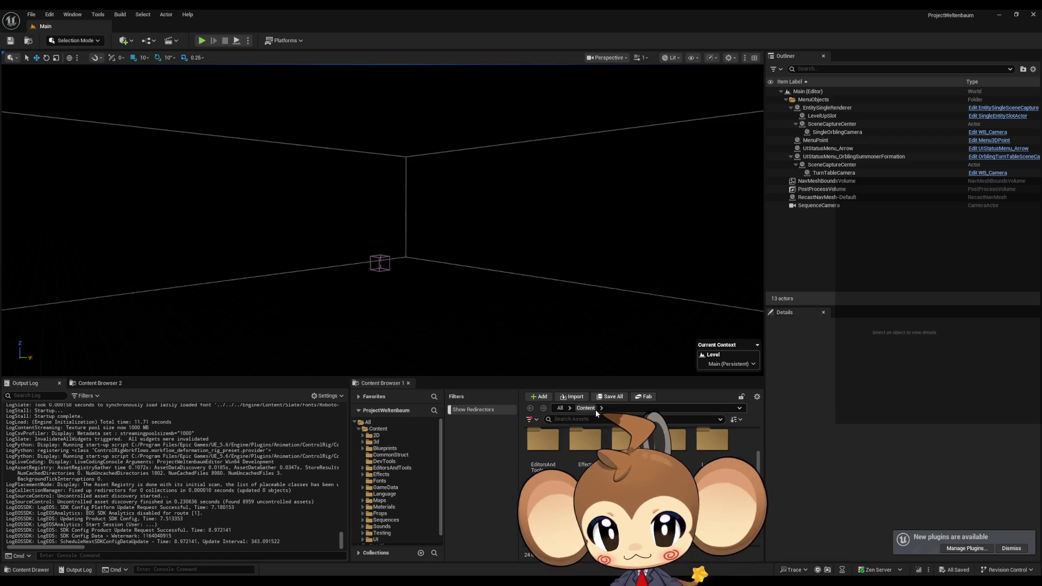
pyautogui.scroll(-2, 592, 462)
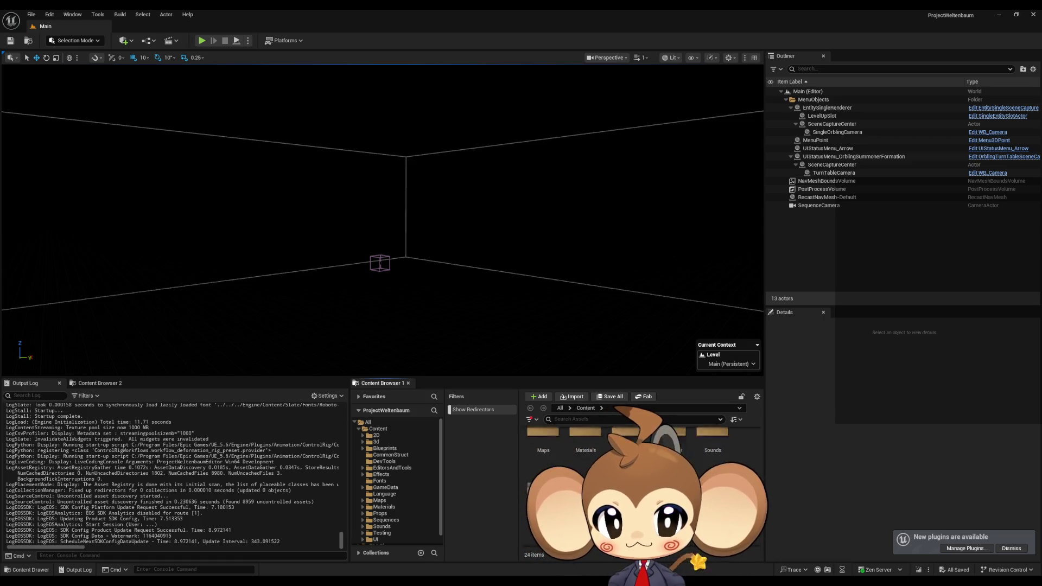
pyautogui.scroll(-1, 592, 461)
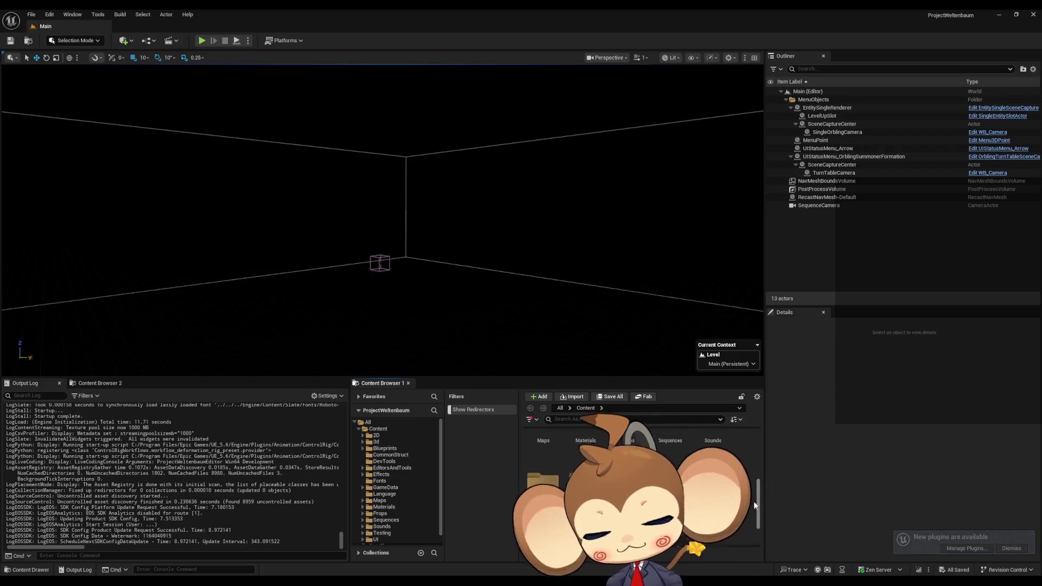
pyautogui.moveTo(755, 505); pyautogui.dragTo(756, 496)
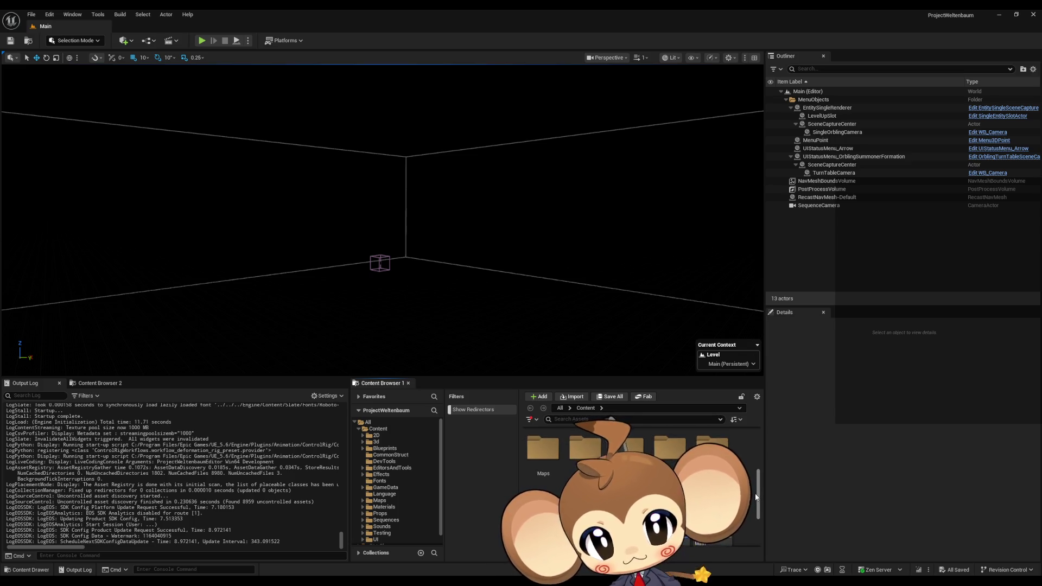
pyautogui.scroll(-1, 755, 496)
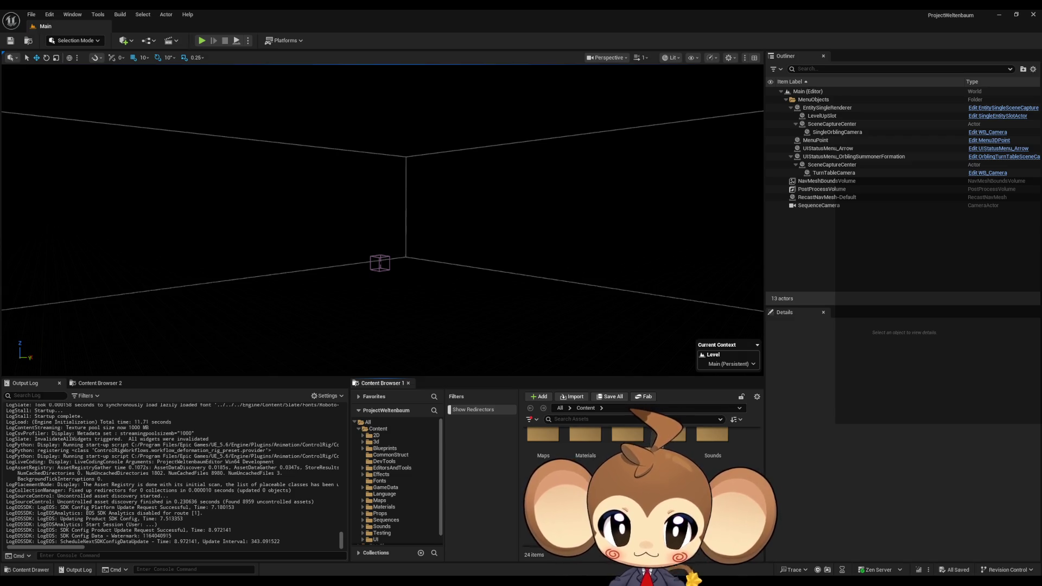
pyautogui.scroll(-1, 635, 489)
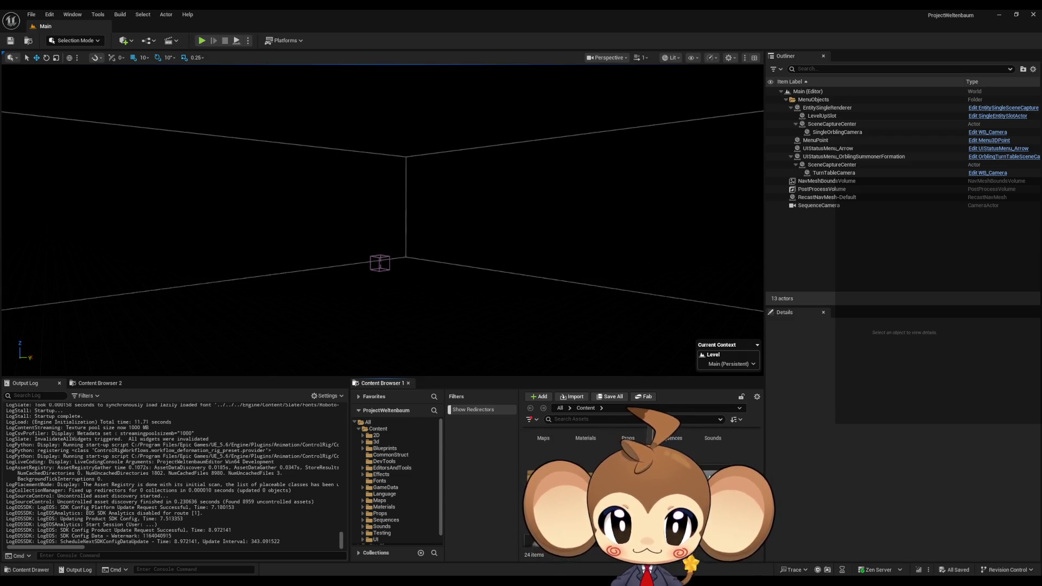
pyautogui.scroll(-2, 640, 488)
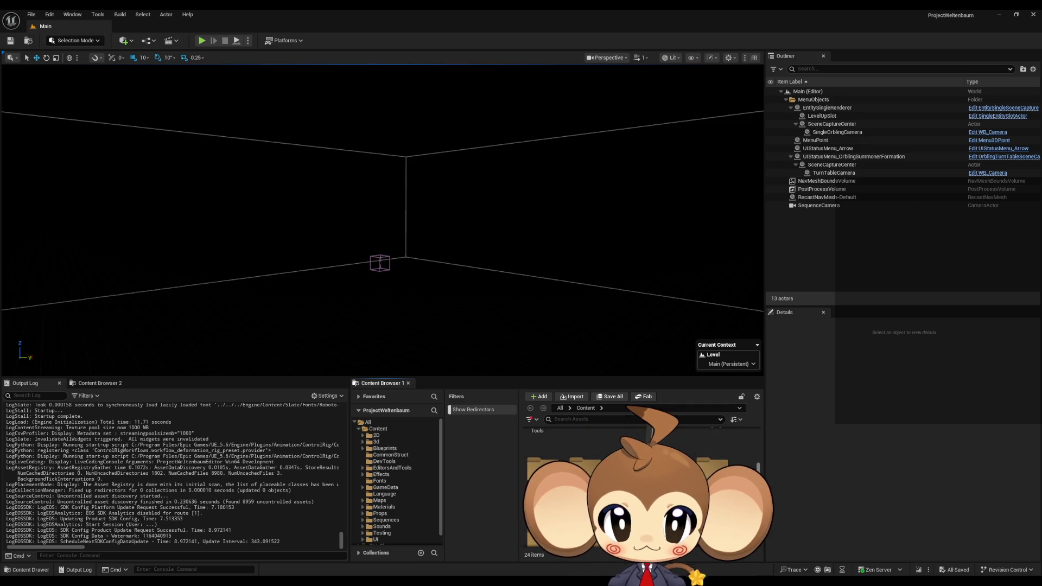
pyautogui.scroll(2, 640, 477)
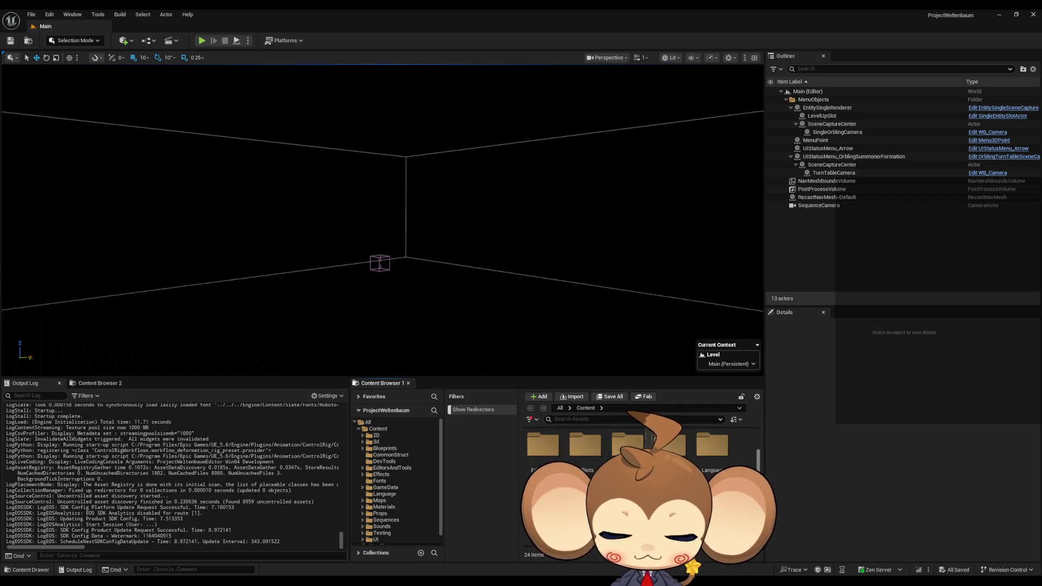
pyautogui.scroll(2, 760, 458)
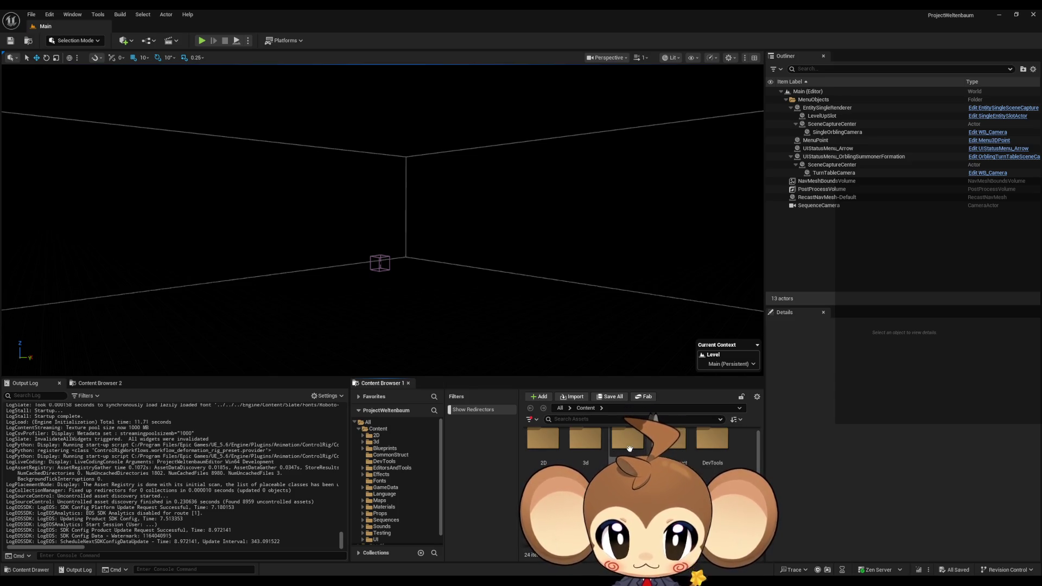
pyautogui.doubleClick(630, 449)
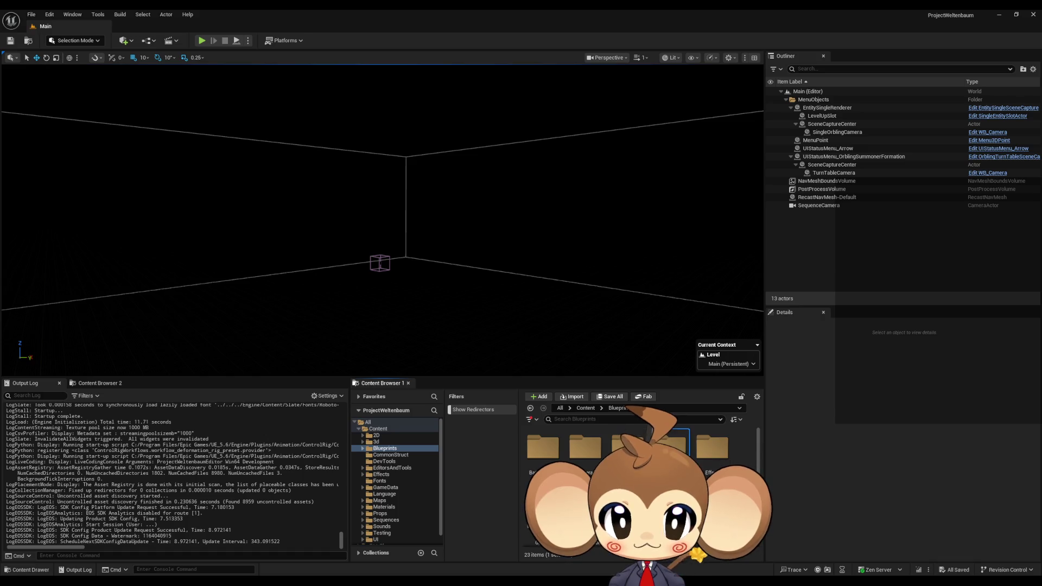
pyautogui.doubleClick(673, 446)
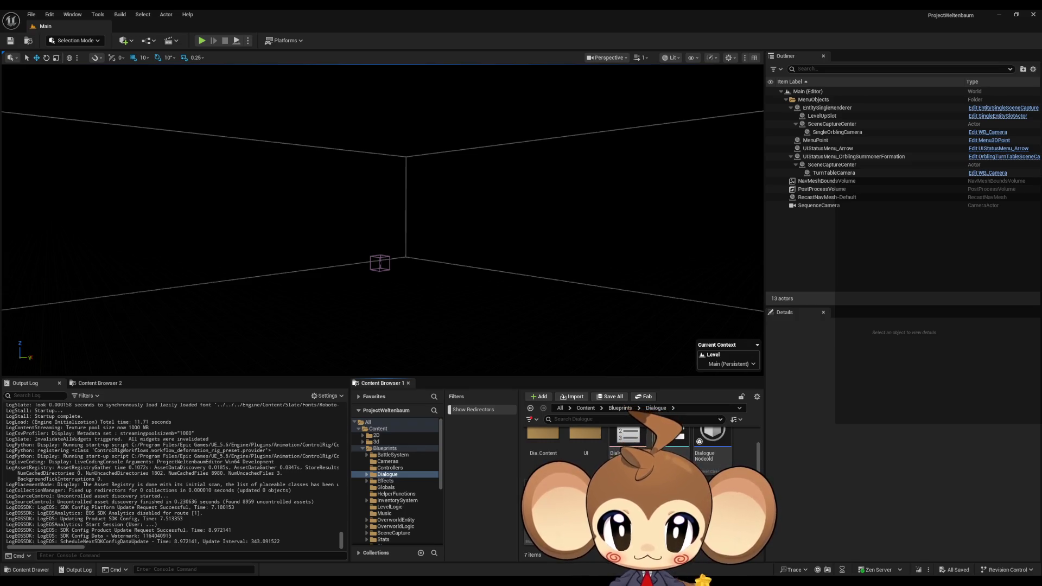
# Select the DialogueNodeold blueprint and open the DialogueContentTypeEnumold enum to inspect it.
pyautogui.click(628, 437)
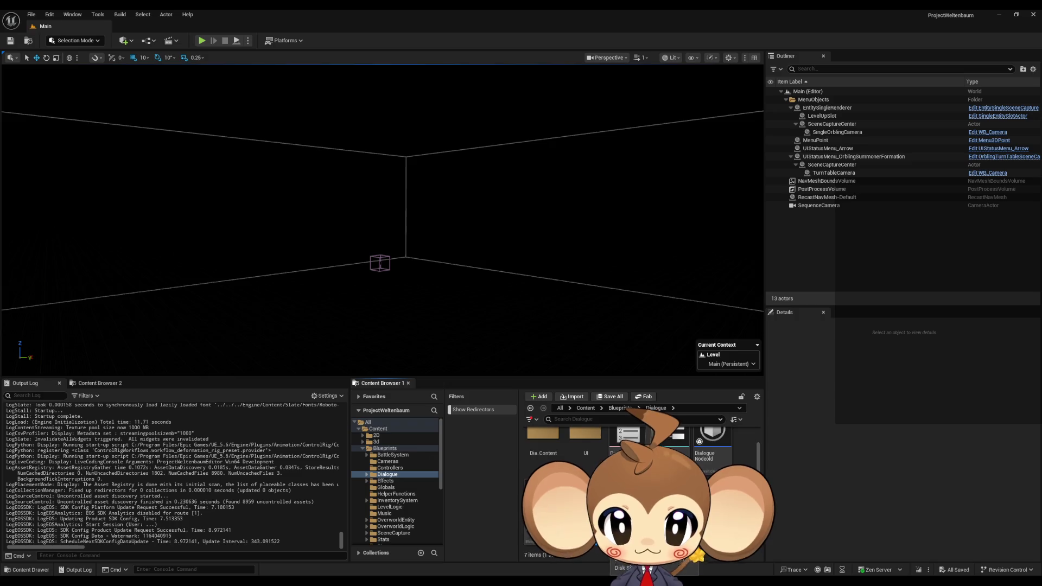
pyautogui.click(713, 448)
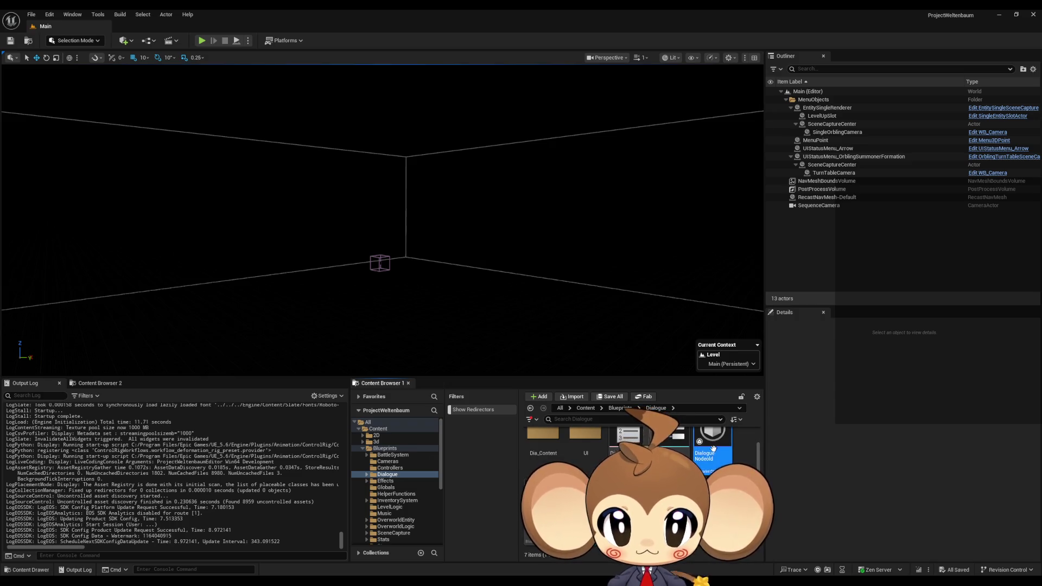
pyautogui.doubleClick(630, 450)
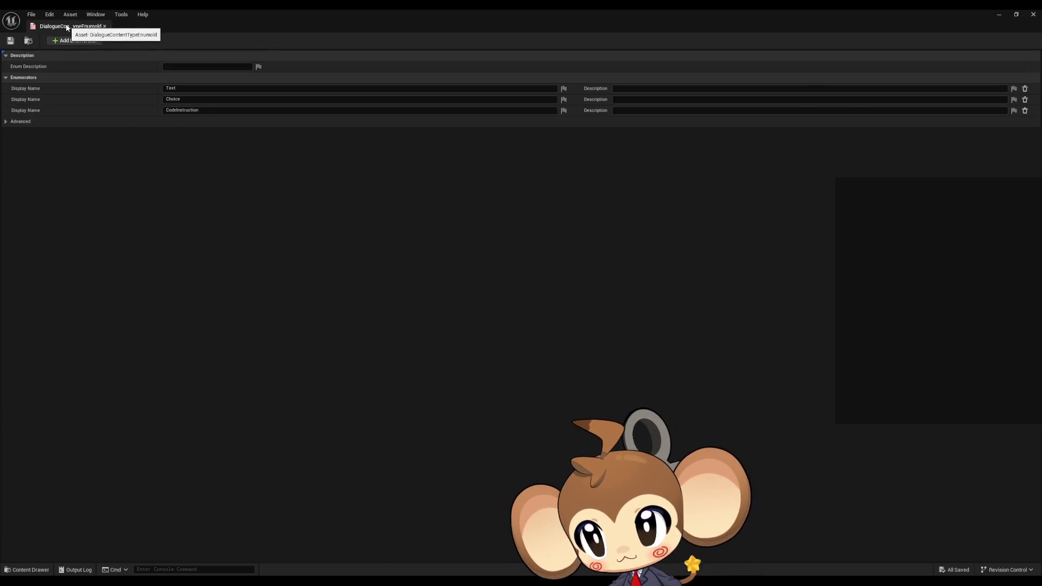
pyautogui.click(104, 26)
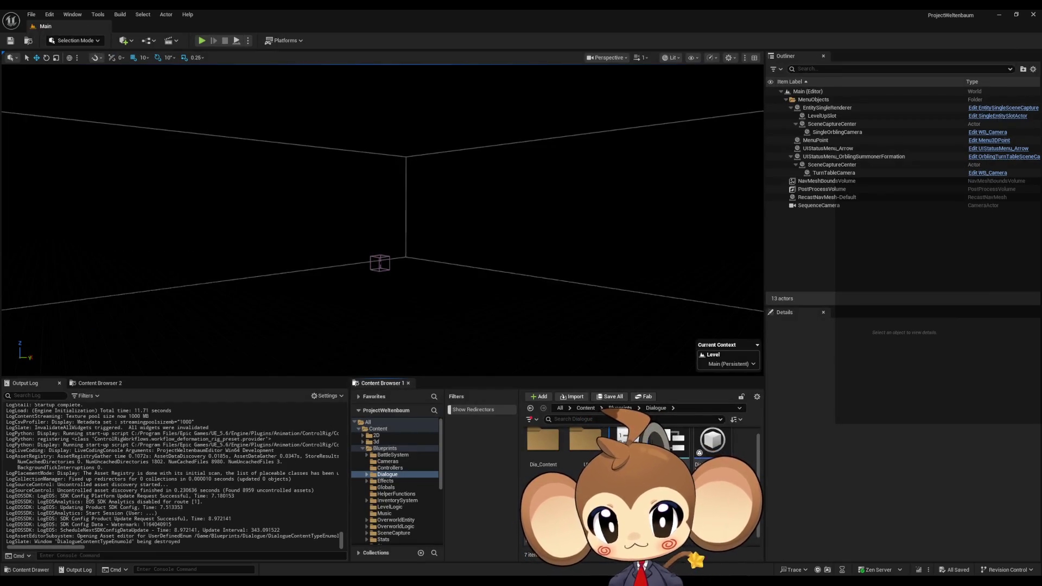
# Return to the Blueprints folder, select the Dialogue folder and confirm the 'Delete folder' prompt.
pyautogui.doubleClick(576, 441)
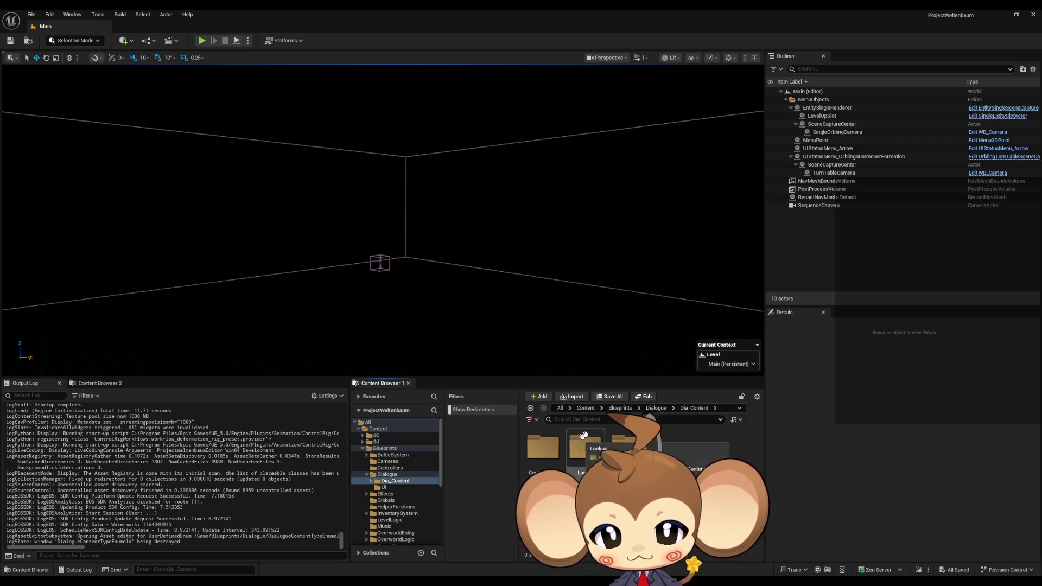
pyautogui.click(658, 408)
pyautogui.click(620, 408)
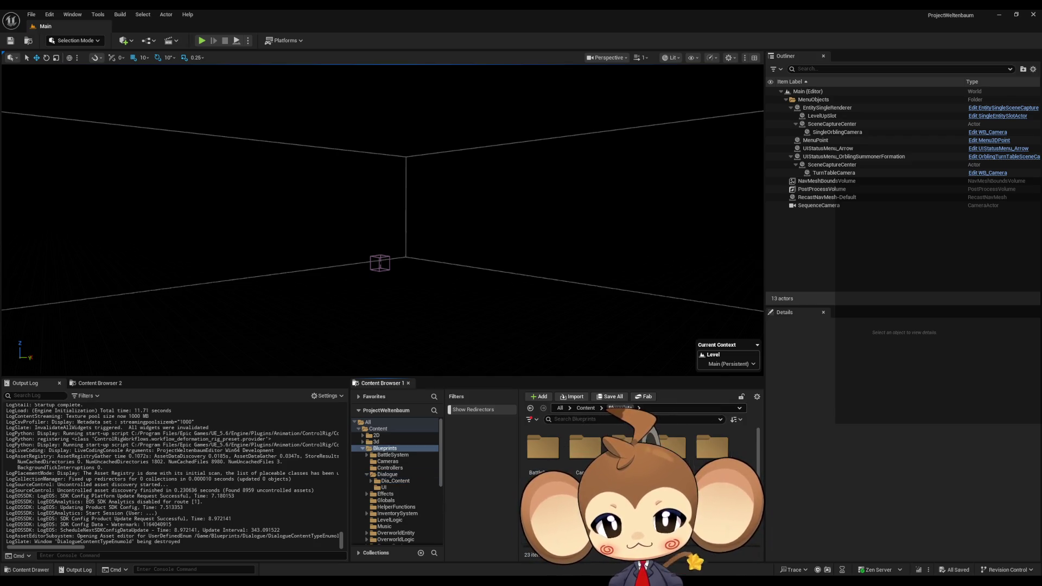
pyautogui.click(677, 459)
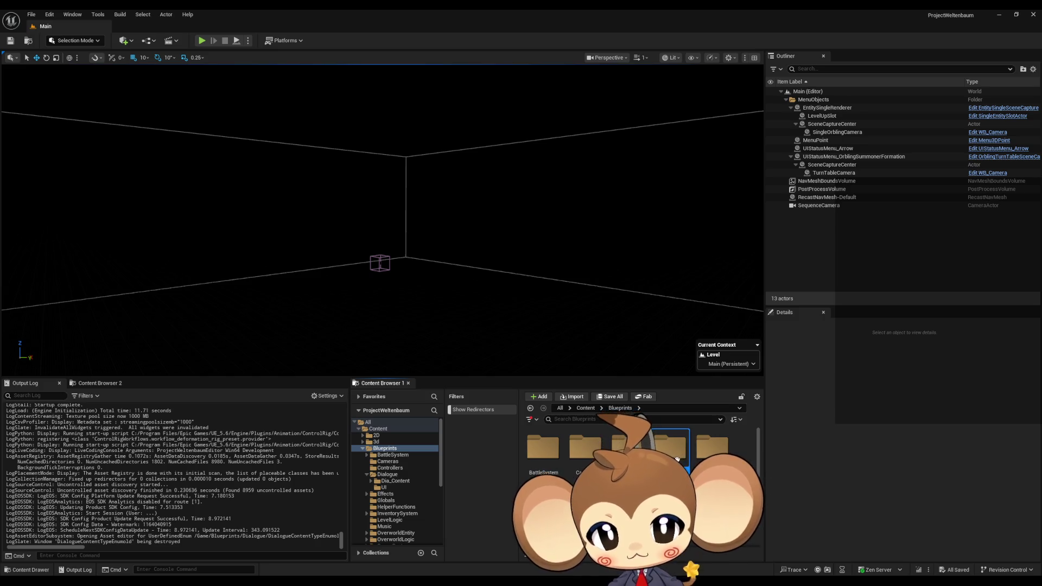
pyautogui.rightClick(675, 459)
pyautogui.press('Escape')
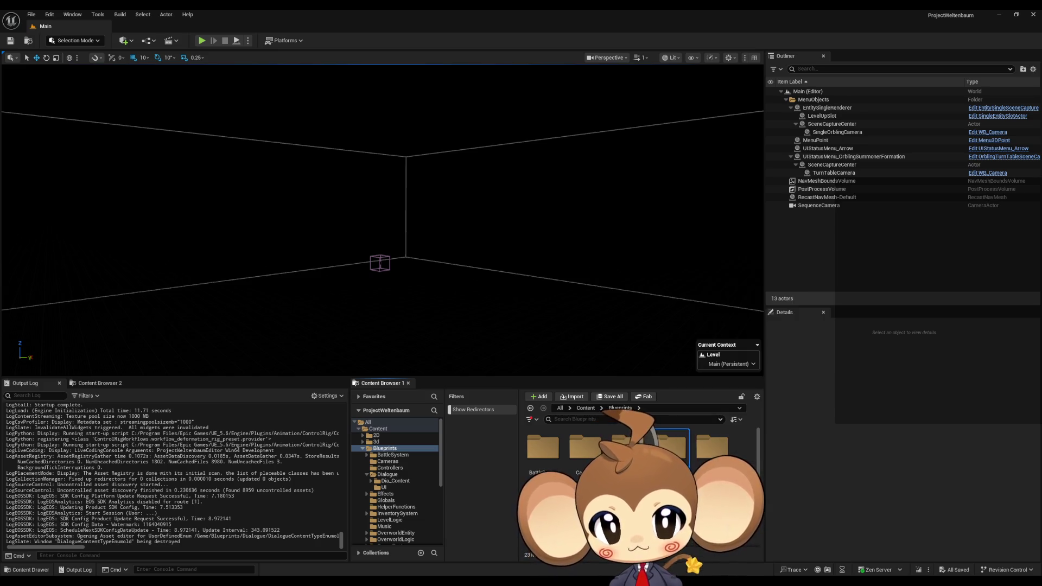
pyautogui.press('F2')
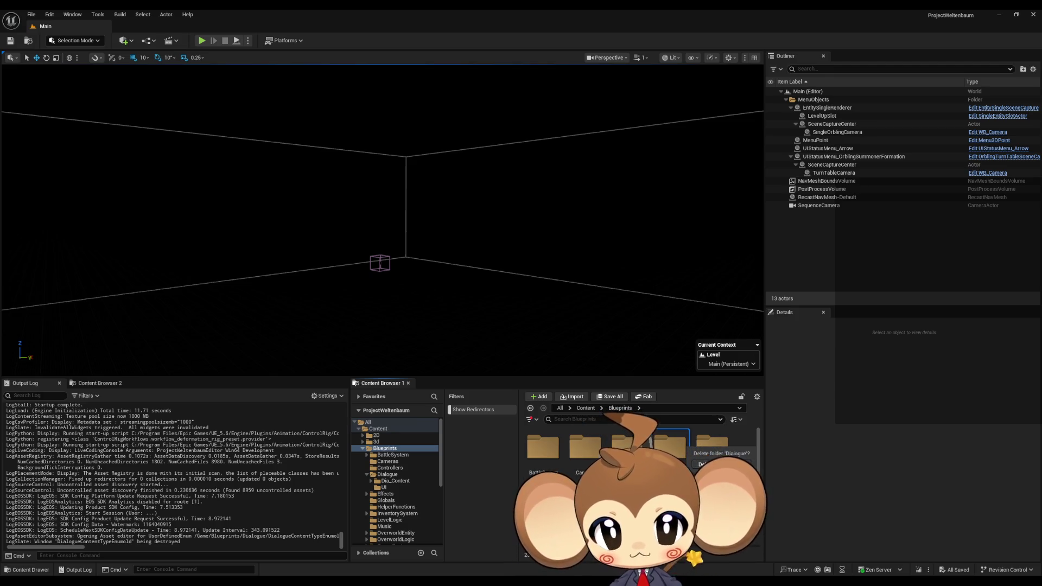
pyautogui.press('Return')
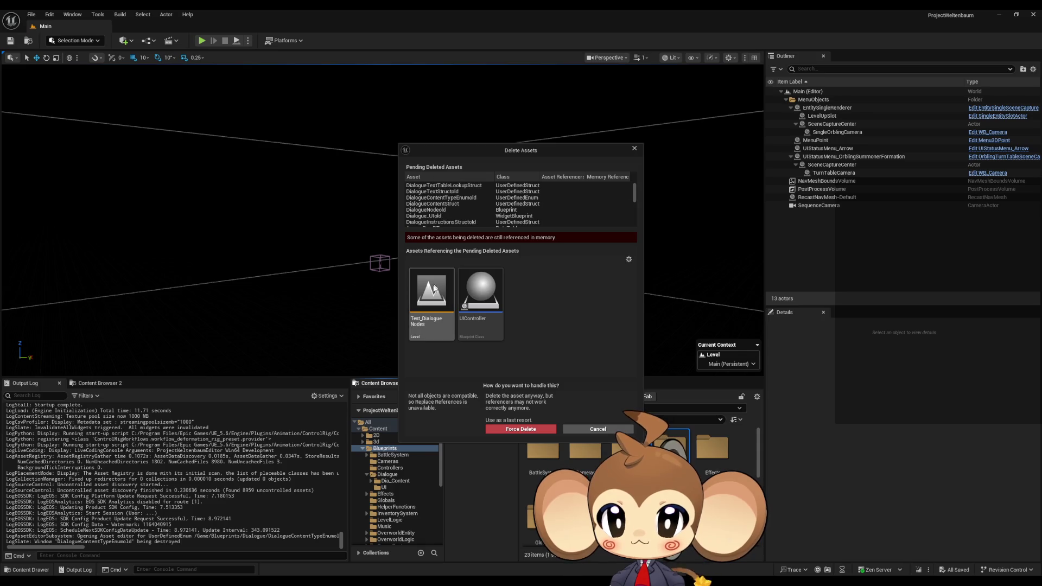
# Review the pending deletions, noting Test_DialogueNodes and UIController as referencers, then cancel.
pyautogui.moveTo(488, 307)
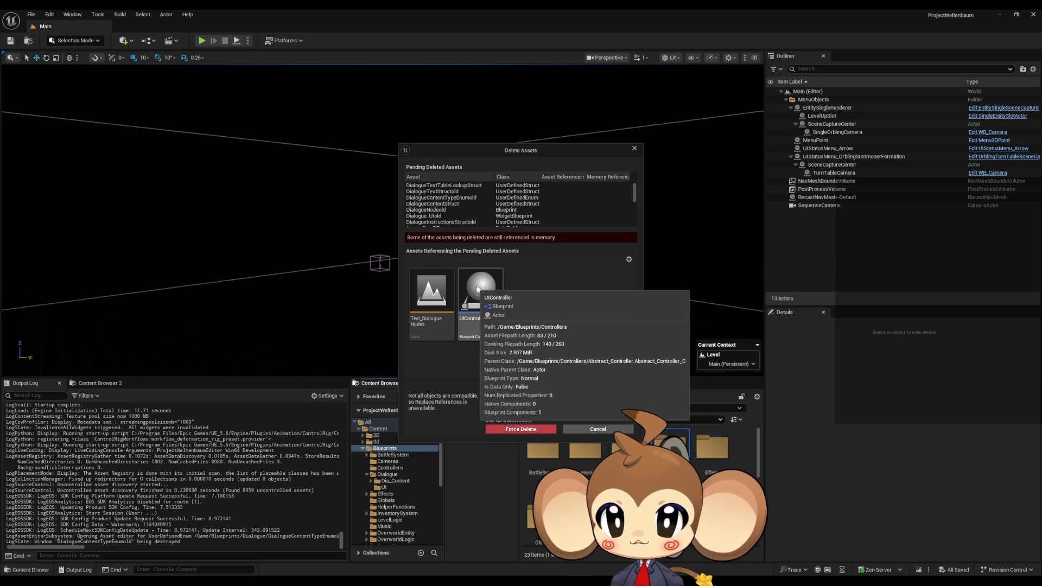
pyautogui.scroll(-3, 477, 200)
pyautogui.scroll(-10, 611, 206)
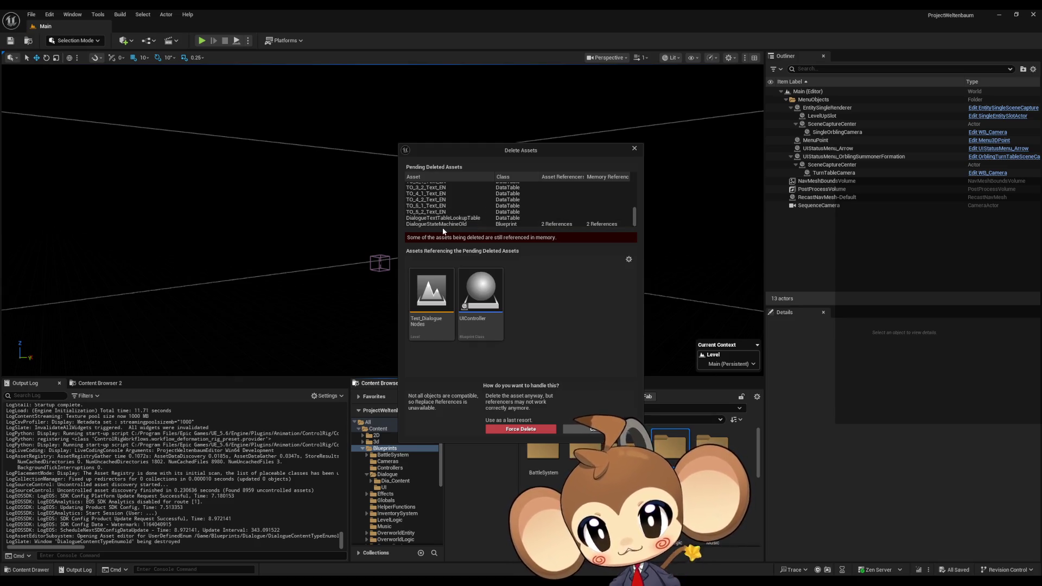
pyautogui.moveTo(637, 217)
pyautogui.mouseDown()
pyautogui.moveTo(637, 200)
pyautogui.moveTo(631, 223)
pyautogui.mouseUp()
pyautogui.scroll(5, 443, 190)
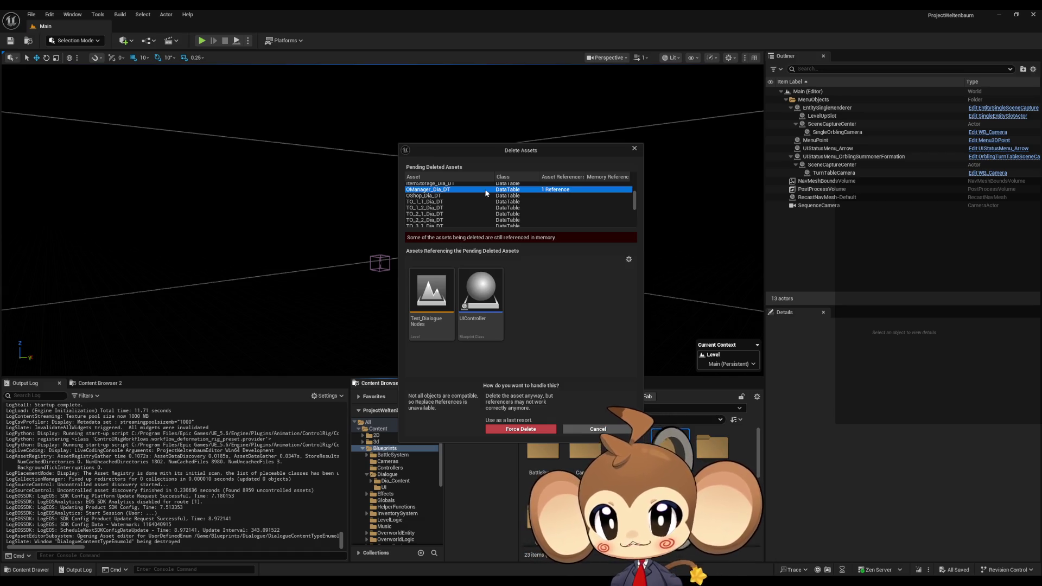
pyautogui.scroll(2, 477, 200)
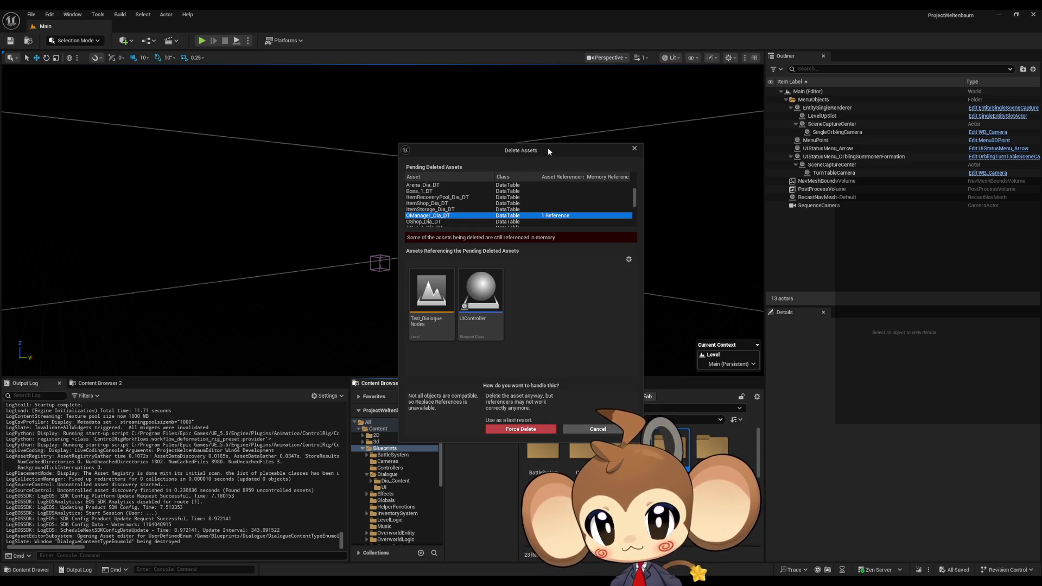
pyautogui.moveTo(547, 152); pyautogui.dragTo(332, 86)
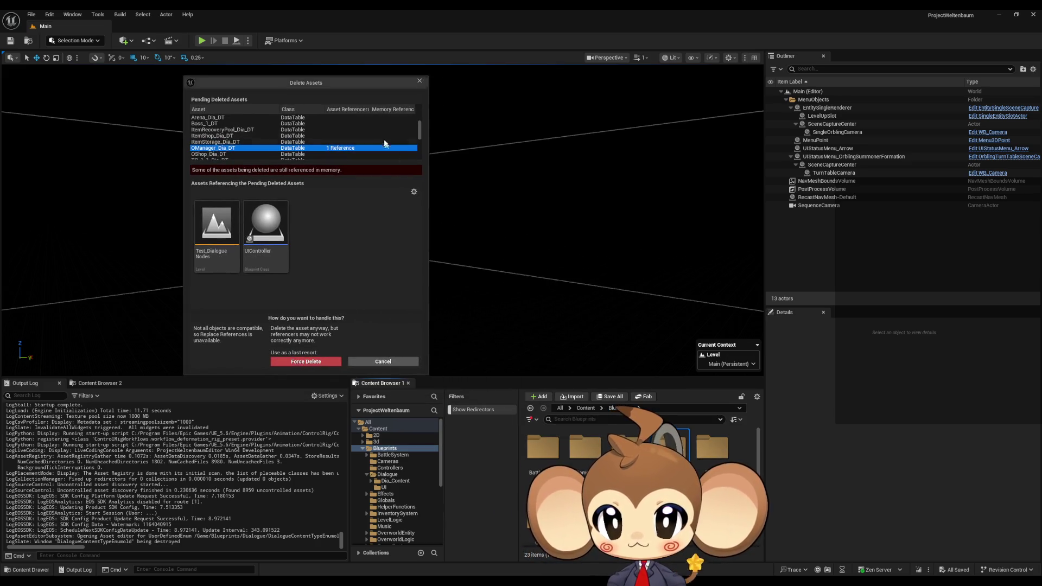
pyautogui.click(386, 362)
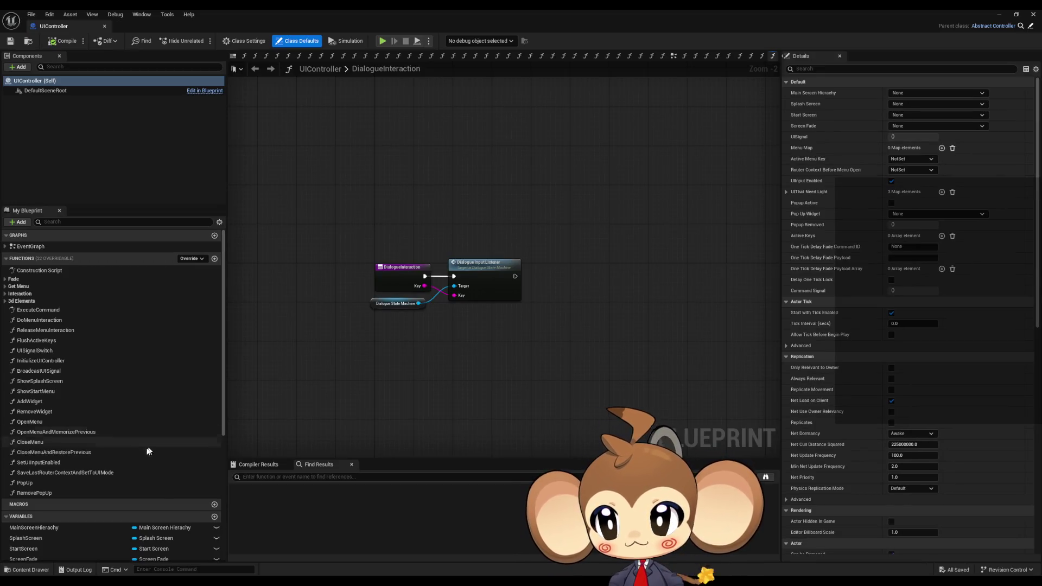
# Search UIController's Find Results for 'old' and delete the DialogueStateMachine_old variable.
pyautogui.scroll(-10, 149, 451)
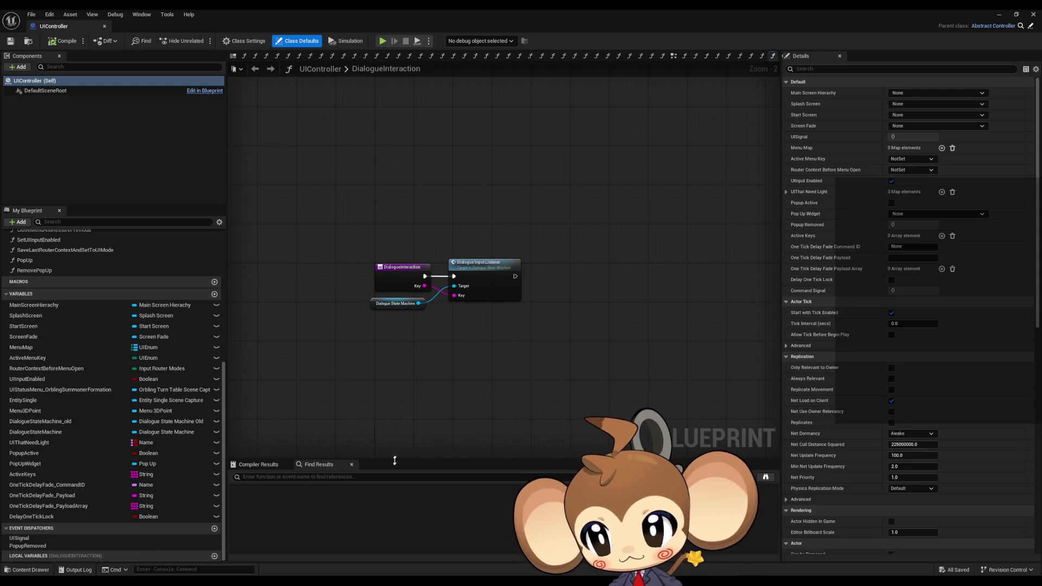
pyautogui.write('old')
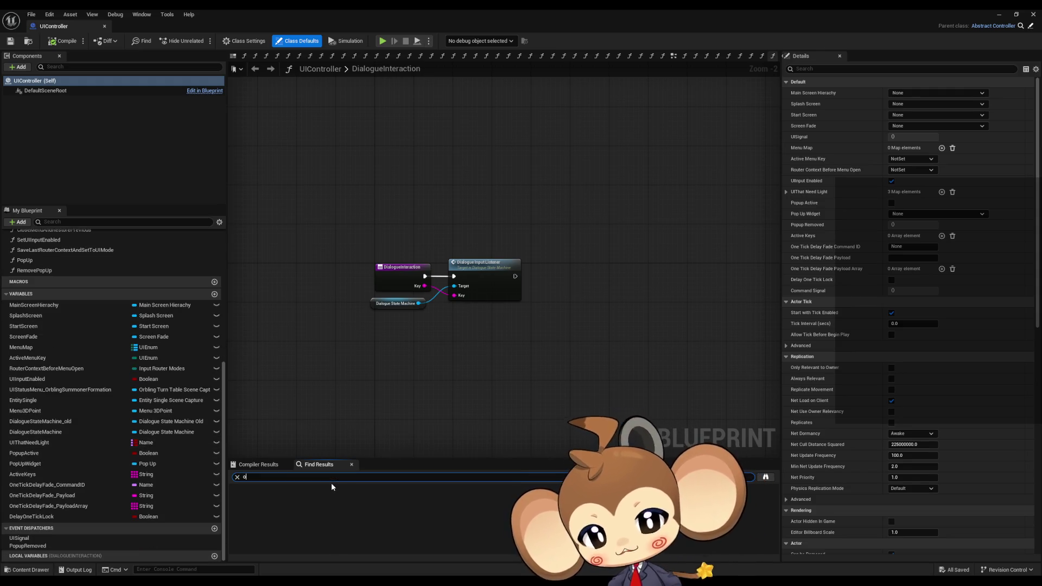
pyautogui.press('Return')
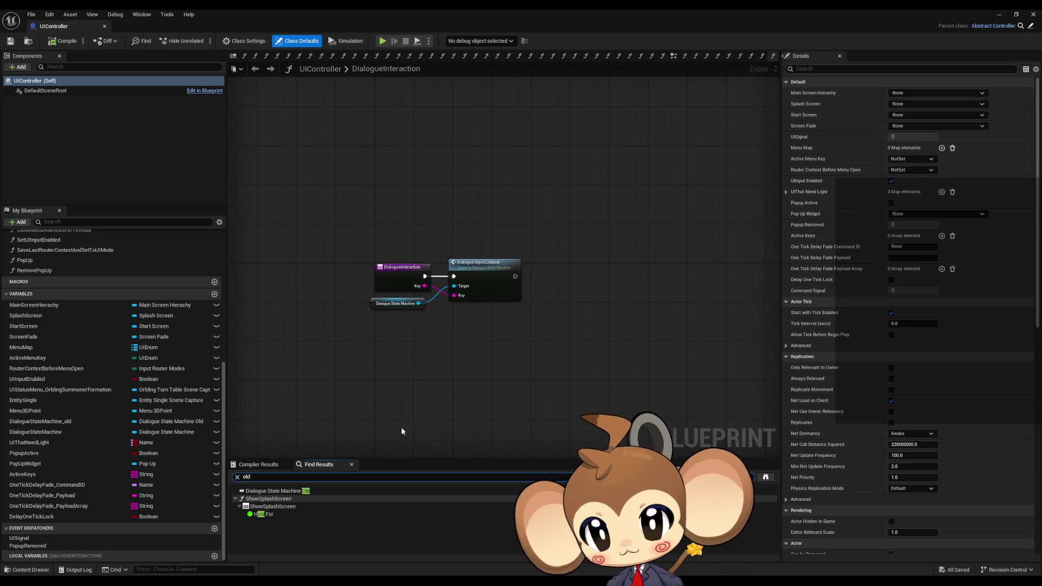
pyautogui.click(316, 490)
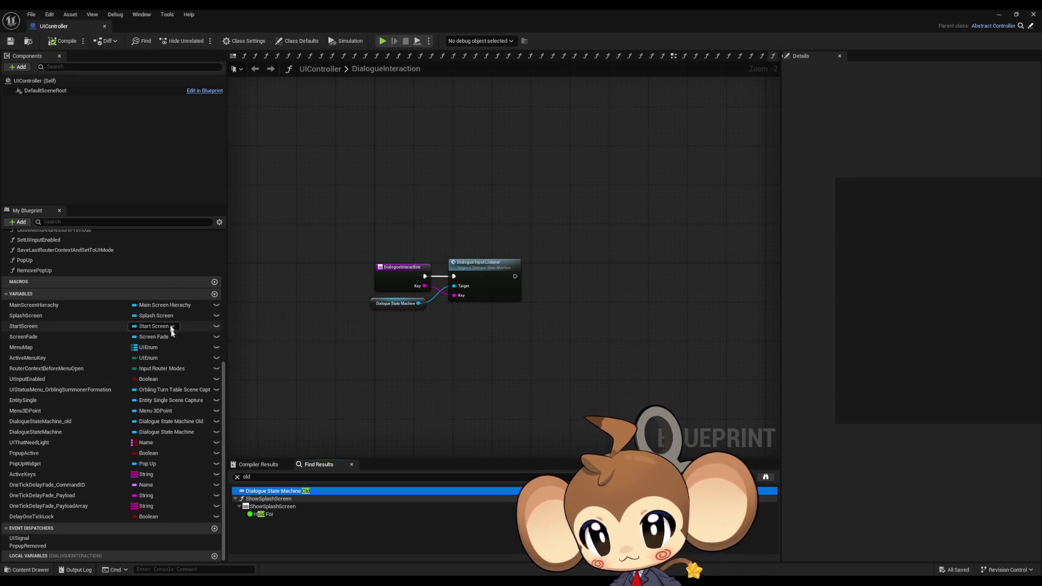
pyautogui.click(82, 422)
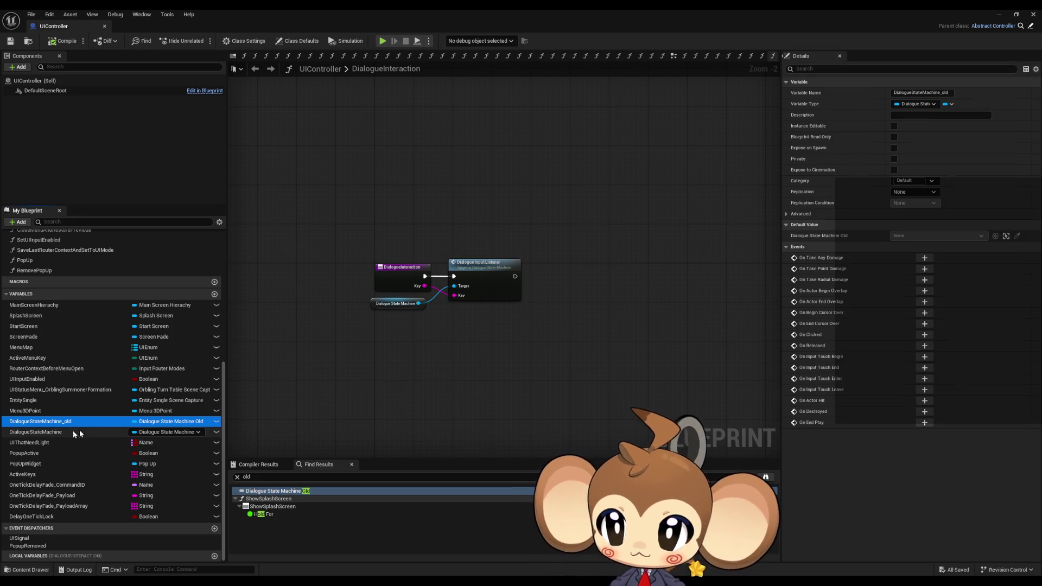
pyautogui.press('Delete')
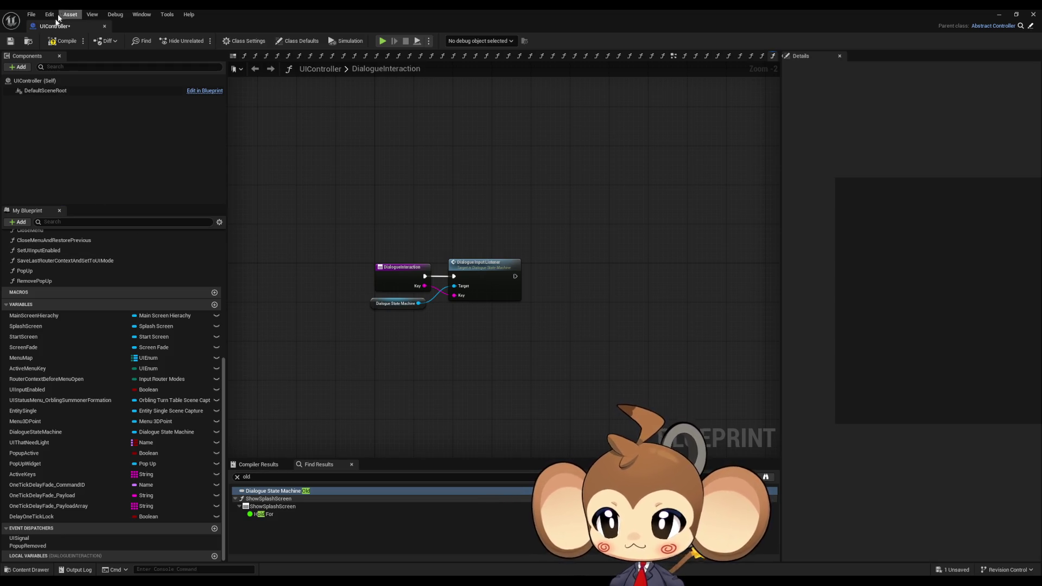
# Save the modified UIController blueprint via Save Selected, then delete the Dialogue folder again.
pyautogui.click(998, 14)
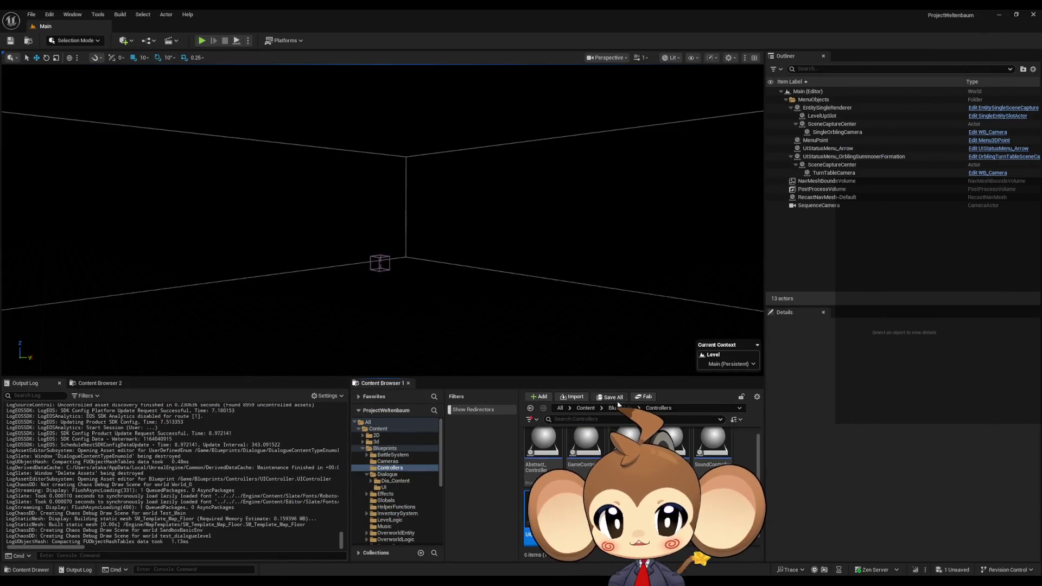
pyautogui.click(617, 400)
pyautogui.click(630, 389)
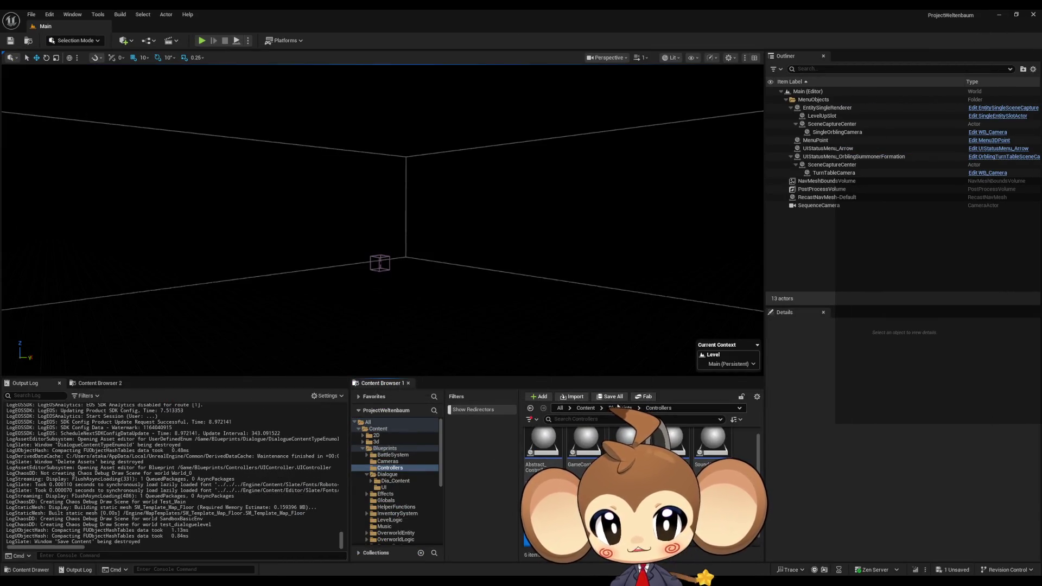
pyautogui.click(607, 397)
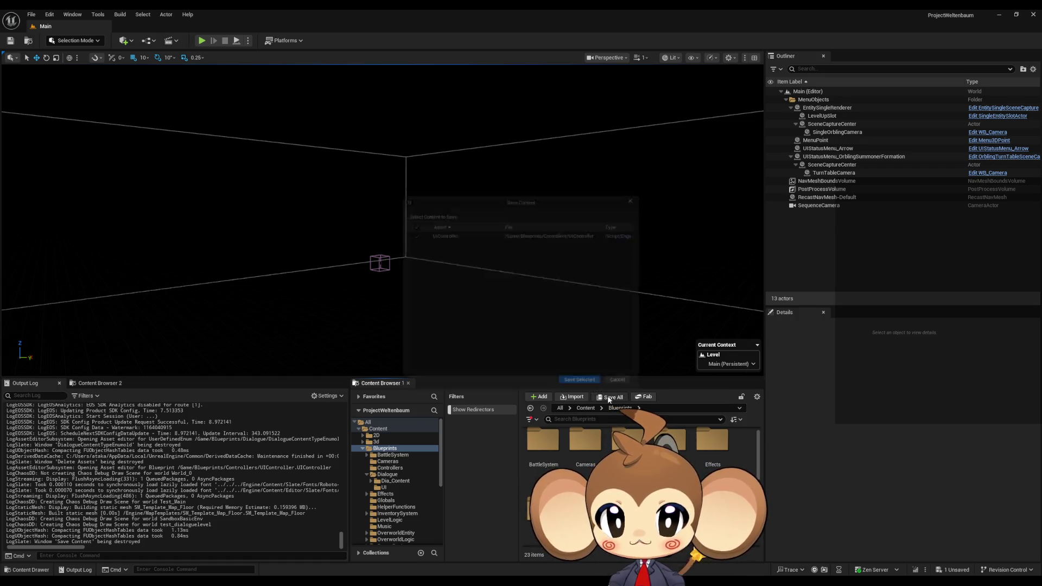
pyautogui.click(587, 389)
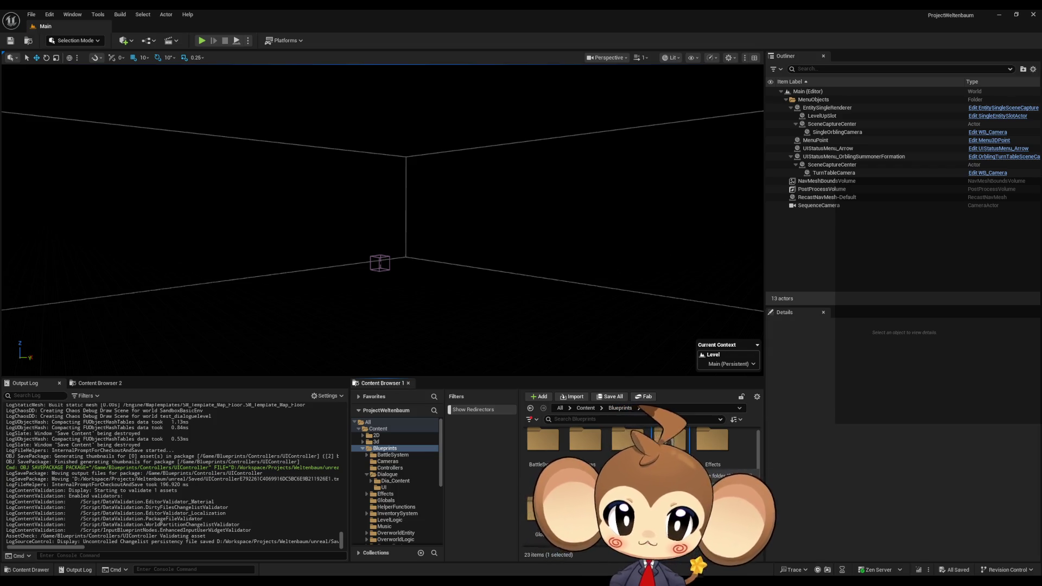
pyautogui.press('Delete')
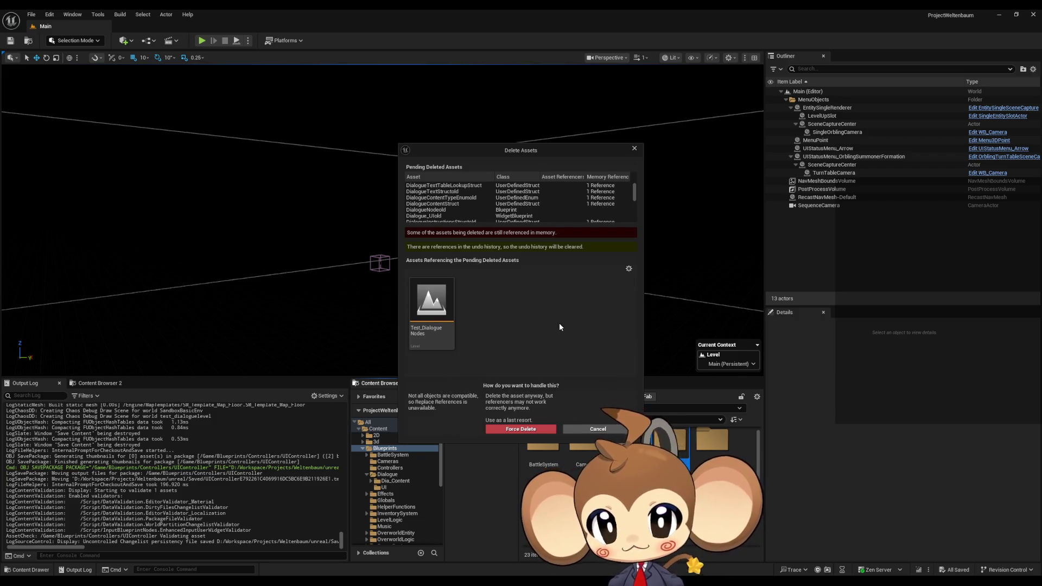
pyautogui.moveTo(636, 193); pyautogui.dragTo(634, 222)
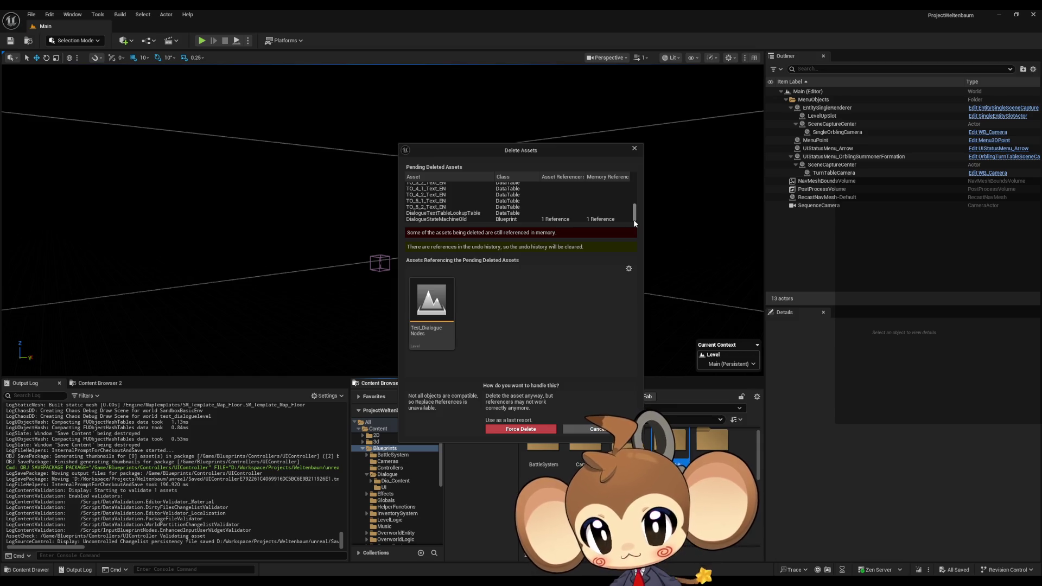
pyautogui.moveTo(435, 314)
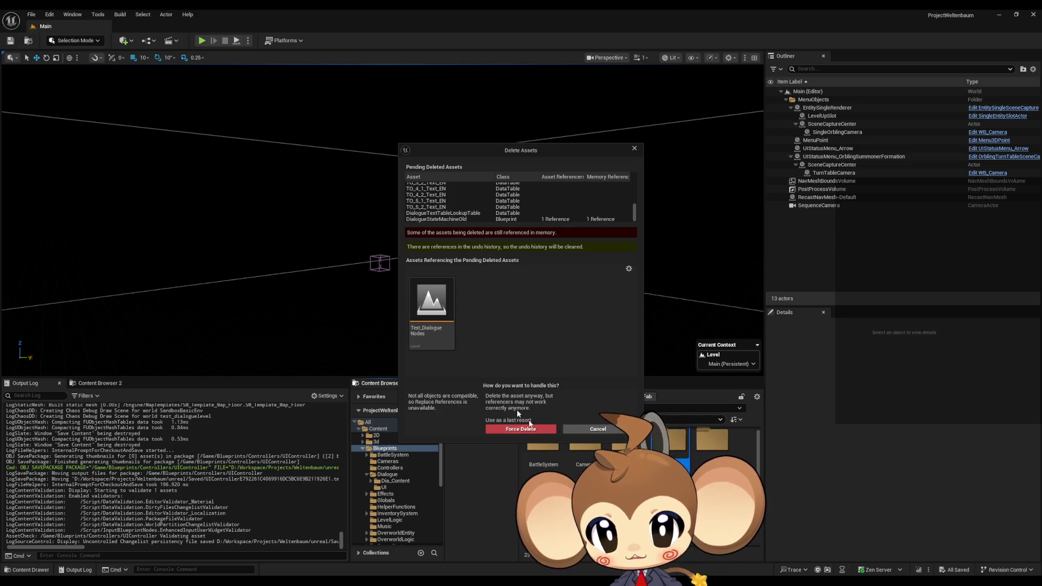
pyautogui.click(434, 310)
pyautogui.rightClick(434, 311)
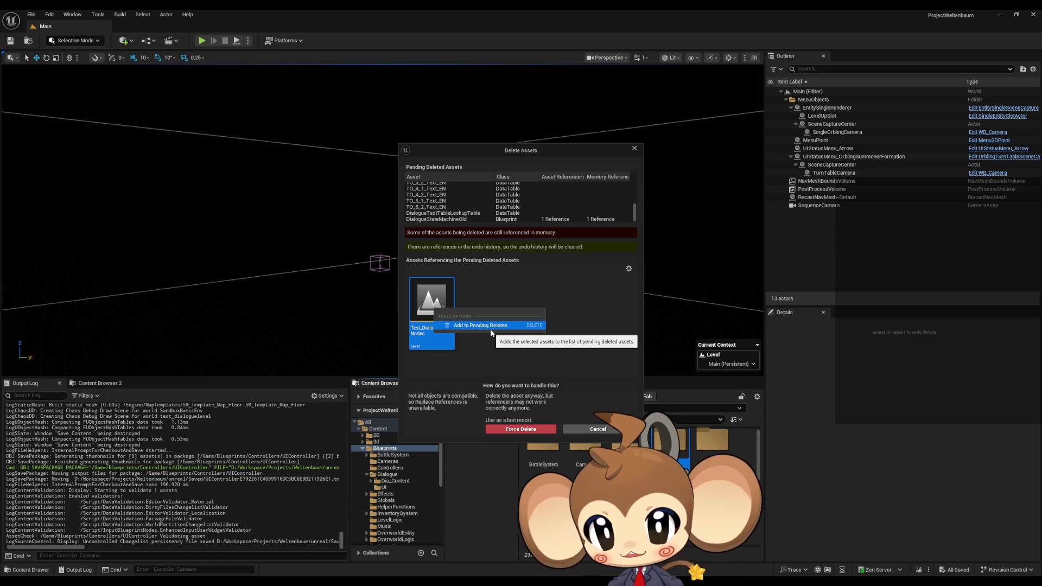
pyautogui.press('Escape')
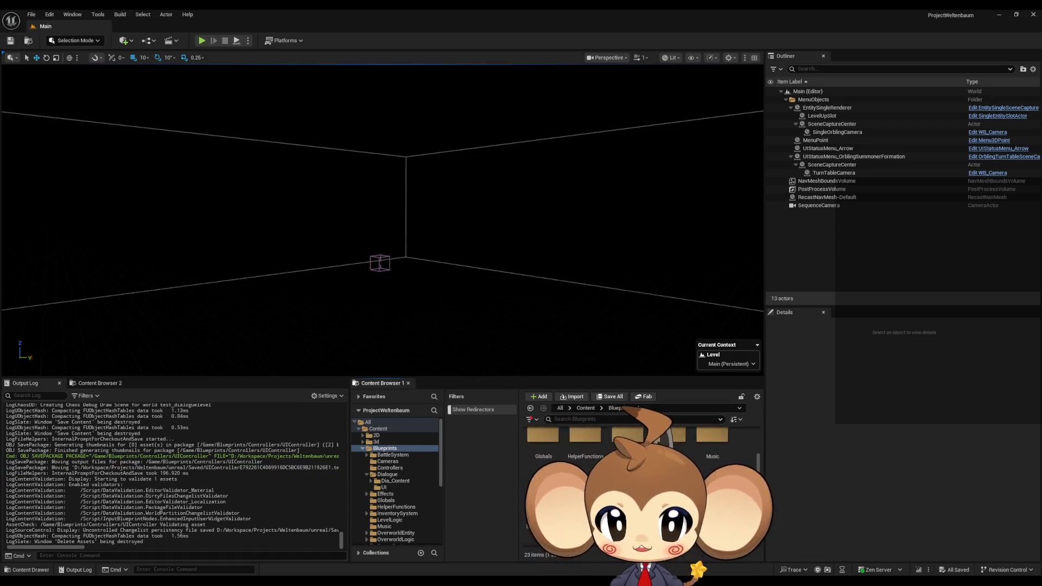
# In Content > Testing, search 'dia' and copy the Test_DialogueNodes level's reference.
pyautogui.scroll(-3, 640, 488)
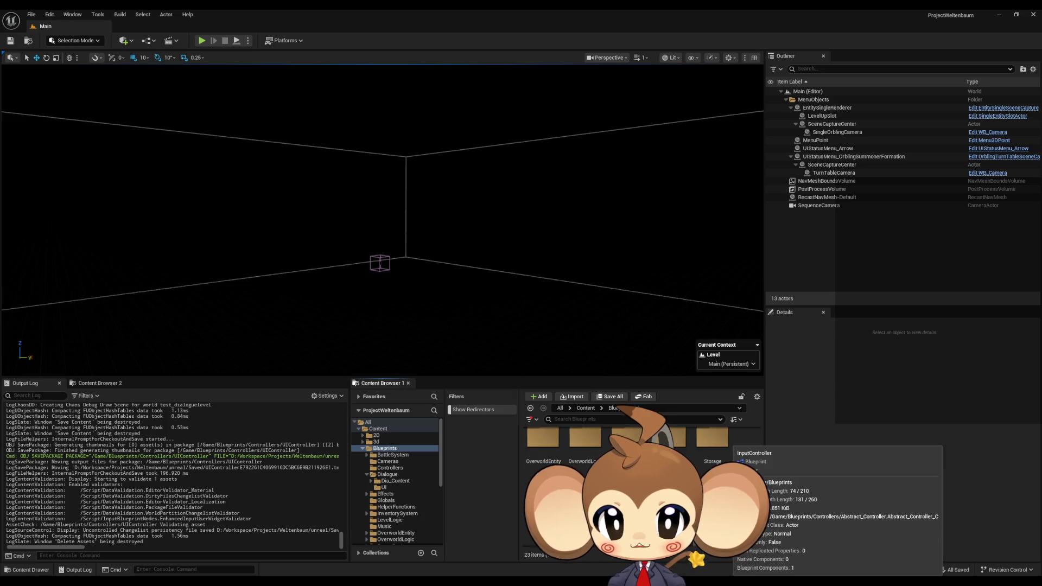
pyautogui.click(378, 429)
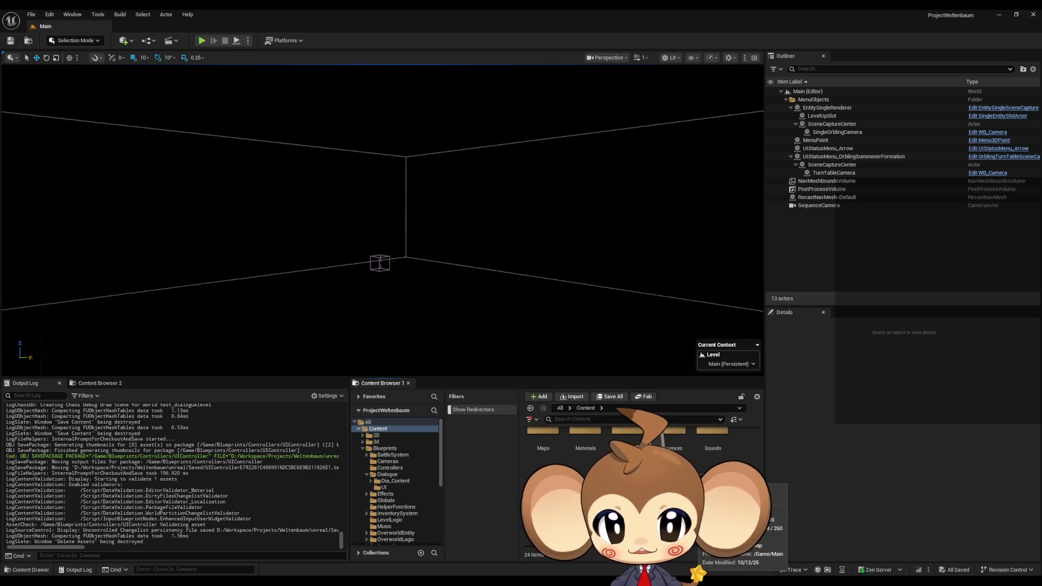
pyautogui.scroll(-5, 397, 483)
pyautogui.click(382, 522)
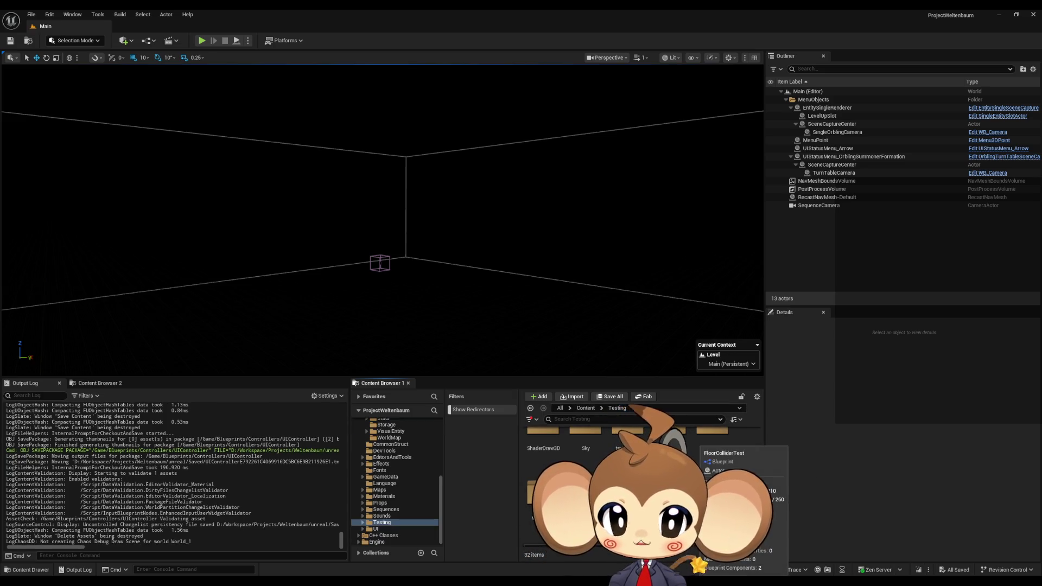
pyautogui.click(601, 418)
pyautogui.write('dia')
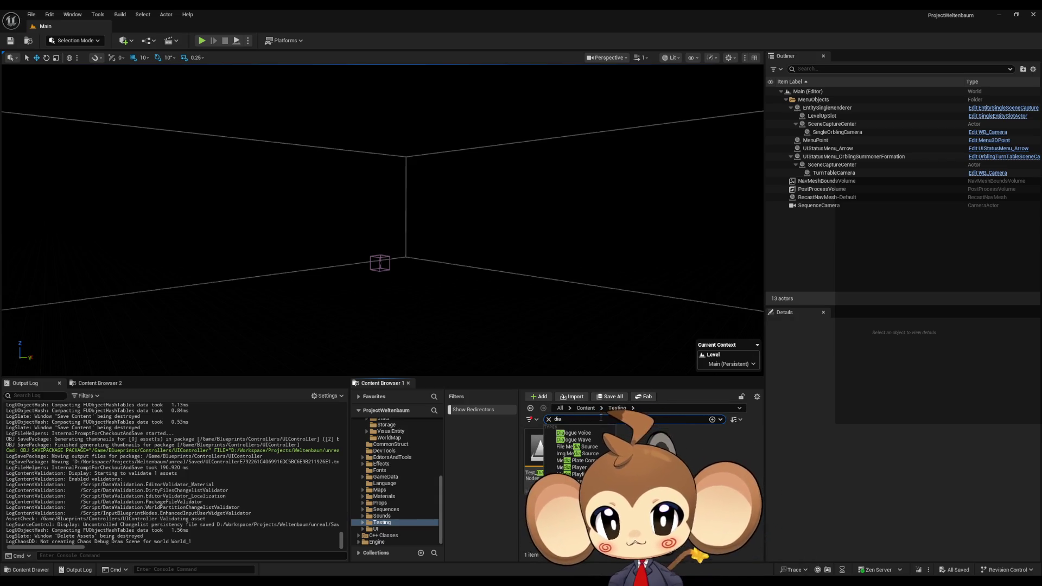
pyautogui.click(543, 450)
pyautogui.rightClick(546, 451)
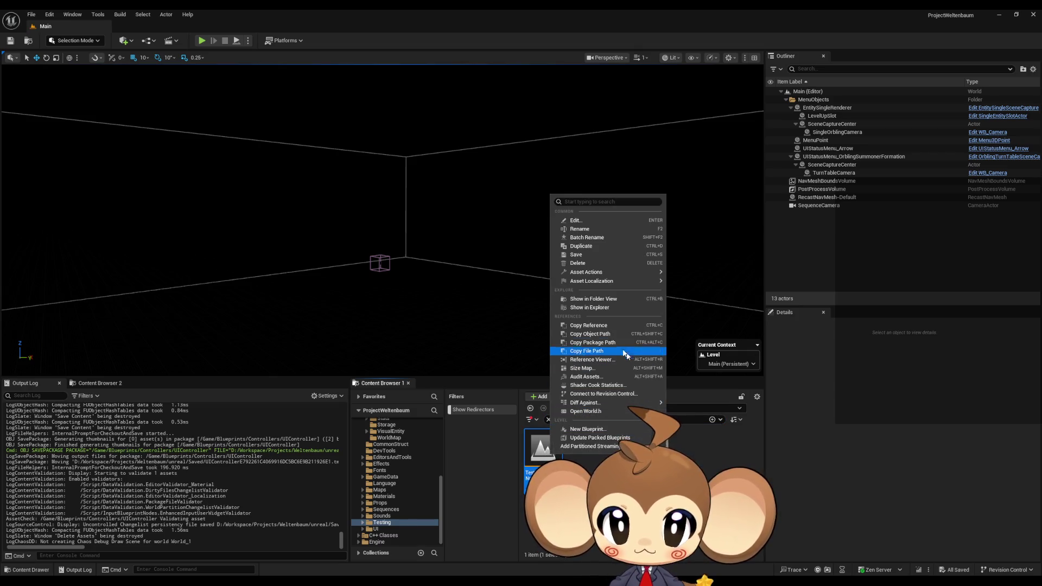
pyautogui.click(606, 326)
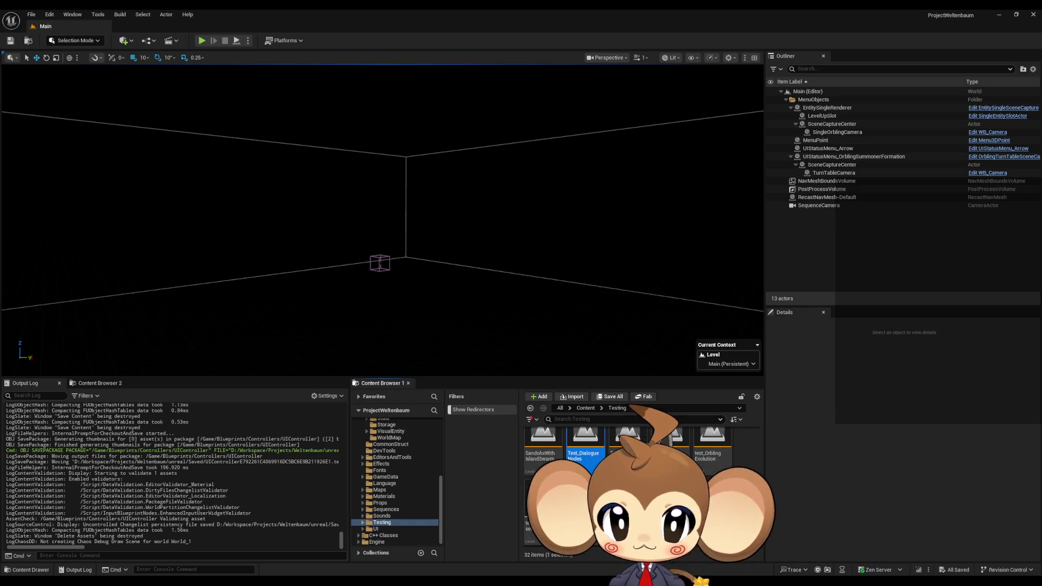
# Delete the Test_DialogueNodes level and confirm the deletion.
pyautogui.press('Delete')
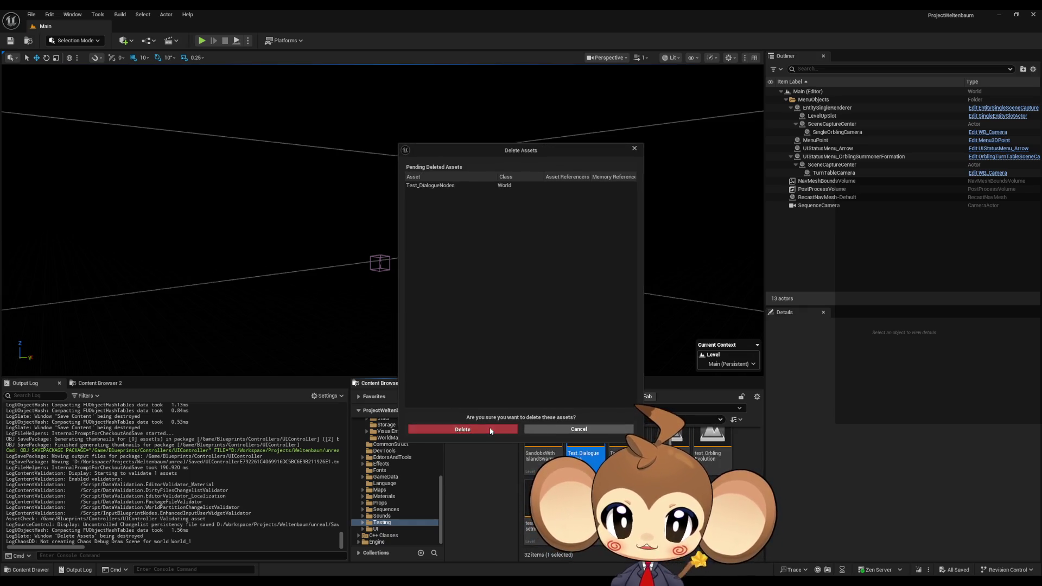
pyautogui.click(490, 428)
pyautogui.scroll(2, 629, 478)
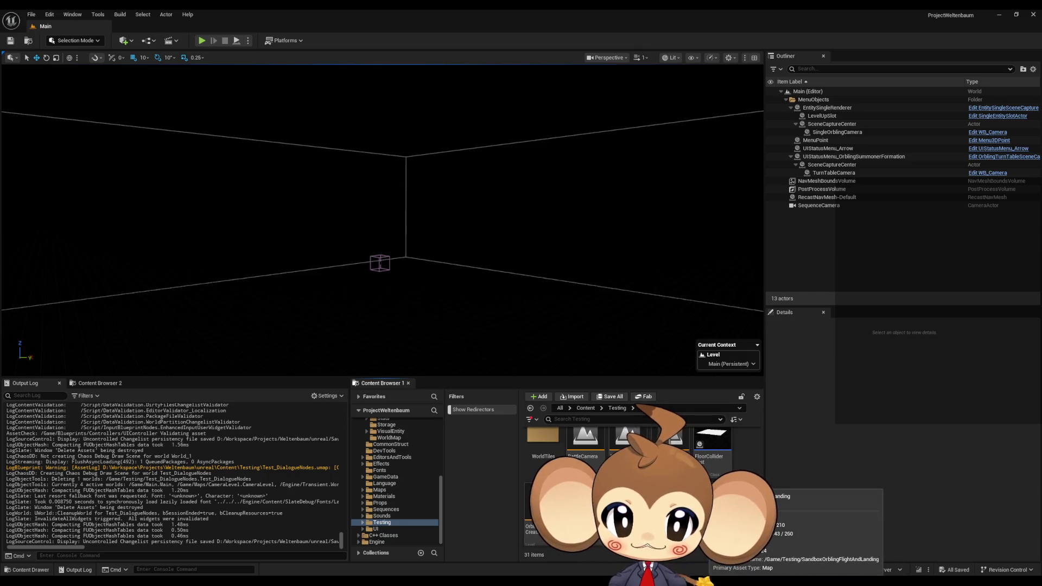
# Force Delete the Blueprints > Dialogue folder's assets and dismiss the struct-in-use warning.
pyautogui.click(582, 408)
pyautogui.doubleClick(628, 464)
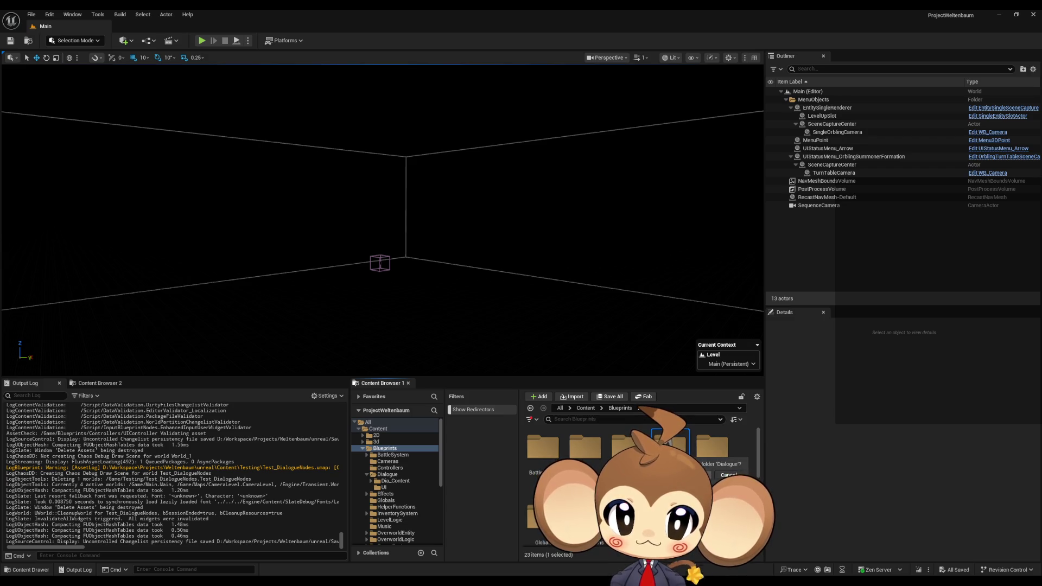
pyautogui.press('Return')
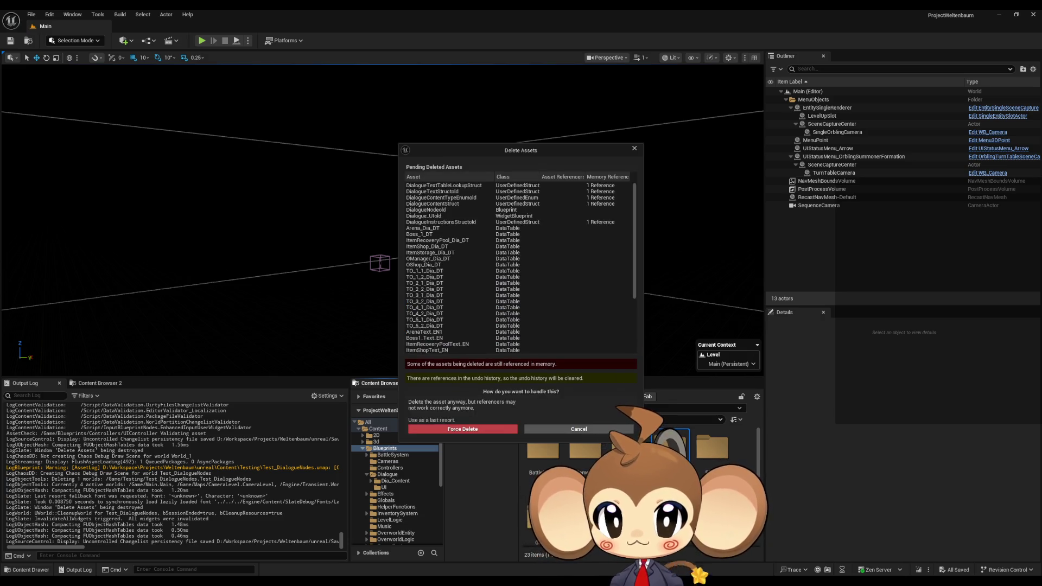
pyautogui.scroll(-5, 626, 271)
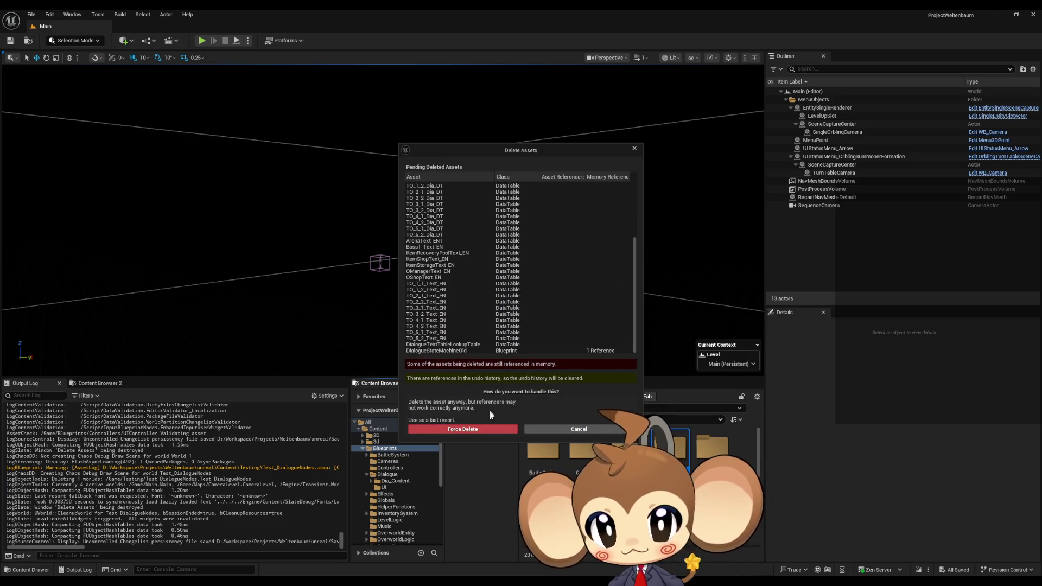
pyautogui.click(486, 430)
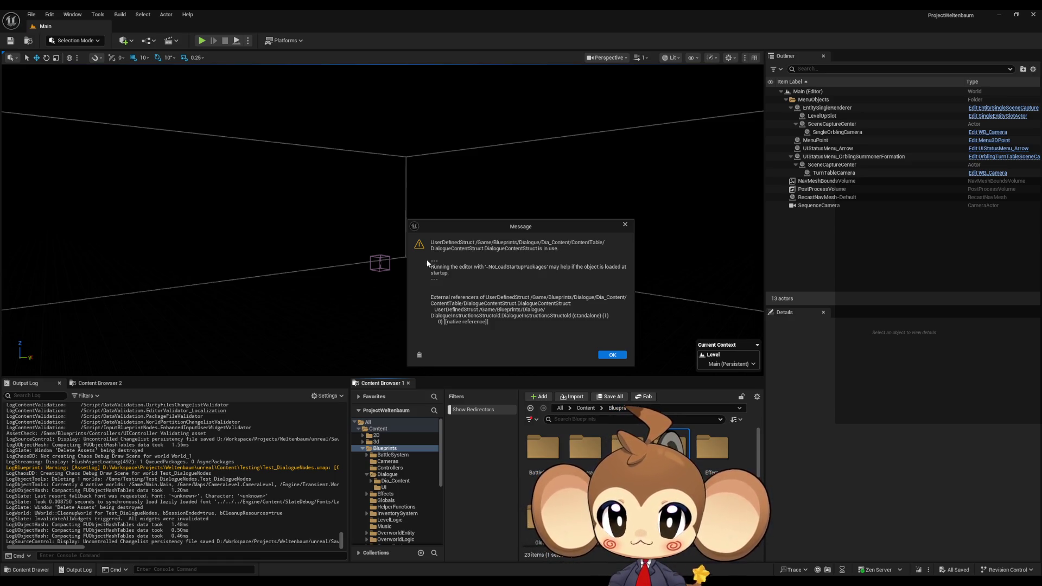
pyautogui.click(610, 356)
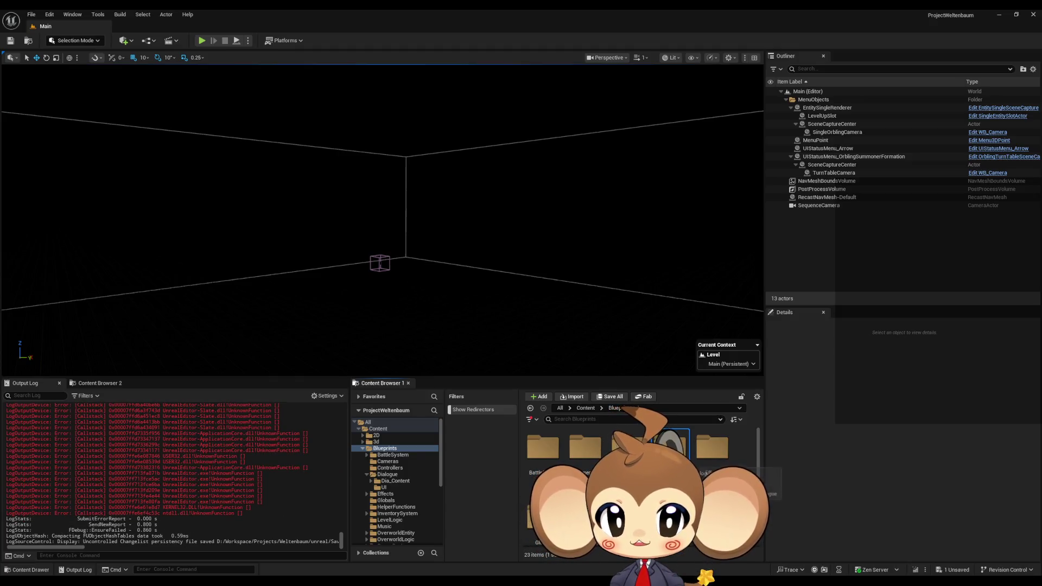
# Check that the UI, Text, TrialOrblingText and BossText subfolders are empty.
pyautogui.doubleClick(670, 448)
pyautogui.doubleClick(586, 448)
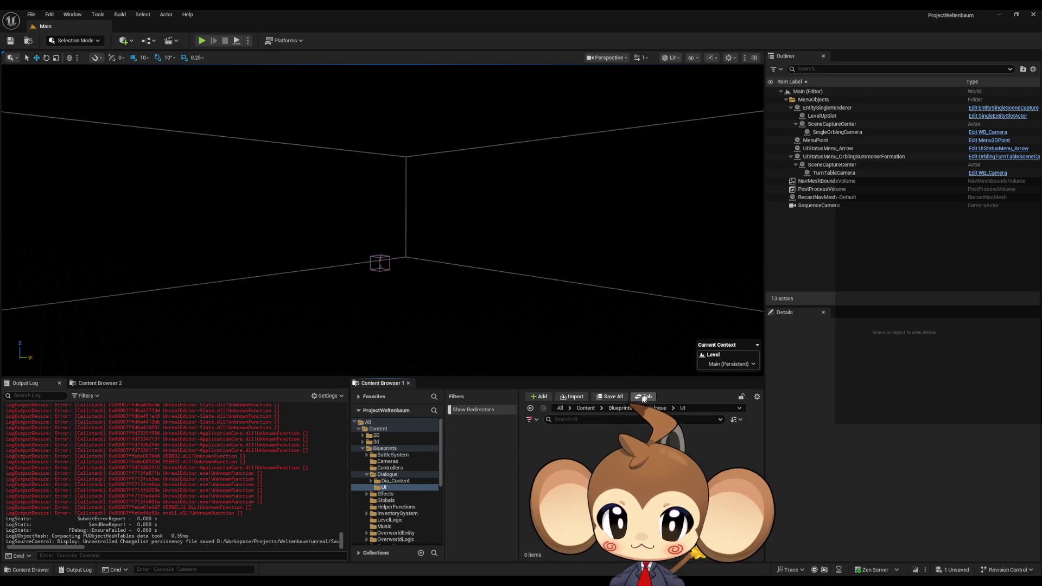
pyautogui.click(673, 408)
pyautogui.click(685, 421)
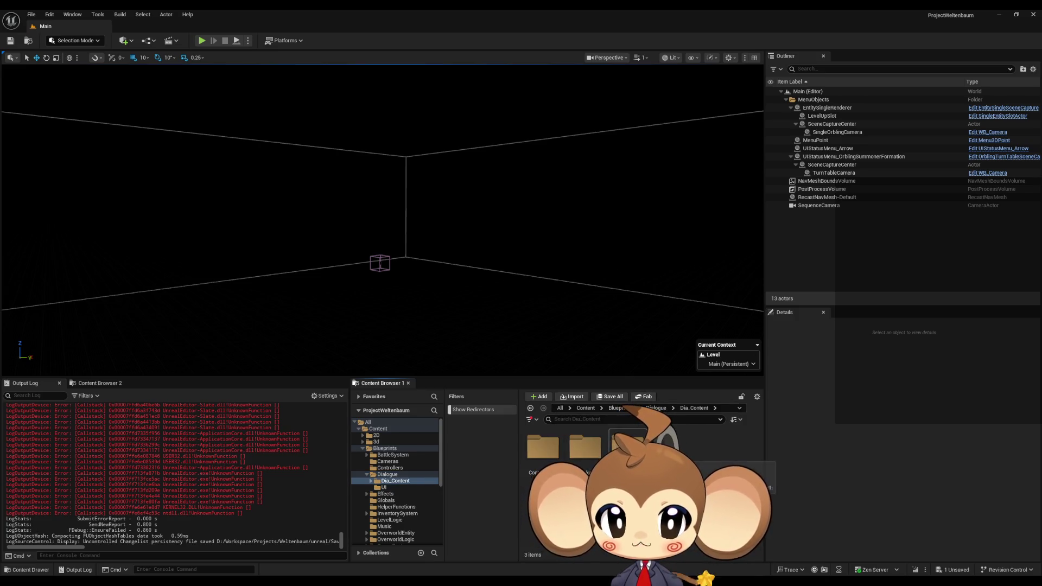
pyautogui.doubleClick(628, 445)
pyautogui.doubleClick(585, 445)
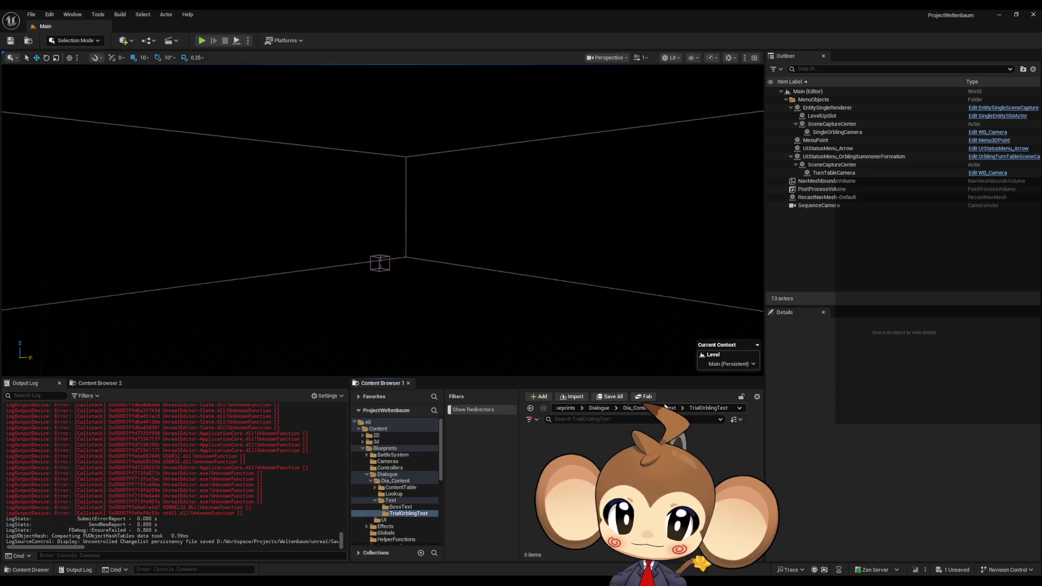
pyautogui.click(670, 408)
pyautogui.doubleClick(543, 451)
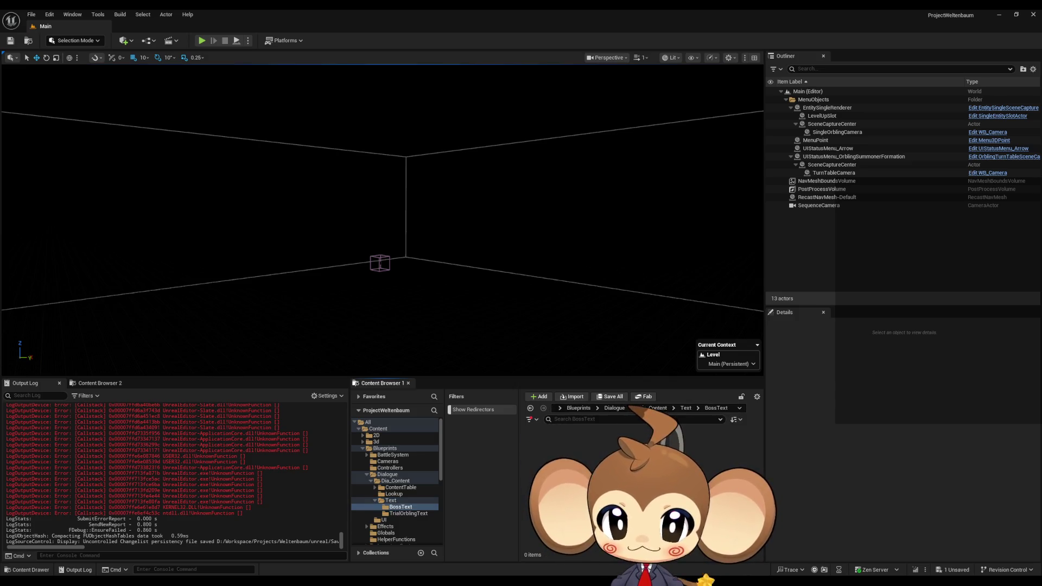
pyautogui.click(686, 408)
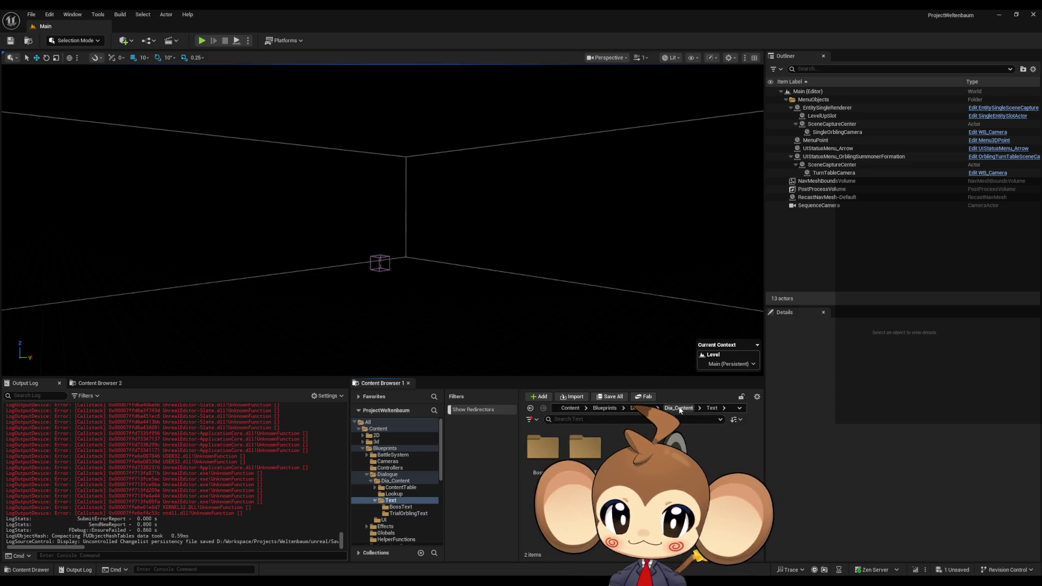
pyautogui.click(679, 408)
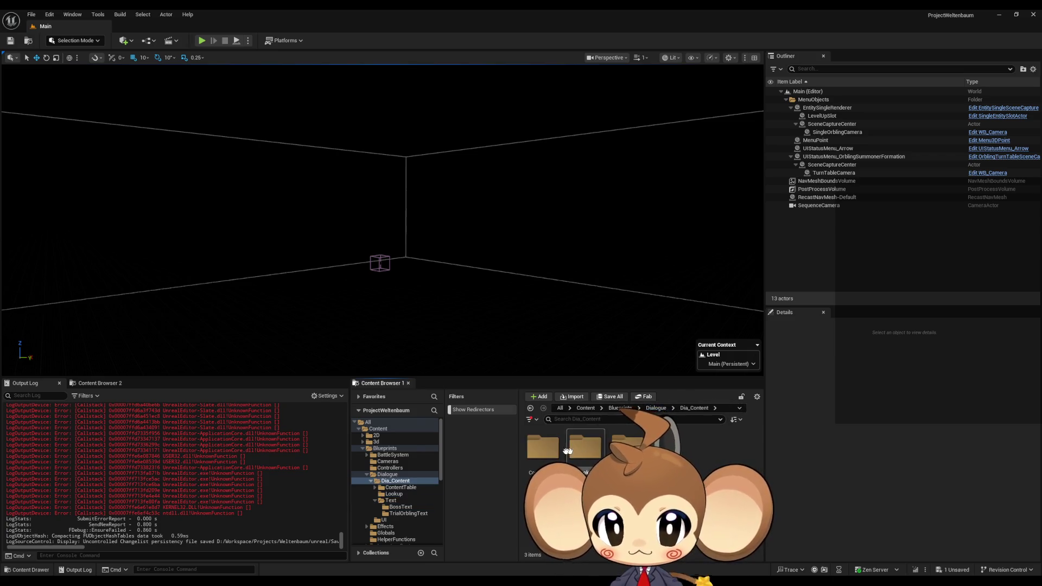
# Delete the leftover asset in ContentTable, check BossDialogueContent, and return to Dialogue.
pyautogui.doubleClick(542, 448)
pyautogui.click(627, 442)
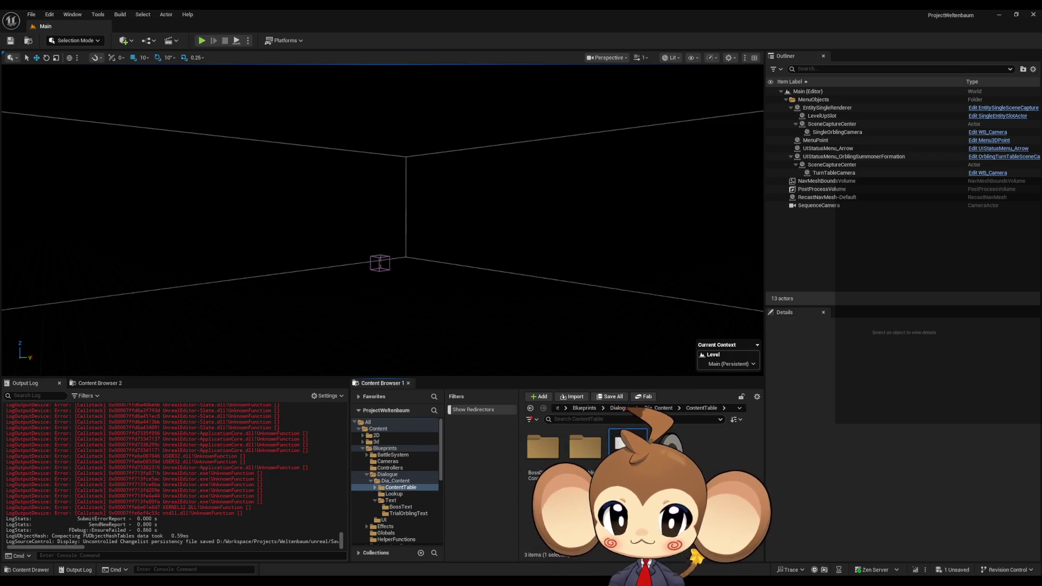
pyautogui.press('Delete')
pyautogui.click(463, 427)
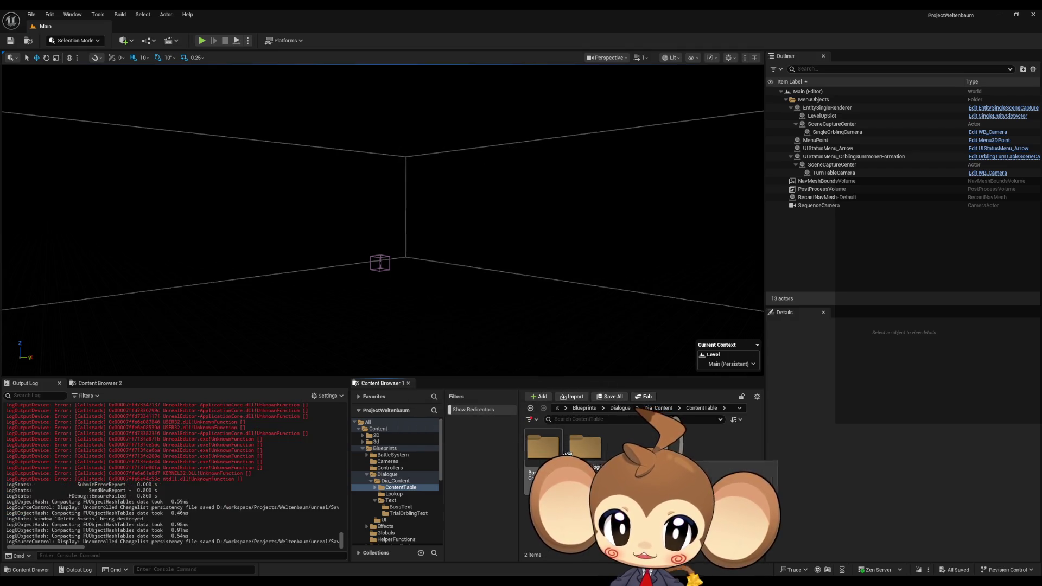
pyautogui.doubleClick(545, 455)
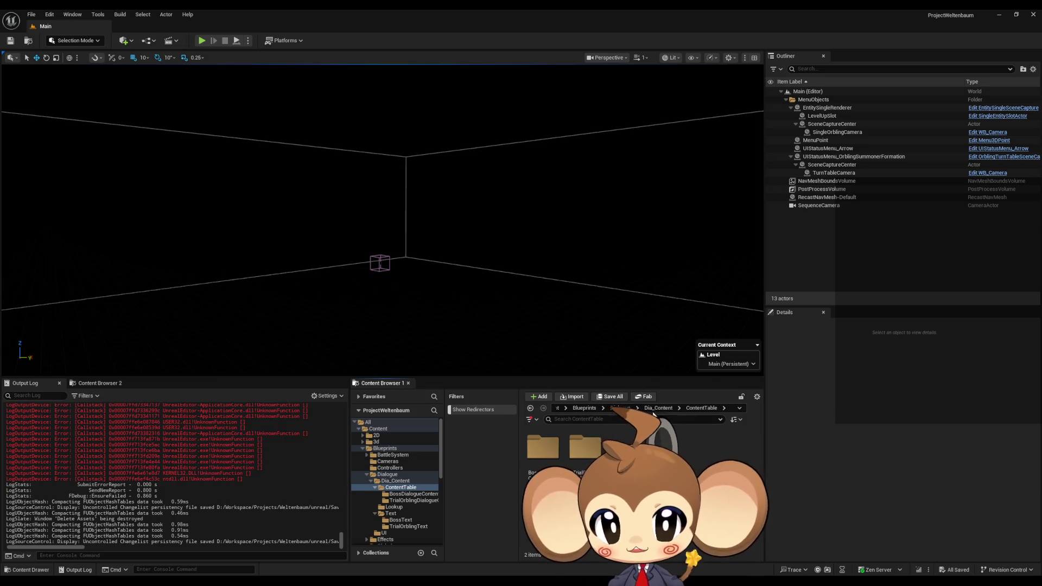
pyautogui.click(620, 408)
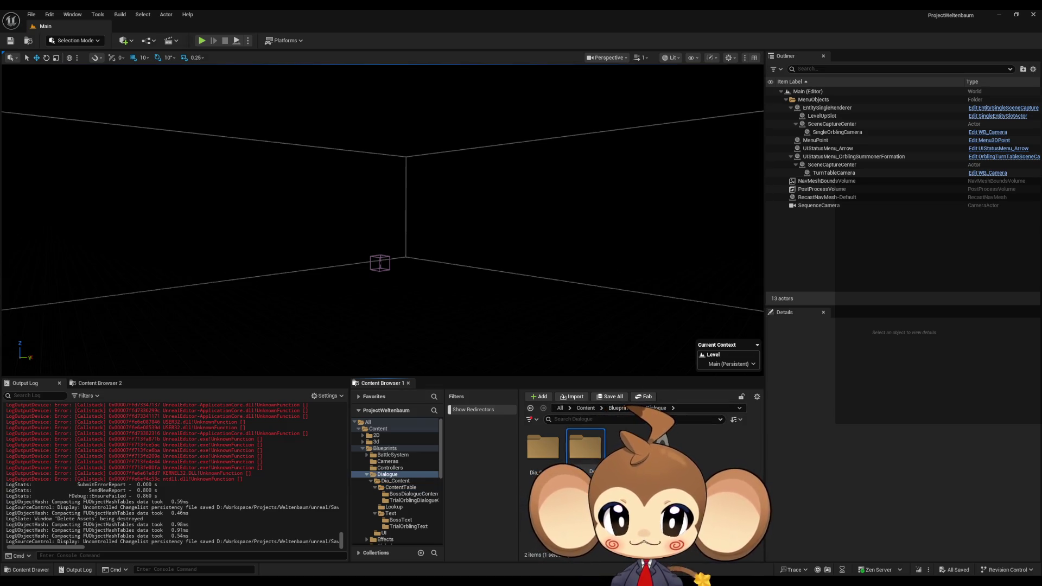
# Delete the empty Dia_Content folder and rename Dialogue to DialogueSystem.
pyautogui.click(619, 408)
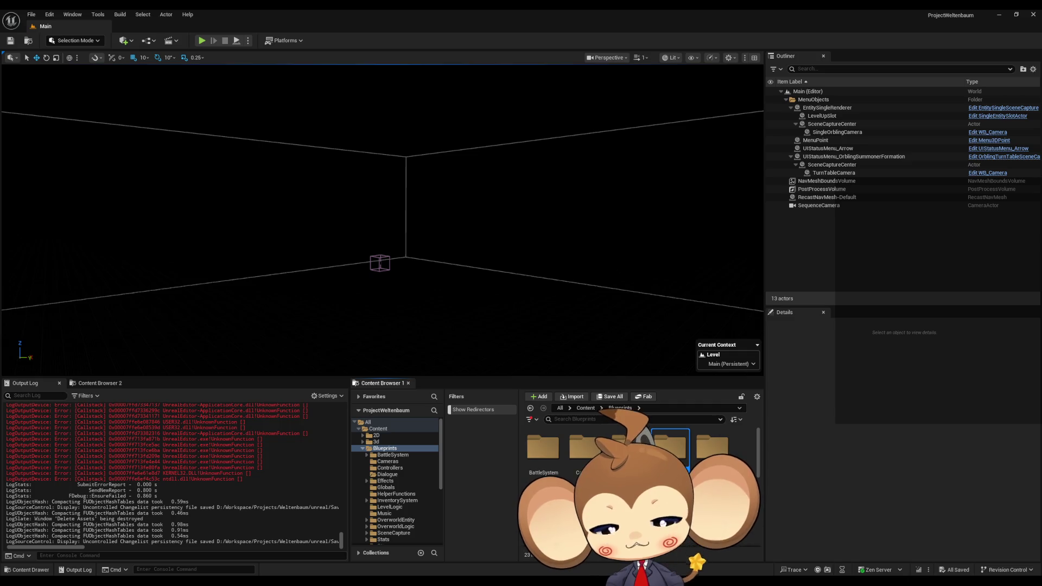
pyautogui.press('Return')
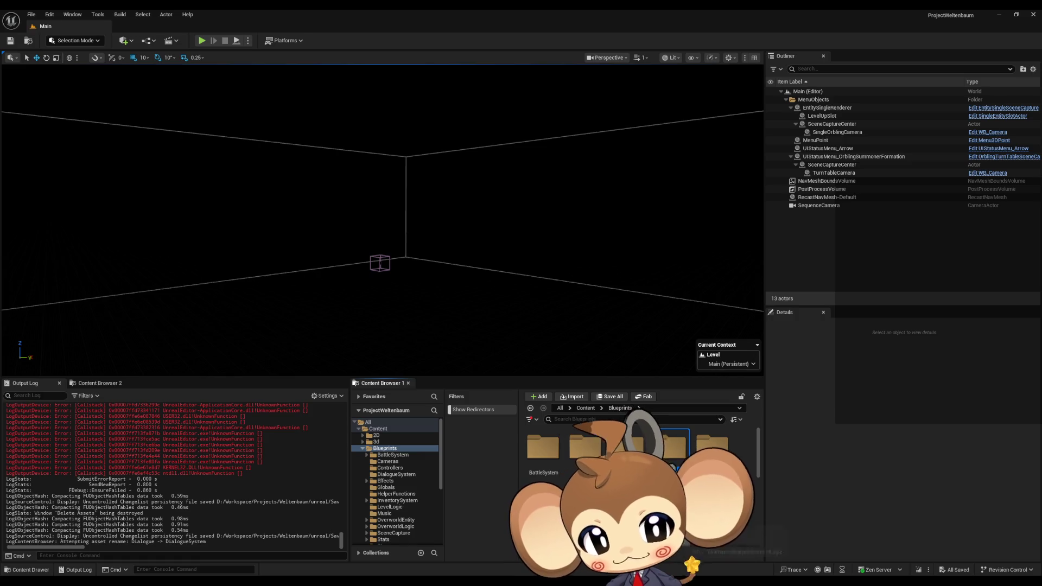
# Show GameData > DialogueTrees and Blueprints > DialogueSystem side by side in two content browsers.
pyautogui.click(99, 383)
pyautogui.scroll(-1, 241, 492)
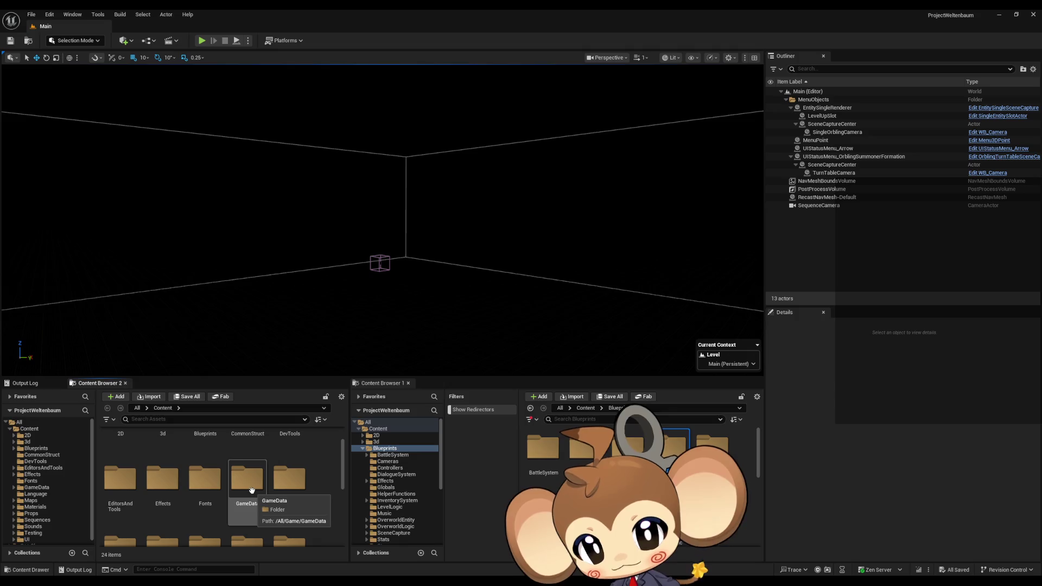
pyautogui.doubleClick(243, 483)
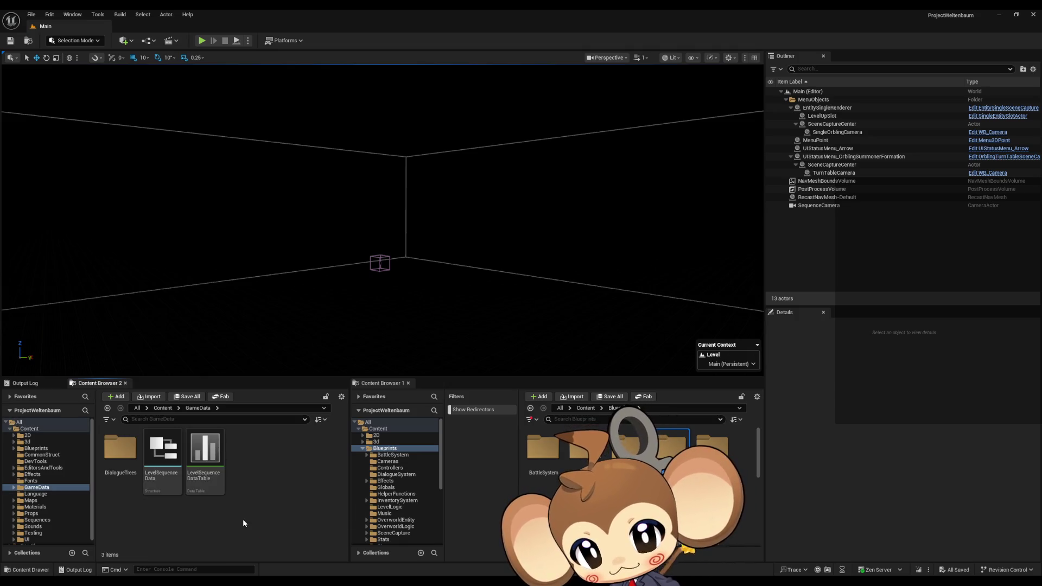
pyautogui.click(205, 453)
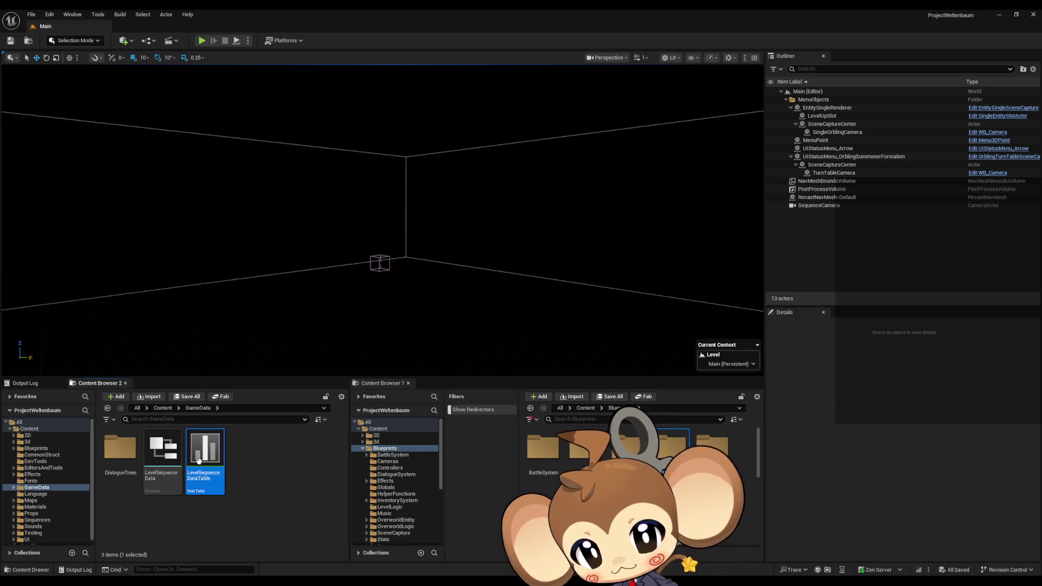
pyautogui.doubleClick(121, 453)
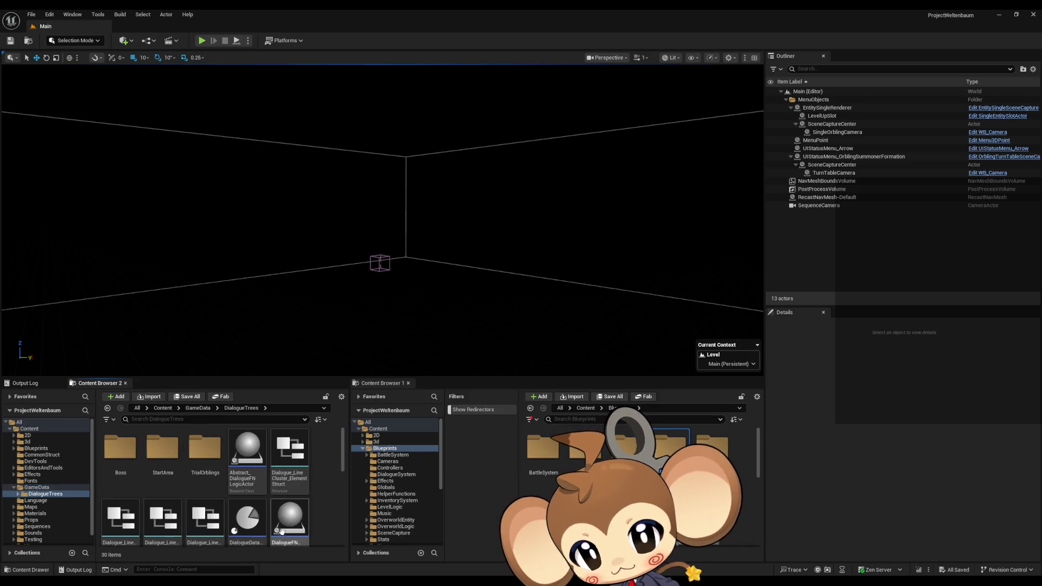
pyautogui.doubleClick(662, 457)
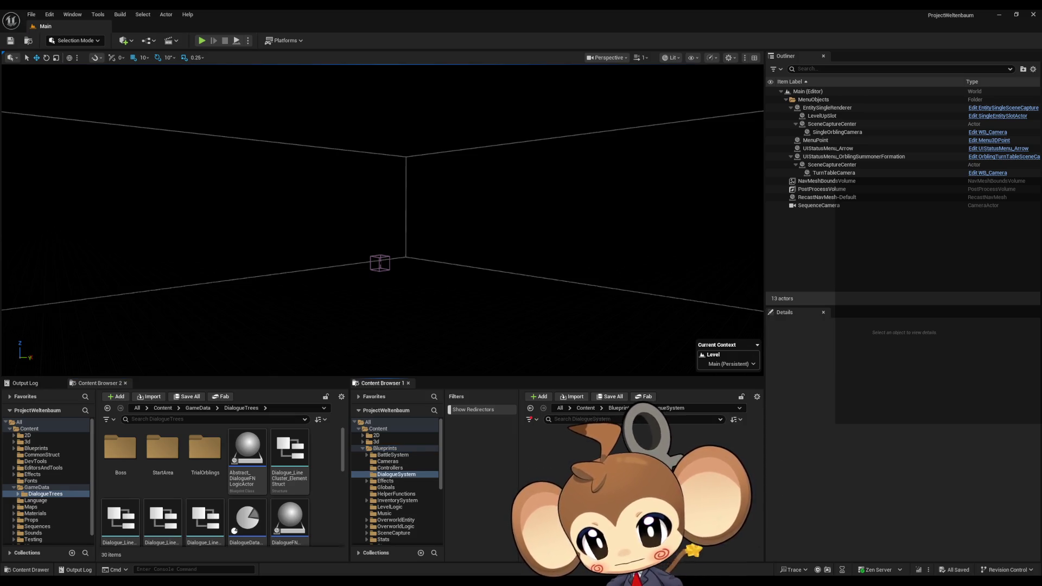
# Create a new folder named NodeFunctions inside DialogueSystem.
pyautogui.rightClick(551, 454)
pyautogui.click(580, 187)
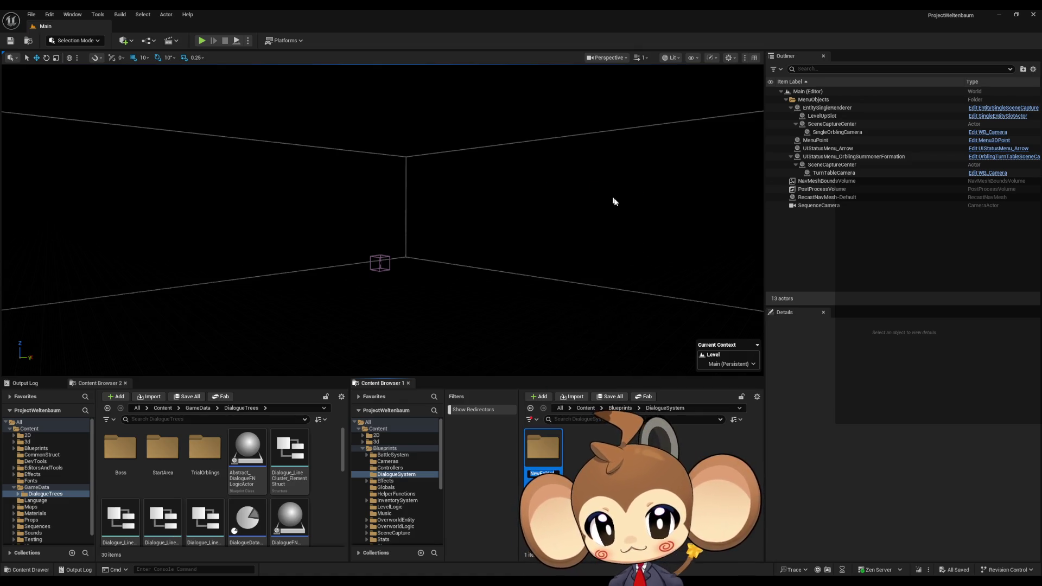
pyautogui.write('Node')
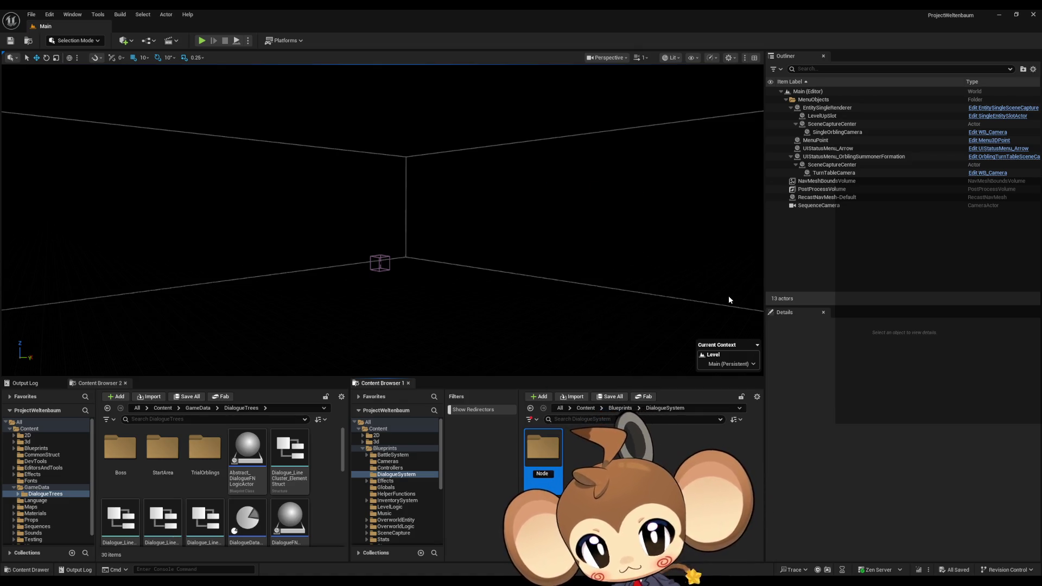
pyautogui.write('Functions')
pyautogui.press('Return')
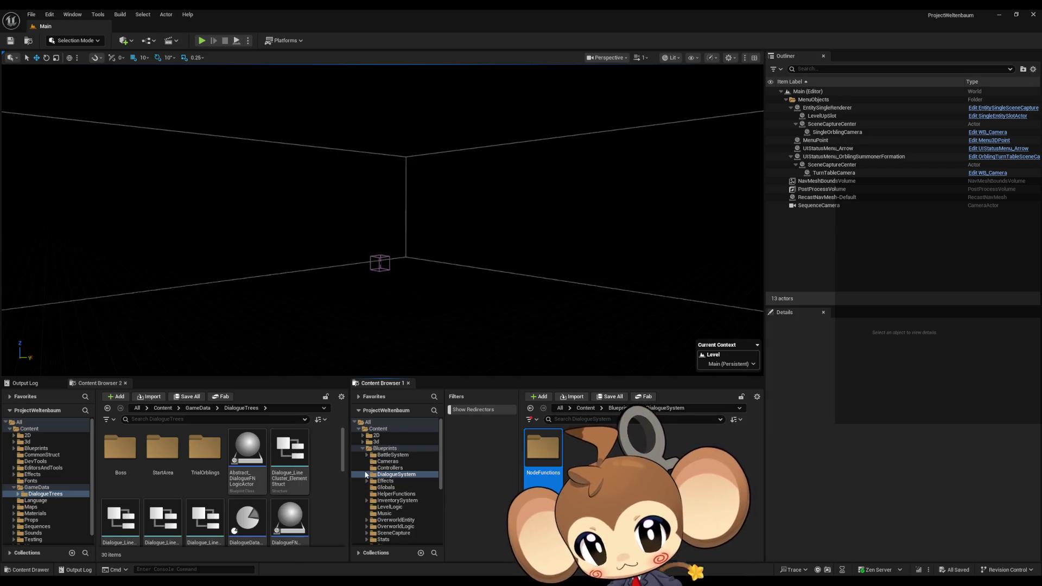
# Move Abstract_DialogueFNLogicActor from DialogueTrees into the NodeFunctions folder.
pyautogui.scroll(-2, 385, 478)
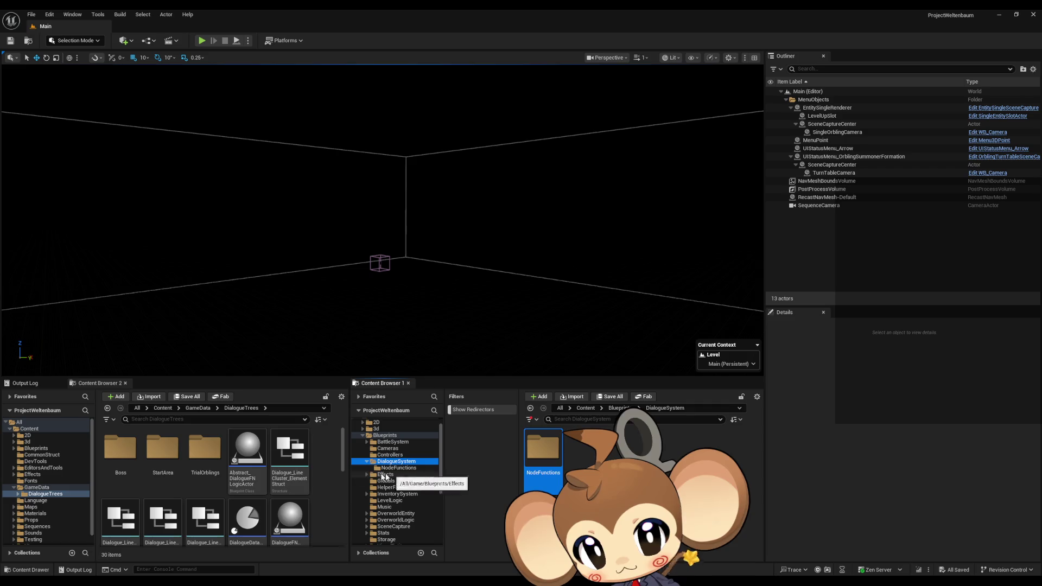
pyautogui.click(255, 458)
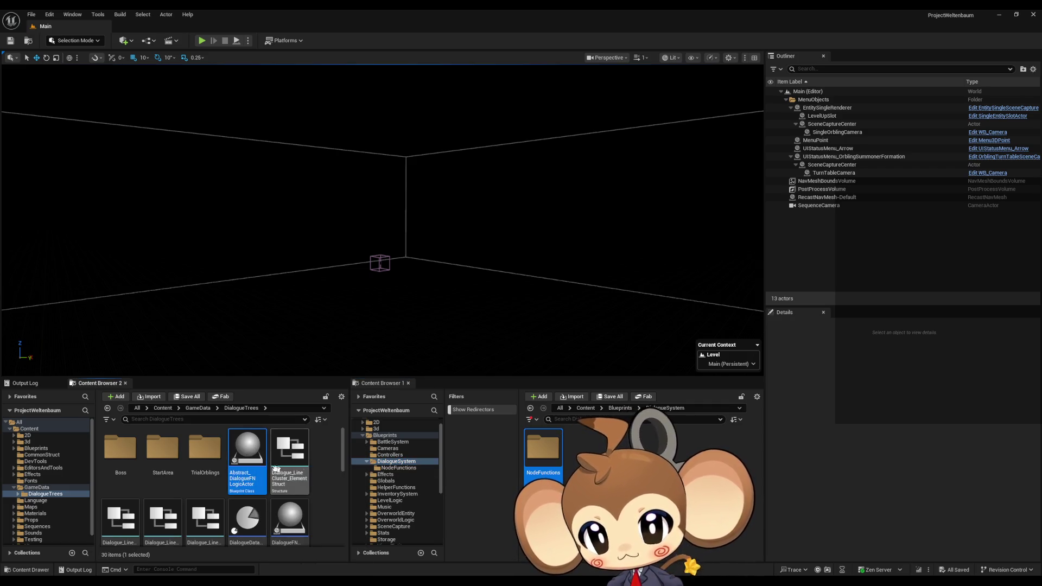
pyautogui.moveTo(249, 462); pyautogui.dragTo(410, 468)
pyautogui.click(447, 487)
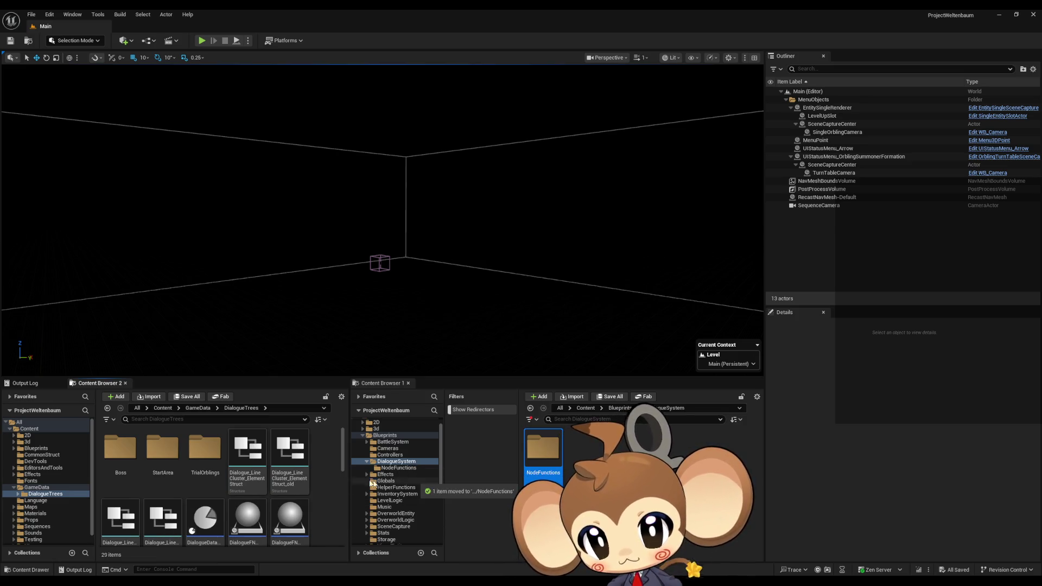
pyautogui.moveTo(344, 464); pyautogui.dragTo(337, 534)
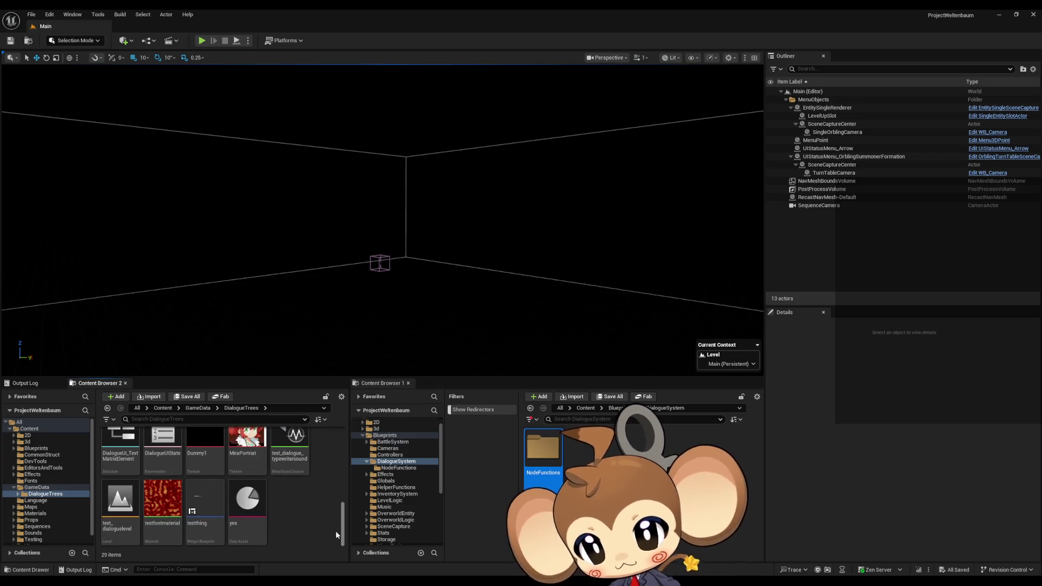
# Turn on the Show Redirectors filter for the DialogueTrees listing.
pyautogui.click(111, 419)
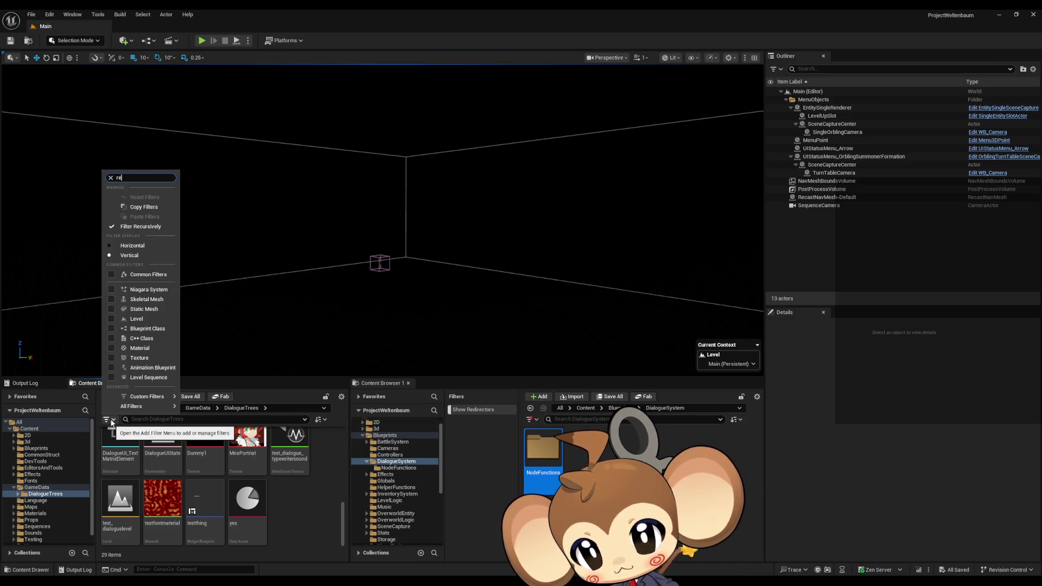
pyautogui.write('red')
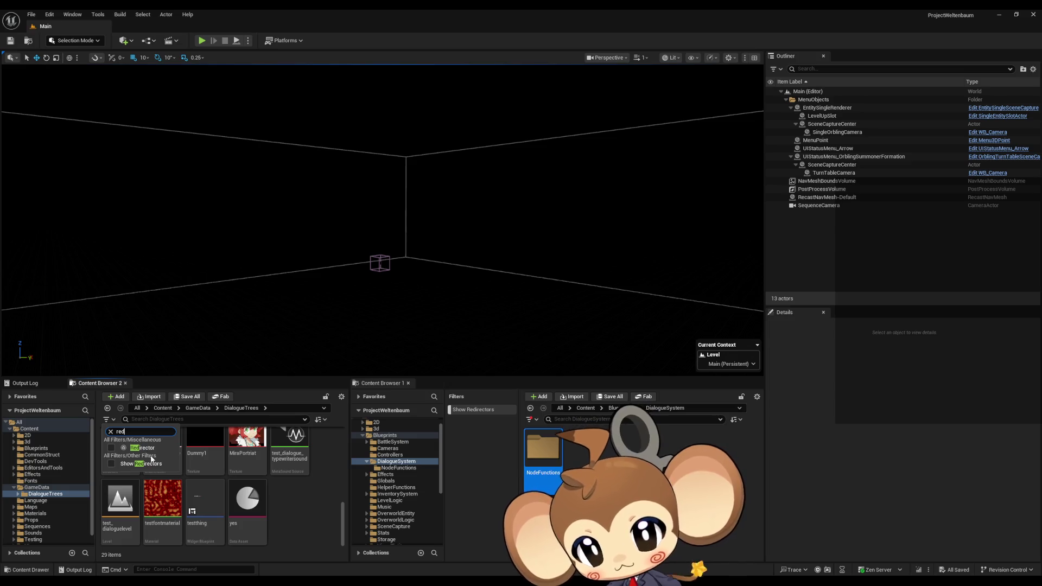
pyautogui.click(111, 464)
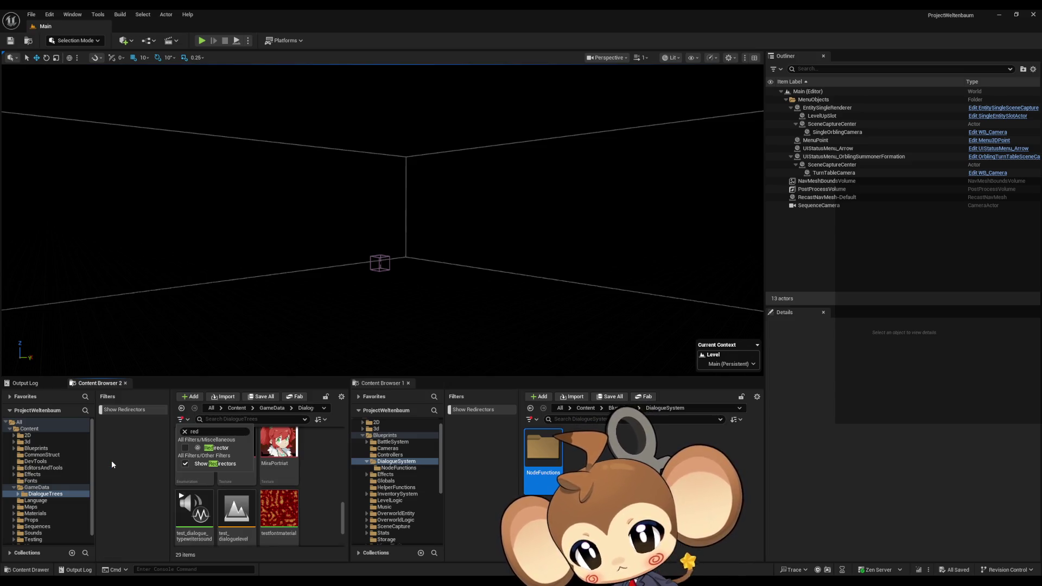
pyautogui.click(303, 475)
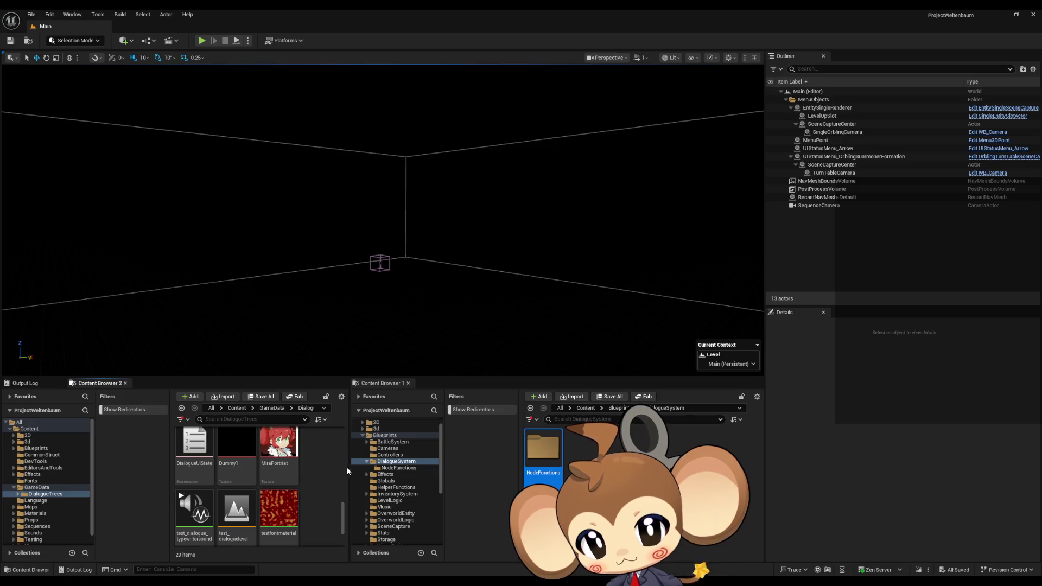
# Clear the DialogueTrees search box so all assets show again.
pyautogui.scroll(-2, 321, 497)
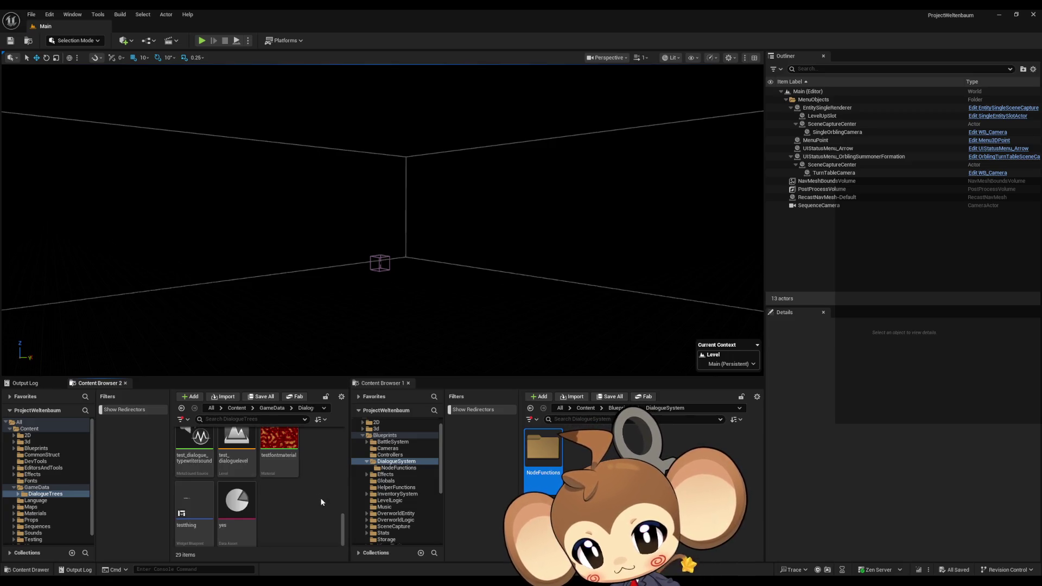
pyautogui.click(238, 420)
pyautogui.write('red')
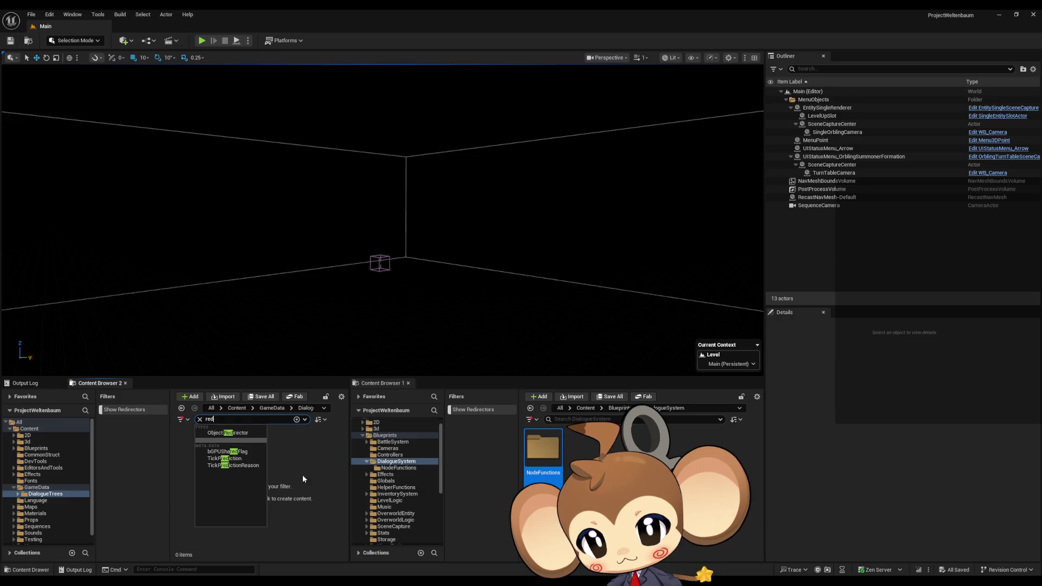
pyautogui.click(296, 477)
pyautogui.click(202, 419)
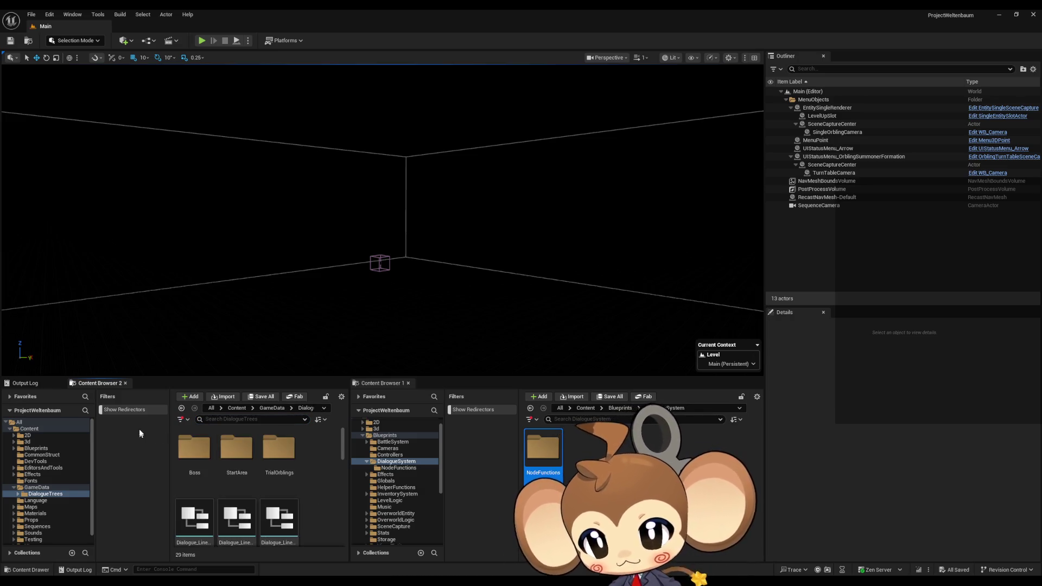
# Narrow the Filters panel and folder tree to widen the asset grid.
pyautogui.click(181, 420)
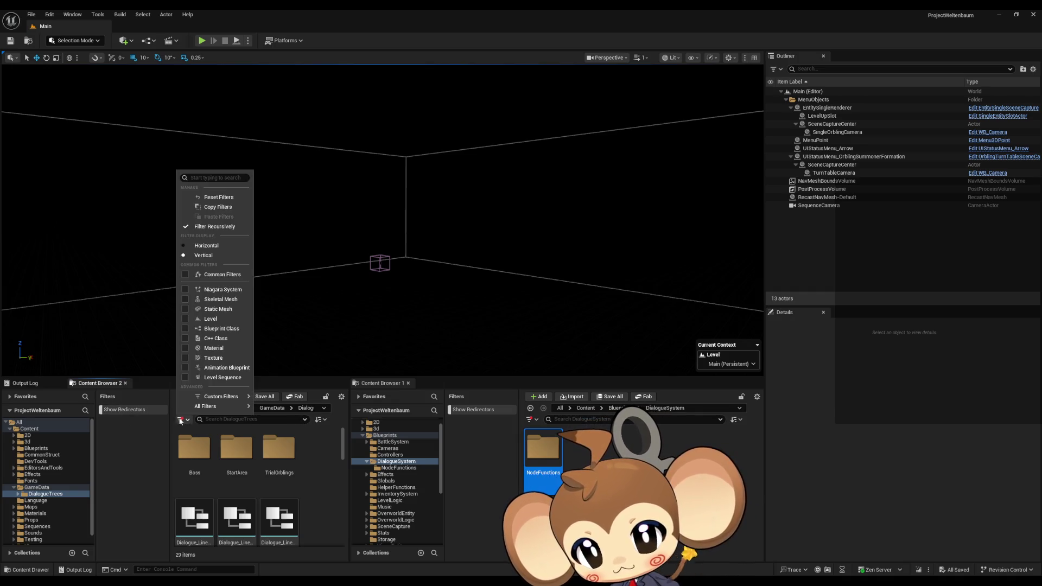
pyautogui.click(181, 420)
pyautogui.click(179, 421)
pyautogui.click(179, 422)
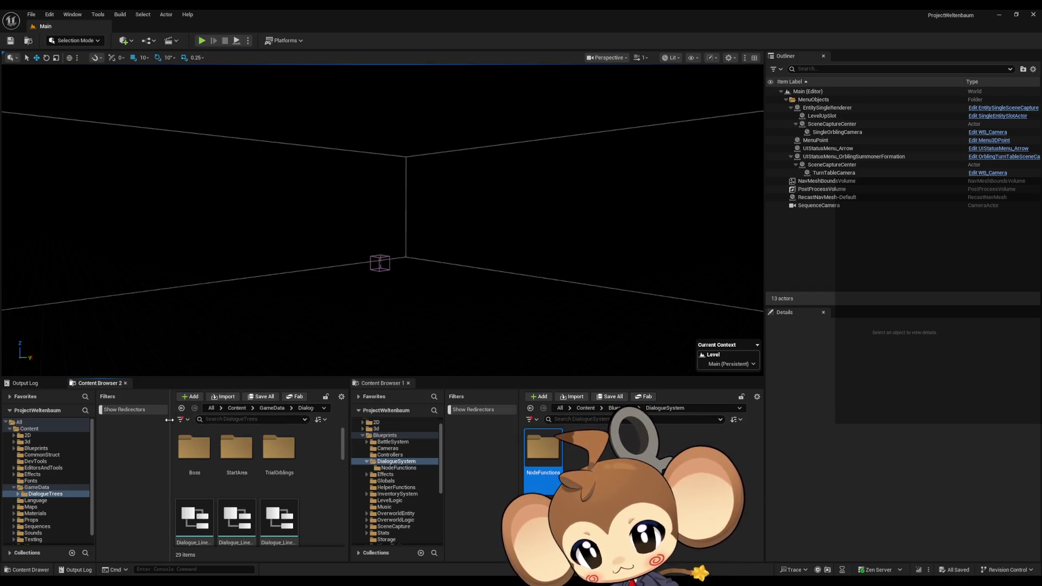
pyautogui.moveTo(170, 420); pyautogui.dragTo(119, 422)
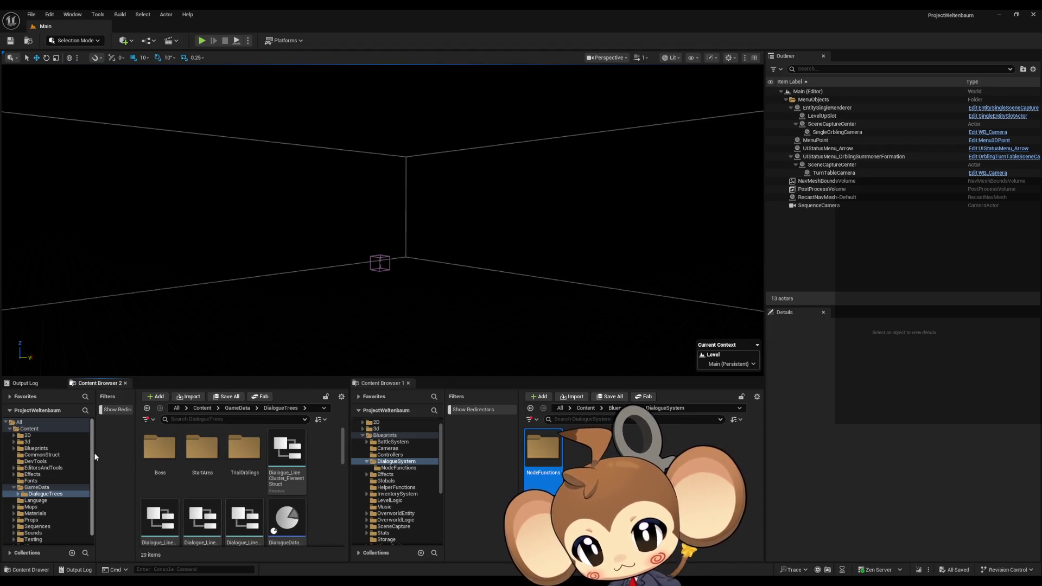
pyautogui.moveTo(95, 457); pyautogui.dragTo(69, 453)
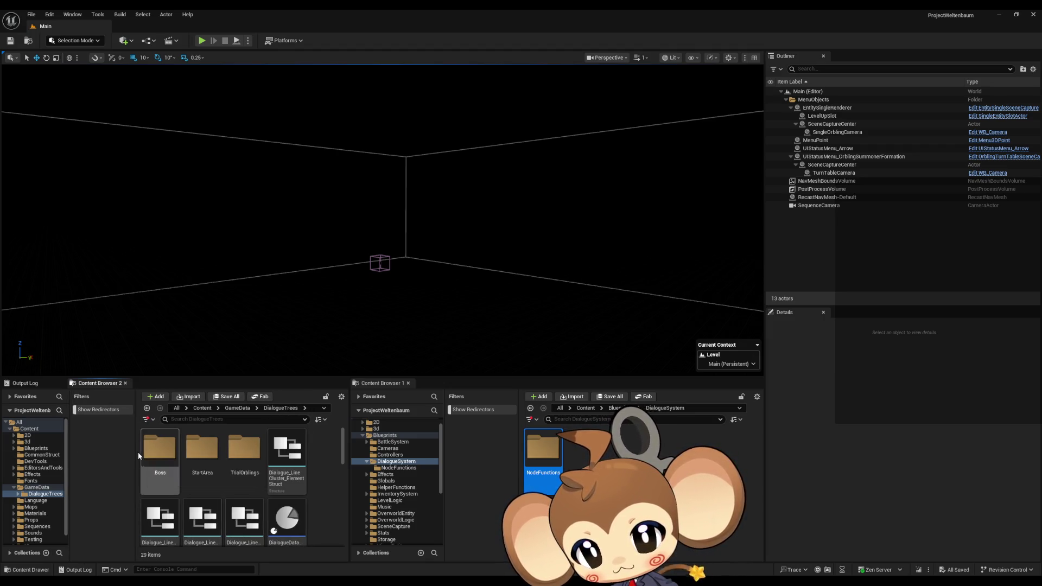
pyautogui.moveTo(135, 456); pyautogui.dragTo(110, 456)
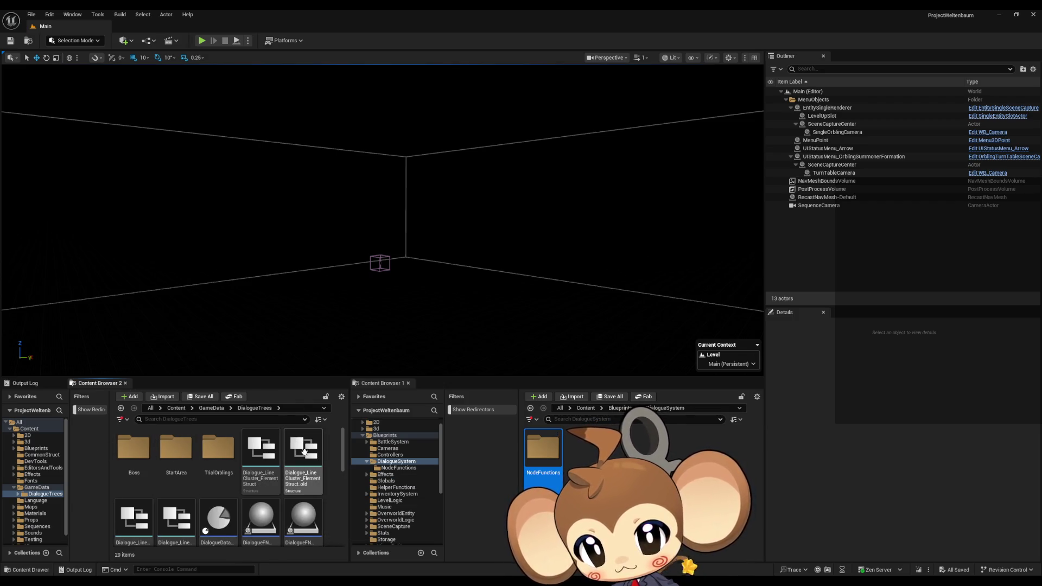
# Drag the Battles, Dialogue_Utilities and Menus DialogueFNLogic blueprints onto NodeFunctions, choosing Move Here each time.
pyautogui.click(312, 467)
pyautogui.scroll(-1, 334, 464)
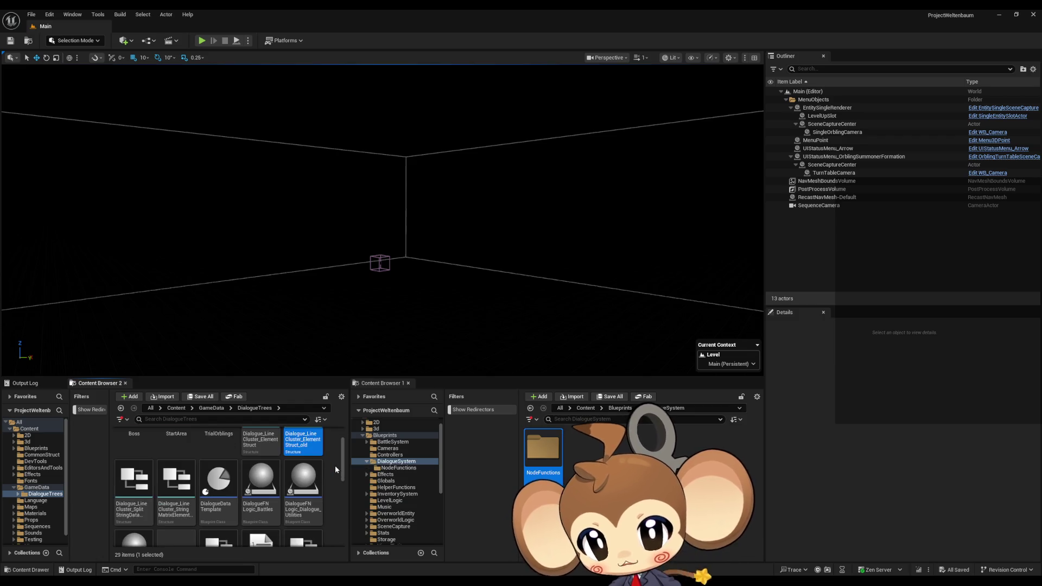
pyautogui.click(265, 486)
pyautogui.moveTo(265, 488)
pyautogui.mouseDown()
pyautogui.moveTo(423, 538)
pyautogui.moveTo(402, 462)
pyautogui.moveTo(411, 468)
pyautogui.mouseUp()
pyautogui.click(432, 485)
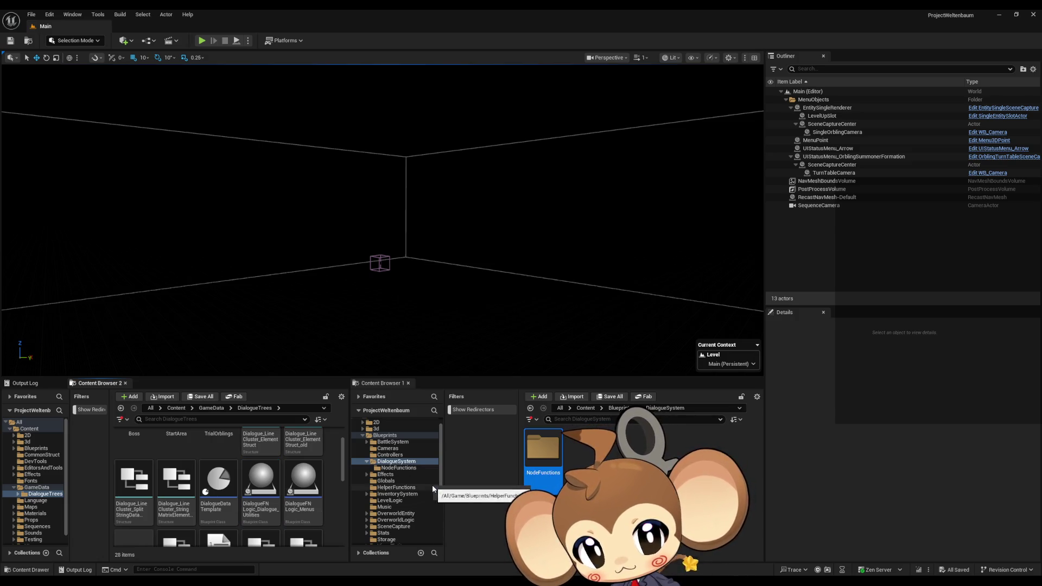
pyautogui.moveTo(268, 485)
pyautogui.mouseDown()
pyautogui.moveTo(408, 475)
pyautogui.moveTo(403, 468)
pyautogui.mouseUp()
pyautogui.click(434, 484)
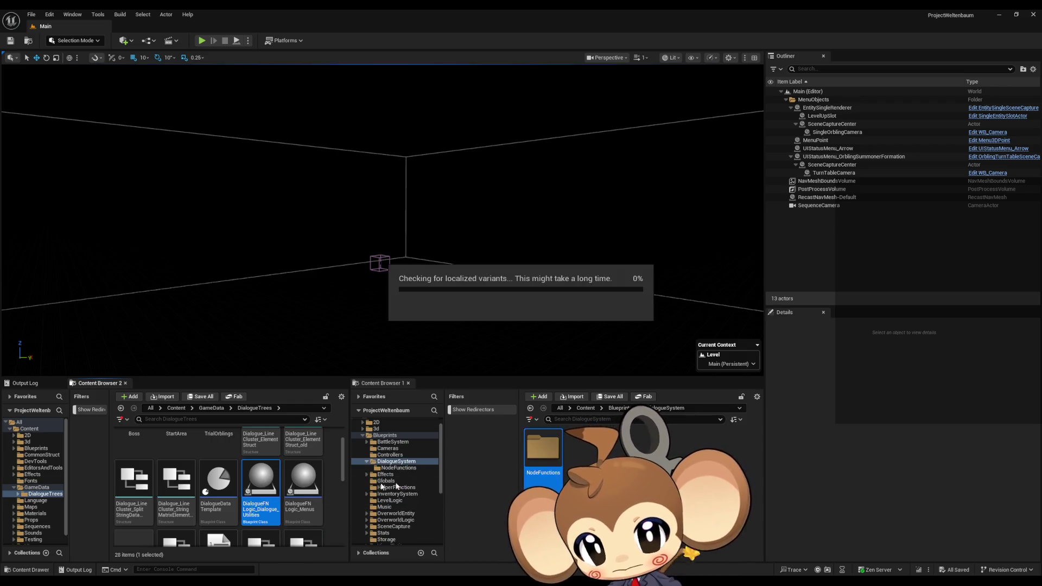
pyautogui.moveTo(399, 469); pyautogui.dragTo(401, 470)
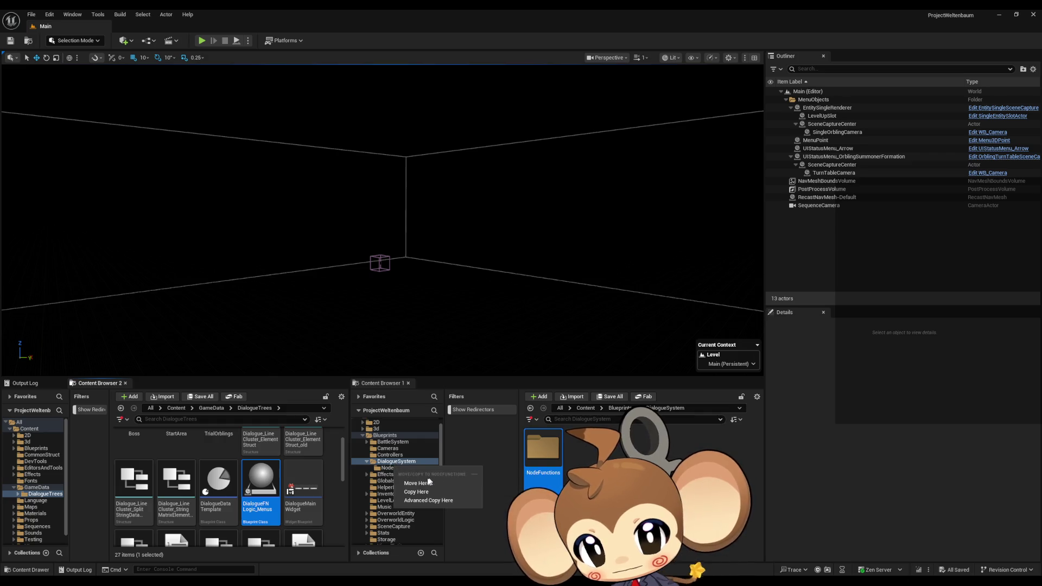
pyautogui.click(421, 483)
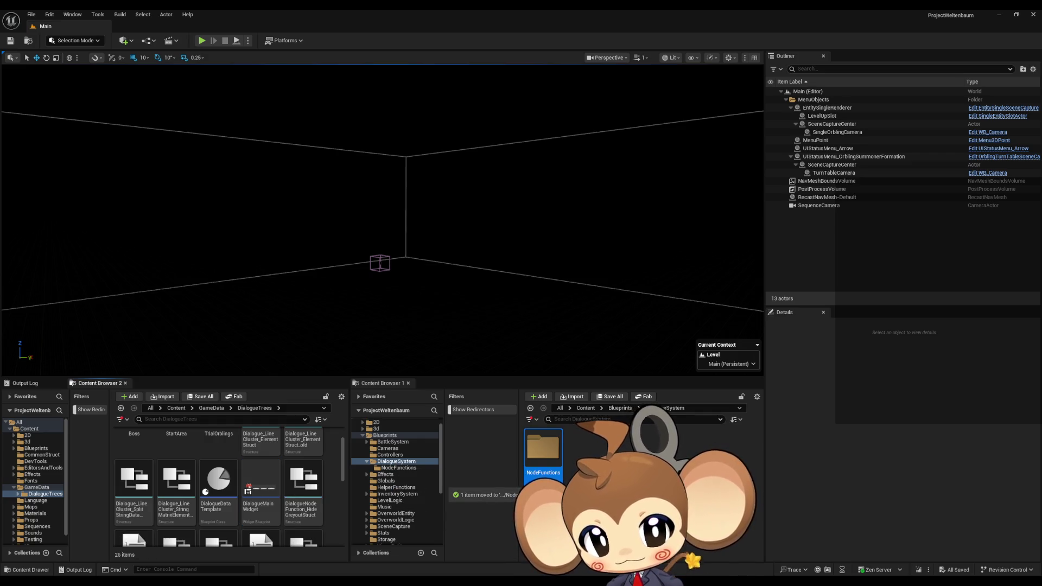
pyautogui.rightClick(593, 454)
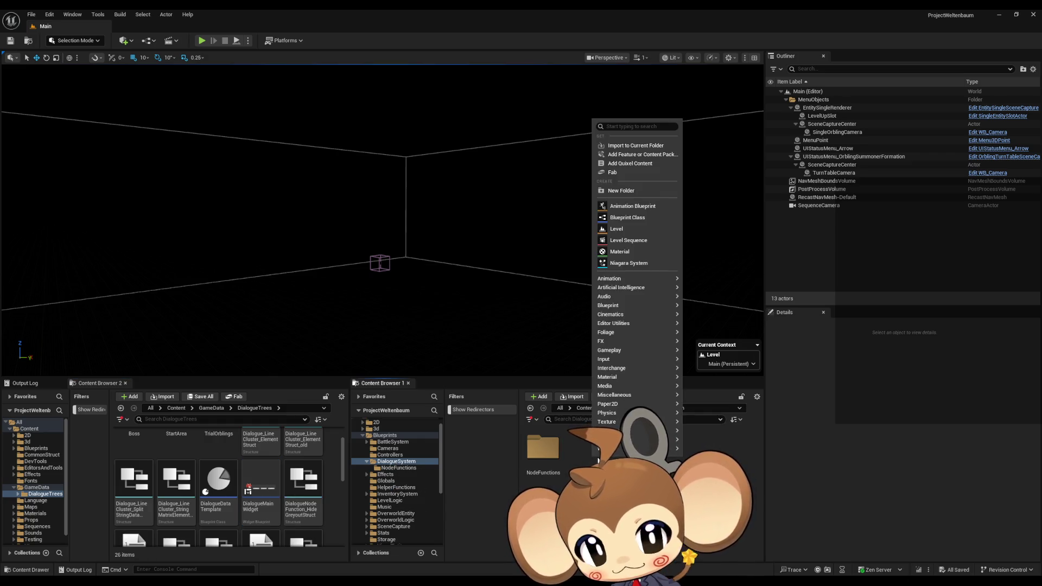
# Create a UI folder in DialogueSystem and move DialogueMainWidget into it.
pyautogui.click(642, 194)
pyautogui.write('UI')
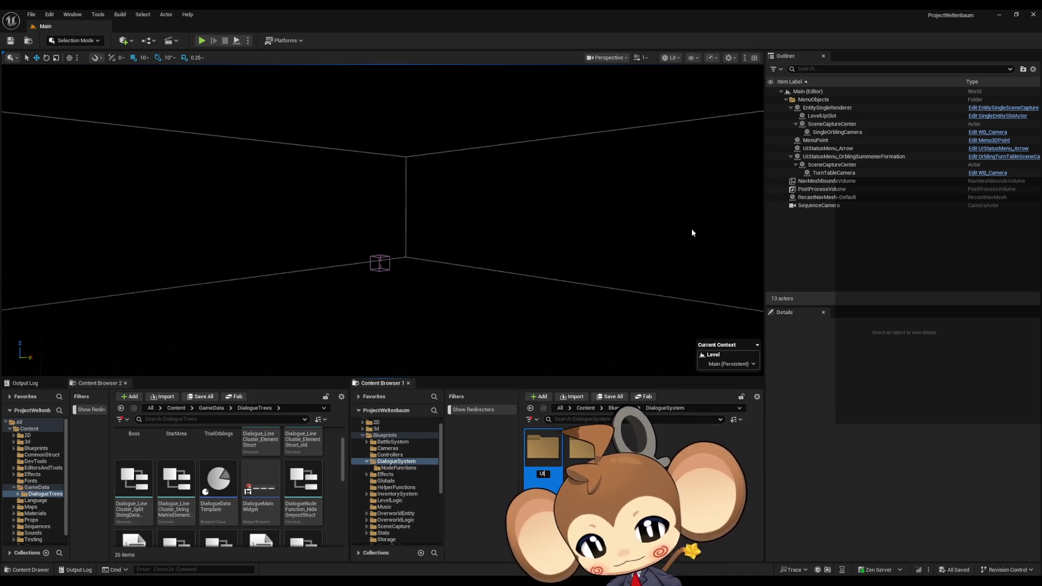
pyautogui.press('Return')
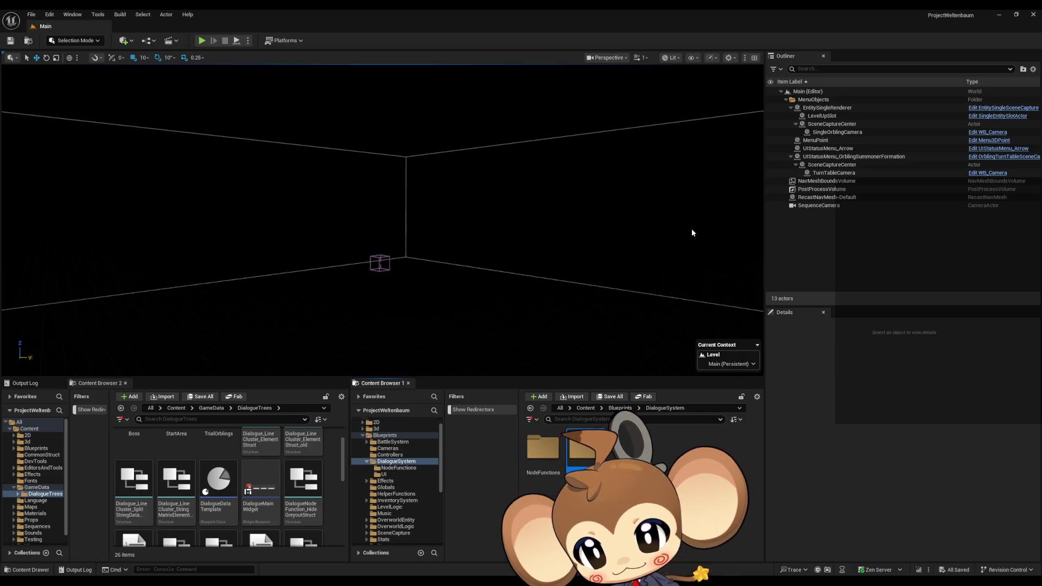
pyautogui.click(261, 488)
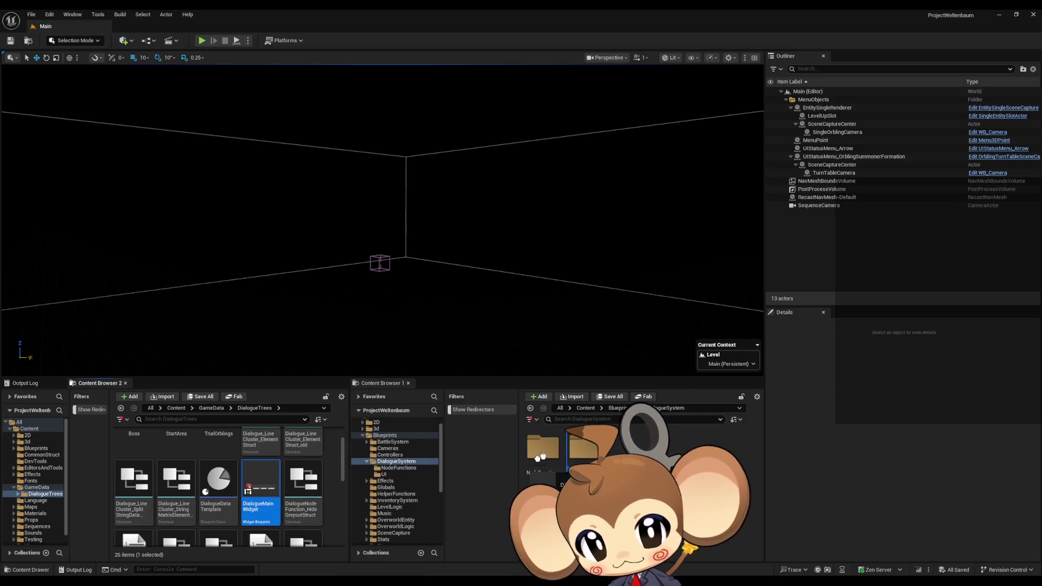
pyautogui.moveTo(645, 432); pyautogui.dragTo(645, 434)
pyautogui.click(798, 498)
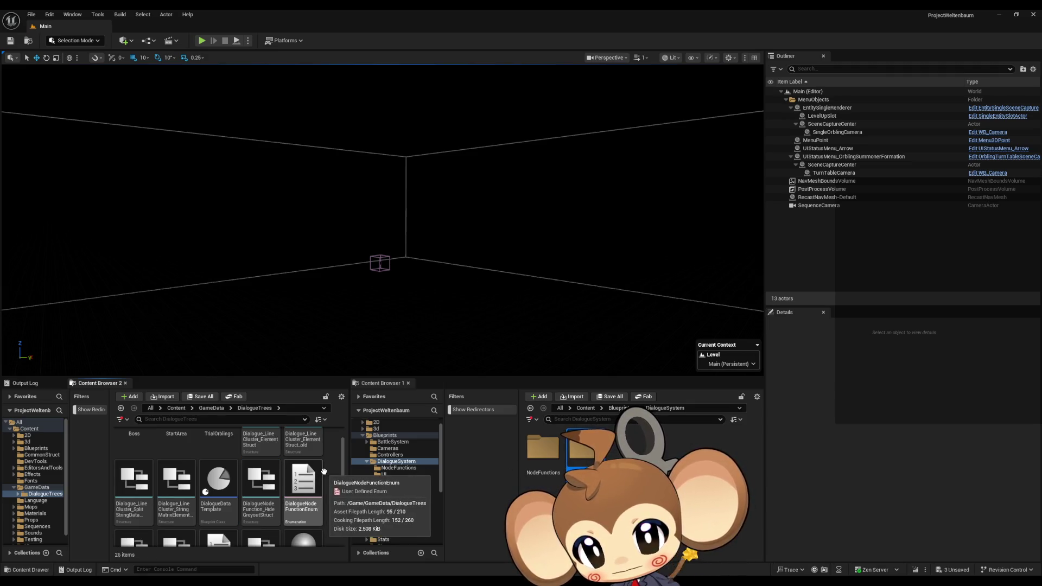
# Delete the MiraPortrait texture from DialogueTrees.
pyautogui.scroll(-3, 324, 471)
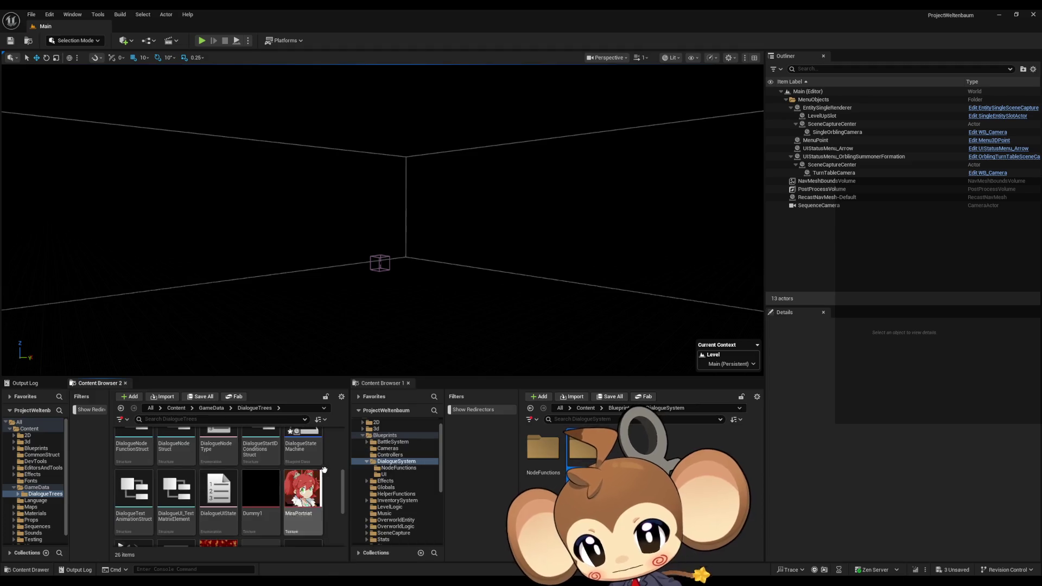
pyautogui.scroll(-3, 325, 470)
pyautogui.scroll(2, 326, 468)
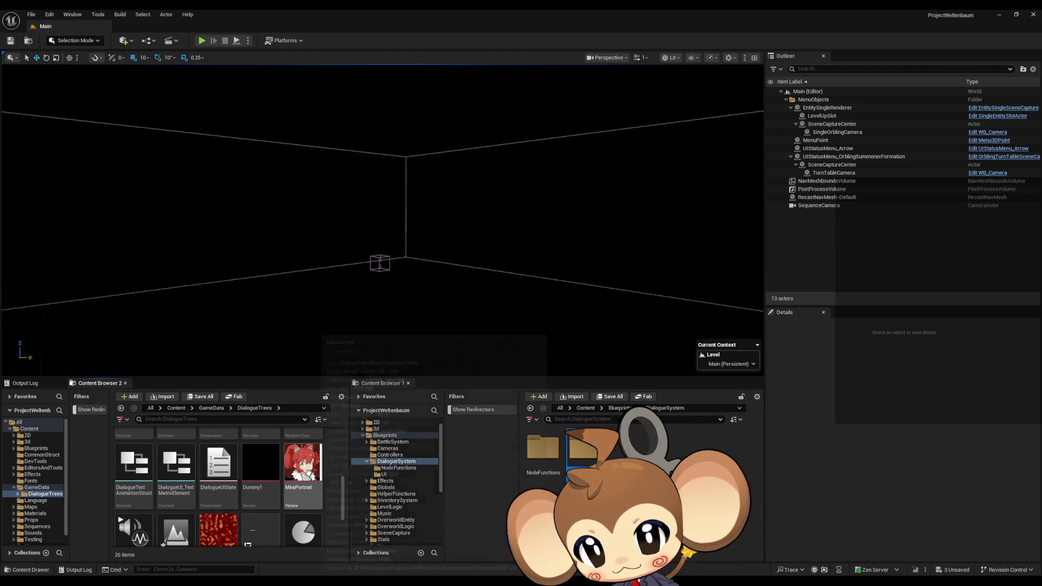
pyautogui.click(308, 472)
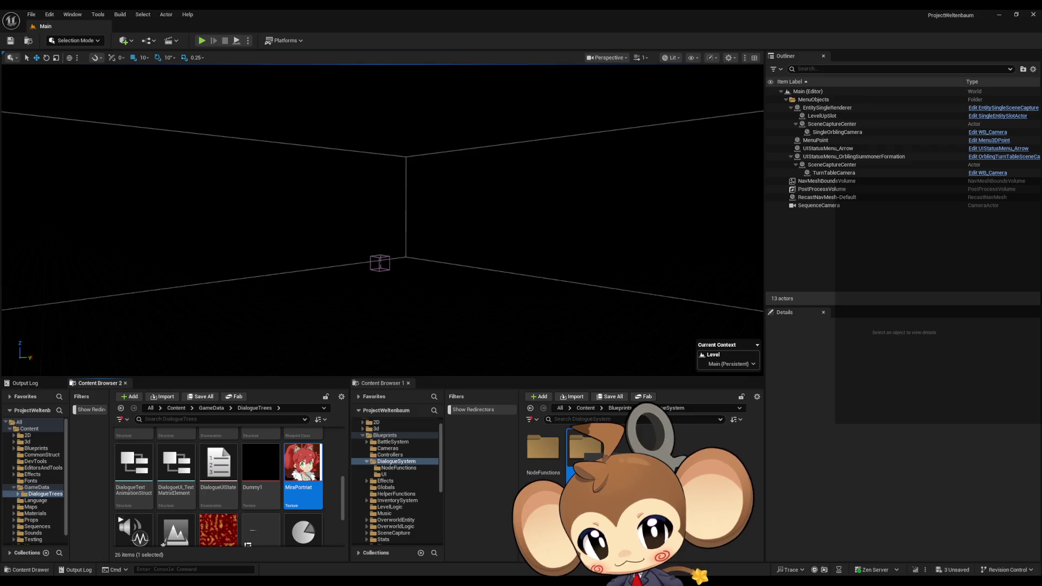
pyautogui.press('Delete')
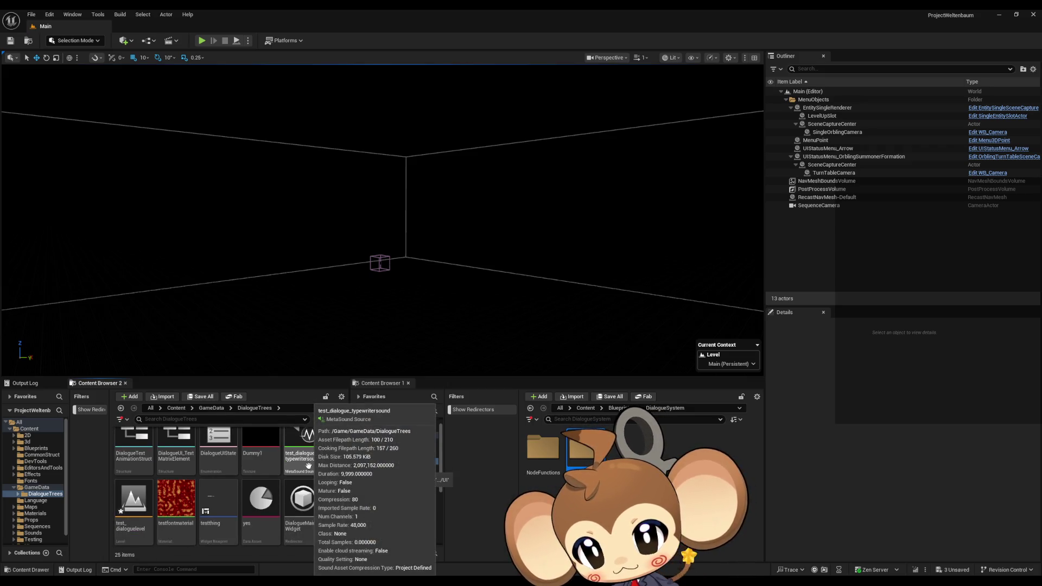
pyautogui.rightClick(306, 507)
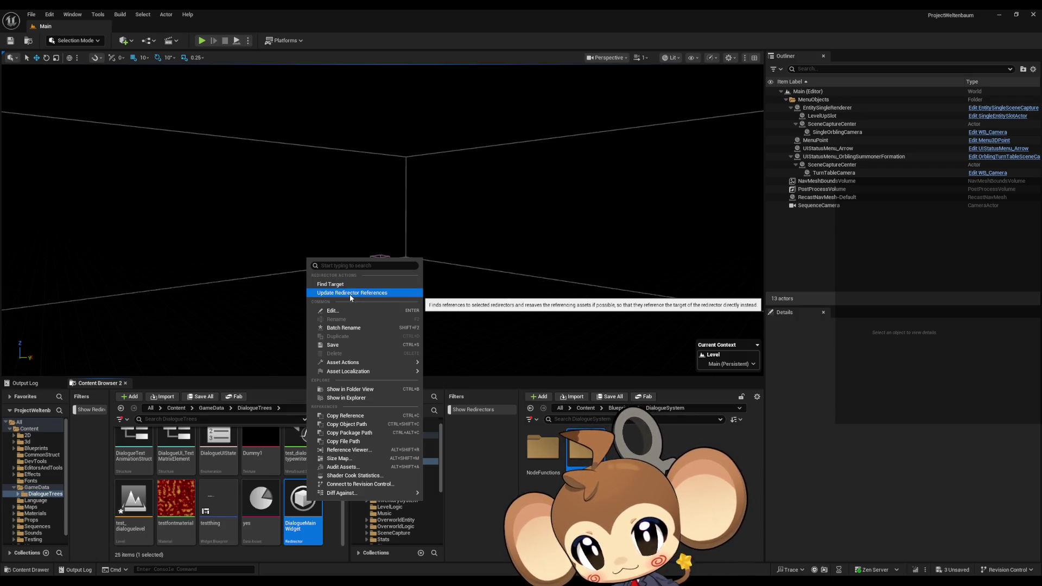
# Update references to the DialogueMainWidget redirector and delete the now-unreferenced redirector.
pyautogui.click(349, 294)
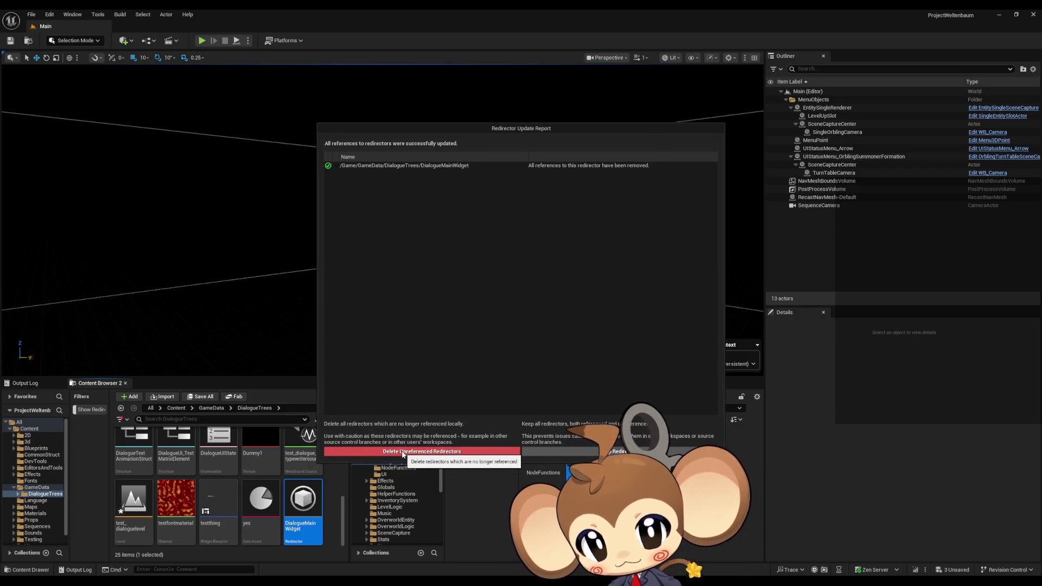
pyautogui.click(404, 450)
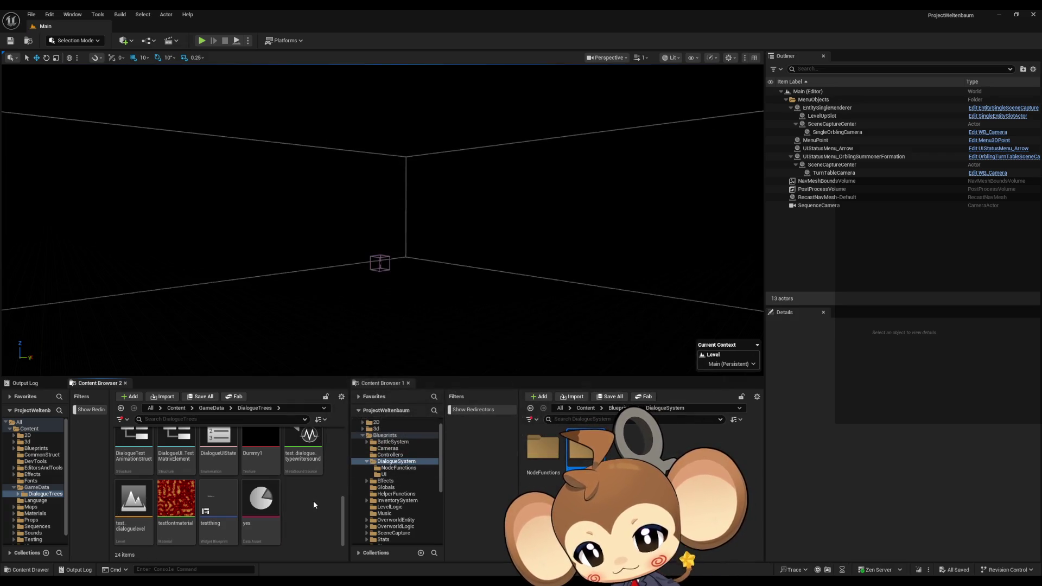
pyautogui.scroll(3, 312, 510)
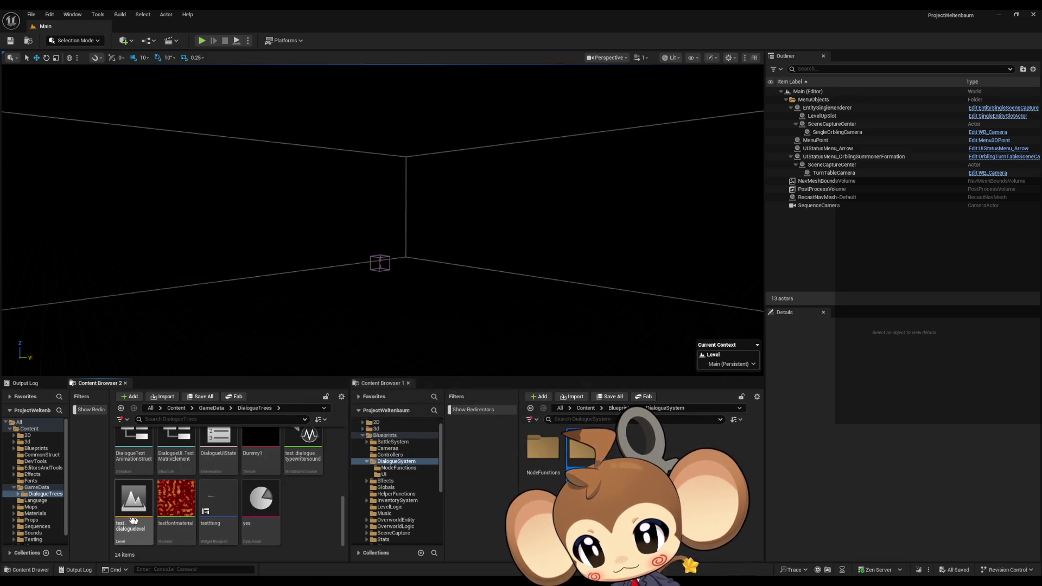
pyautogui.scroll(1, 312, 526)
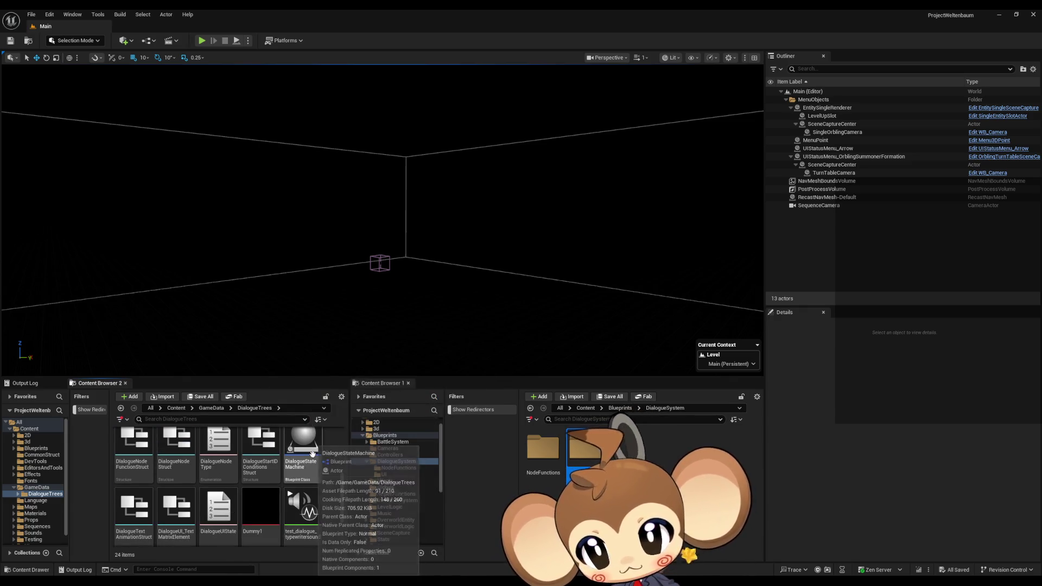
# Move DialogueStateMachine into the DialogueSystem folder.
pyautogui.moveTo(307, 452)
pyautogui.mouseDown()
pyautogui.moveTo(415, 475)
pyautogui.moveTo(402, 463)
pyautogui.mouseUp()
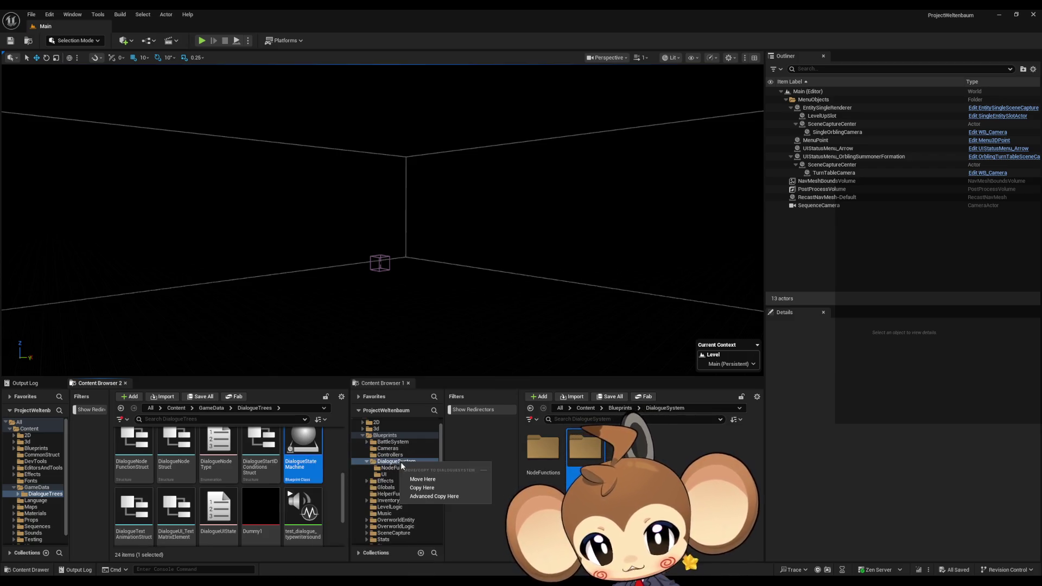
pyautogui.click(428, 479)
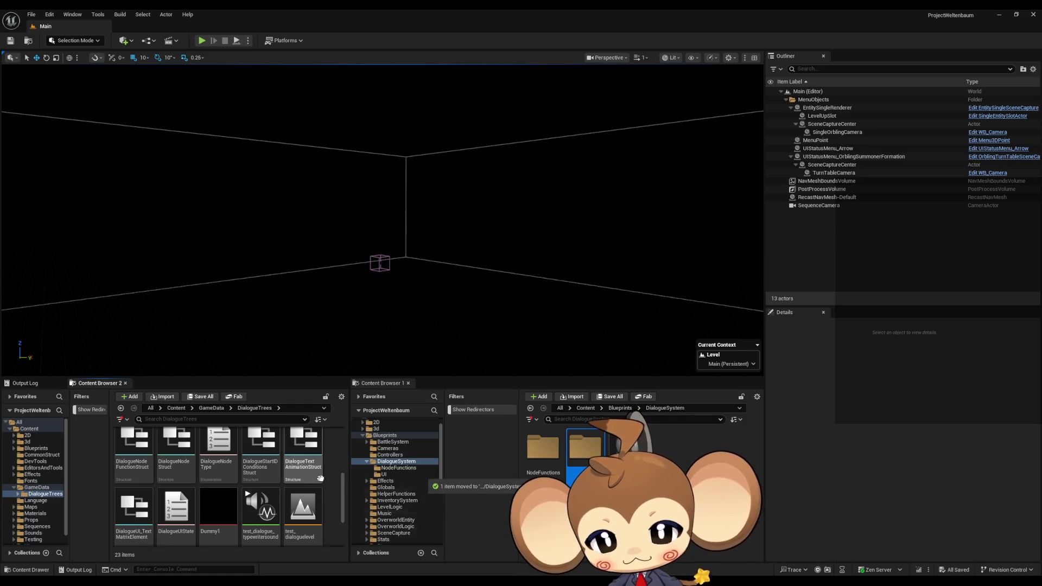
pyautogui.scroll(-2, 325, 481)
pyautogui.scroll(1, 290, 512)
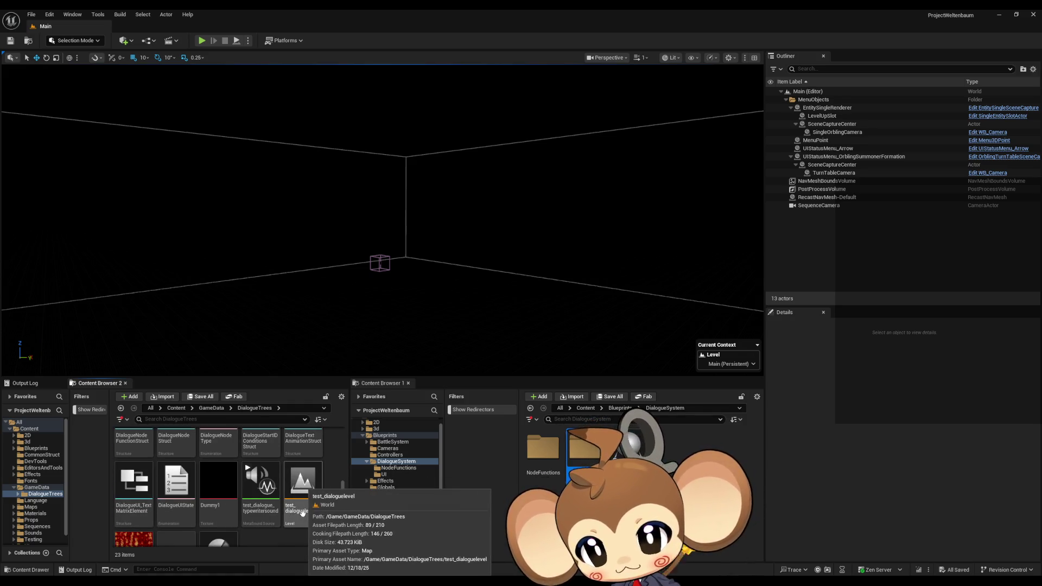
# Inspect the DialogueUI_TextMatrixElement structure and close its editor.
pyautogui.doubleClick(134, 503)
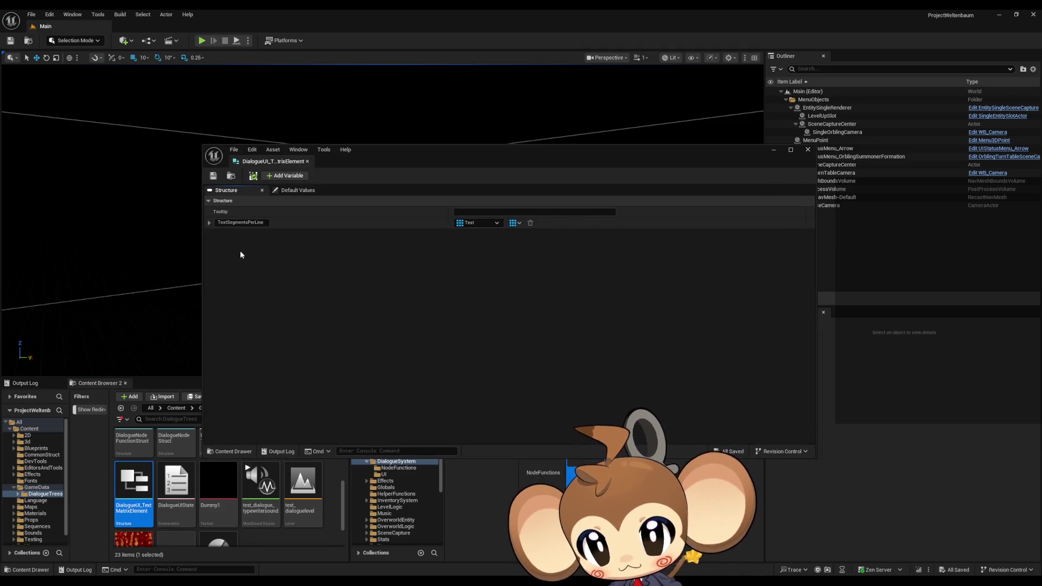
pyautogui.click(807, 150)
pyautogui.scroll(2, 244, 478)
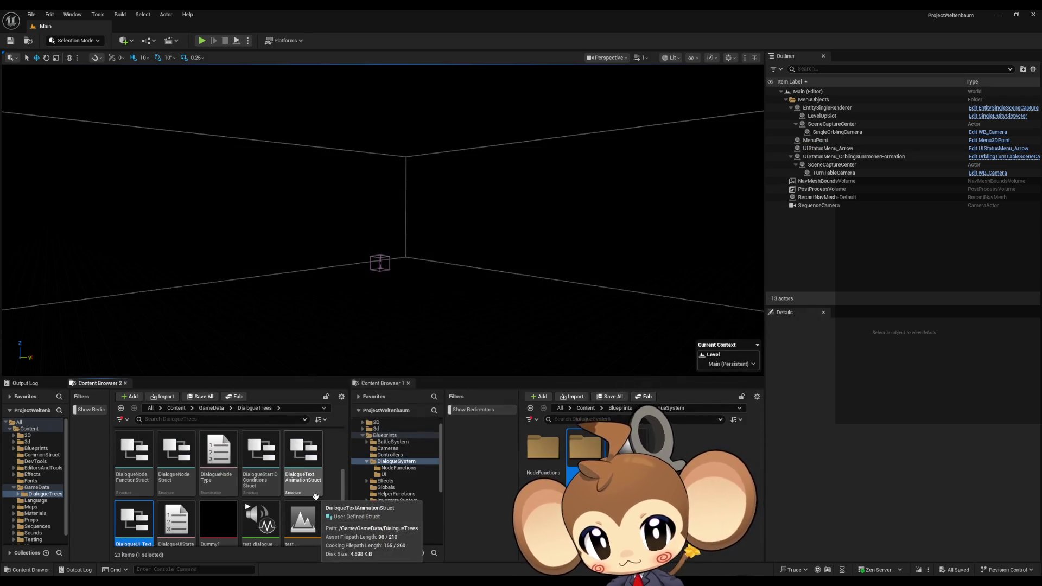
pyautogui.scroll(3, 317, 494)
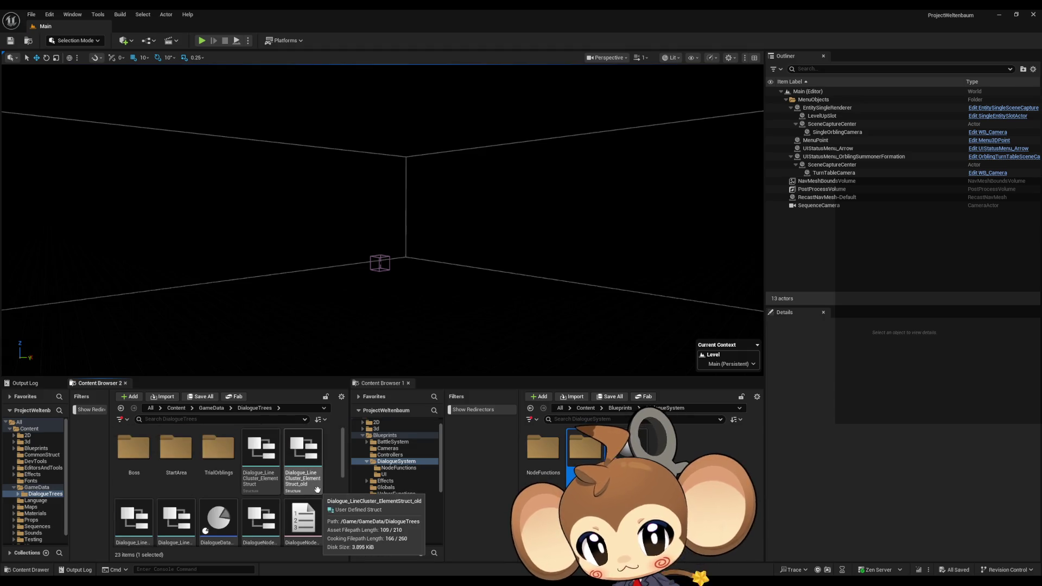
# Browse the TrialOrblings 1_1 and StartArea dialogue folders, then return to DialogueTrees.
pyautogui.click(230, 451)
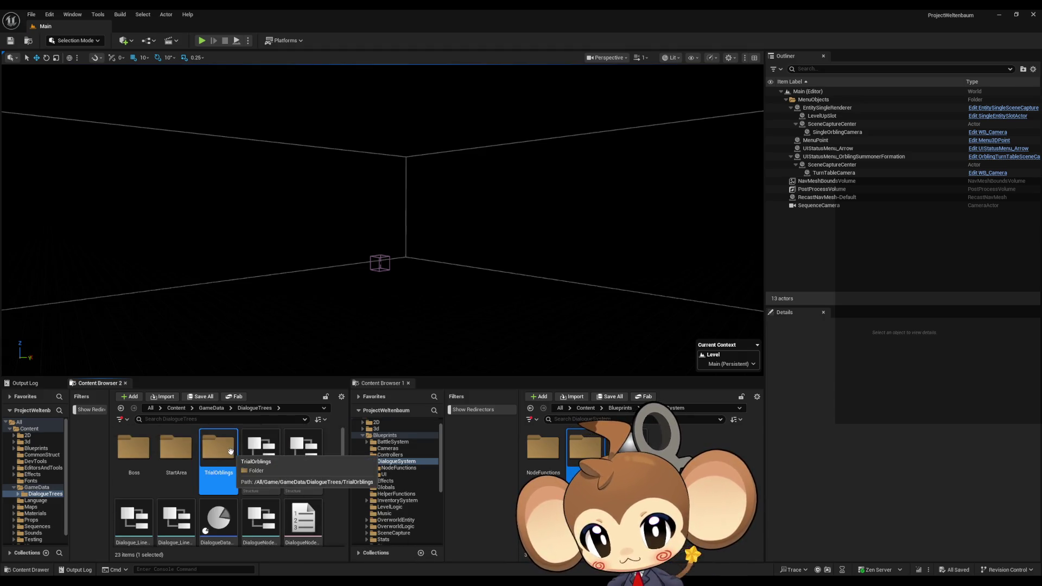
pyautogui.doubleClick(230, 452)
pyautogui.click(133, 451)
pyautogui.doubleClick(133, 451)
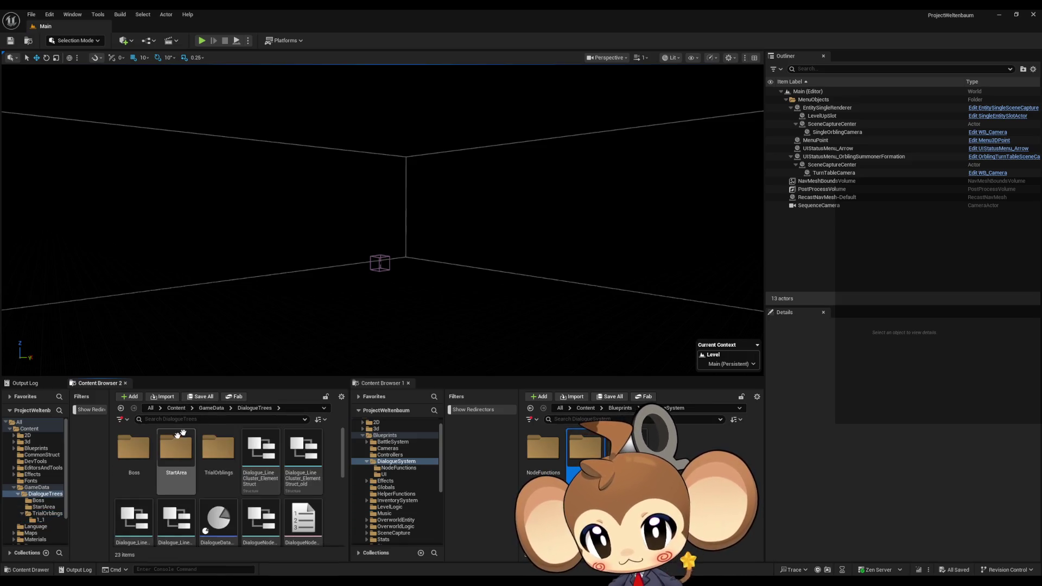
pyautogui.doubleClick(176, 448)
pyautogui.click(243, 409)
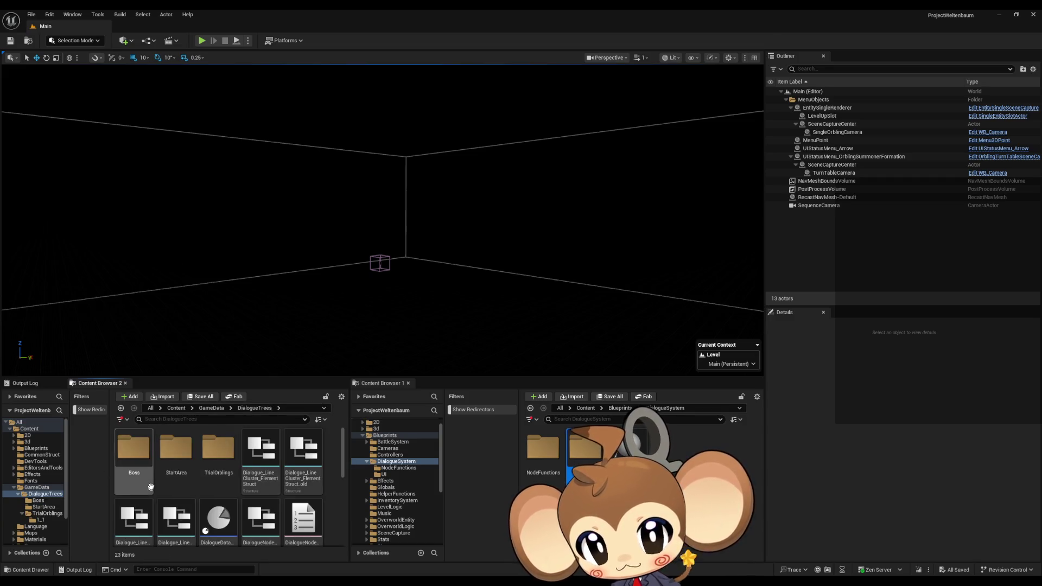
# Select the DialogueDataTemplate asset and bring up its actions.
pyautogui.scroll(-1, 230, 481)
pyautogui.click(231, 481)
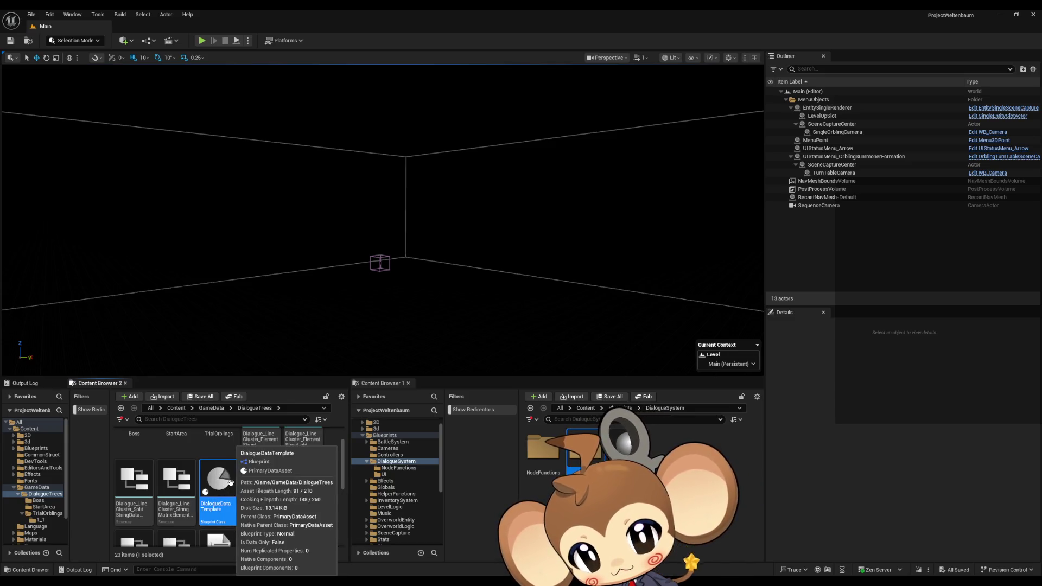
pyautogui.rightClick(224, 487)
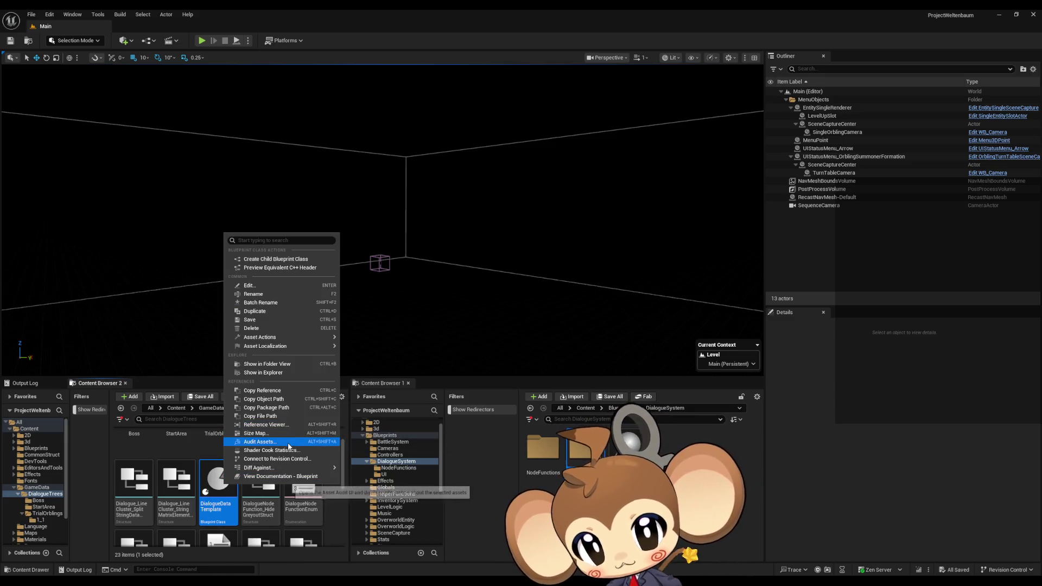
pyautogui.click(293, 425)
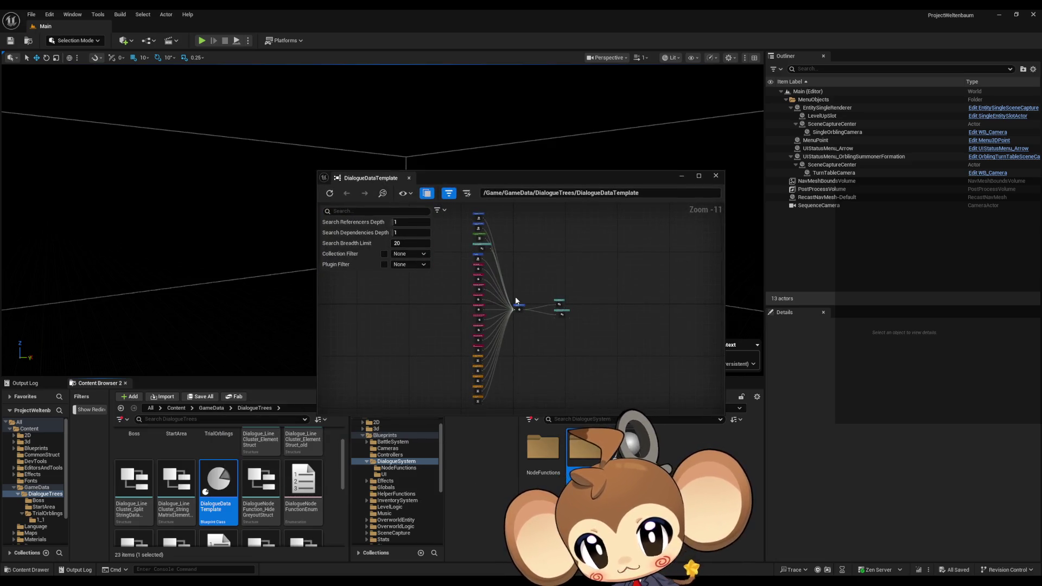
pyautogui.scroll(10, 516, 291)
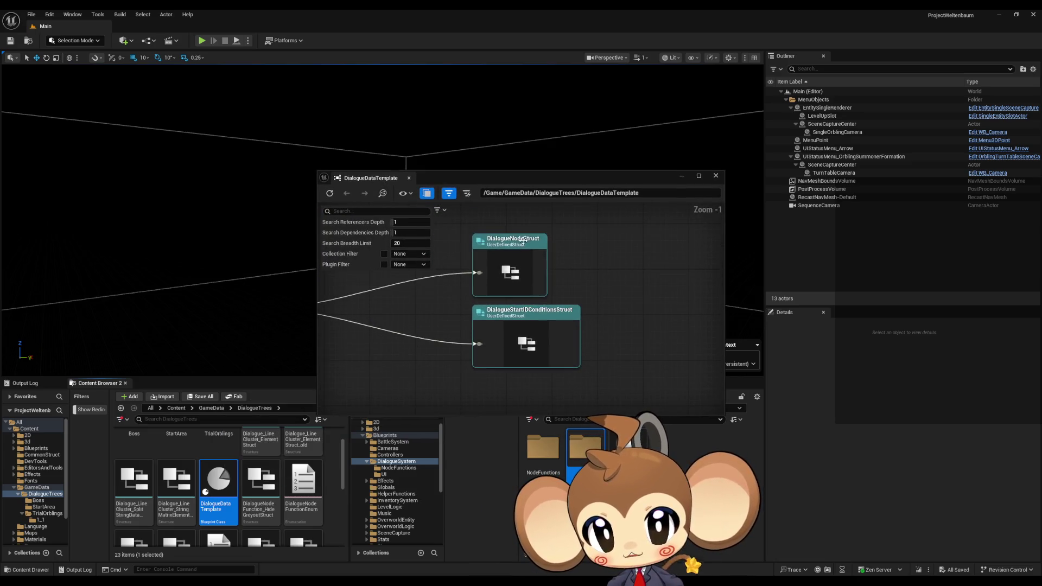
pyautogui.click(523, 239)
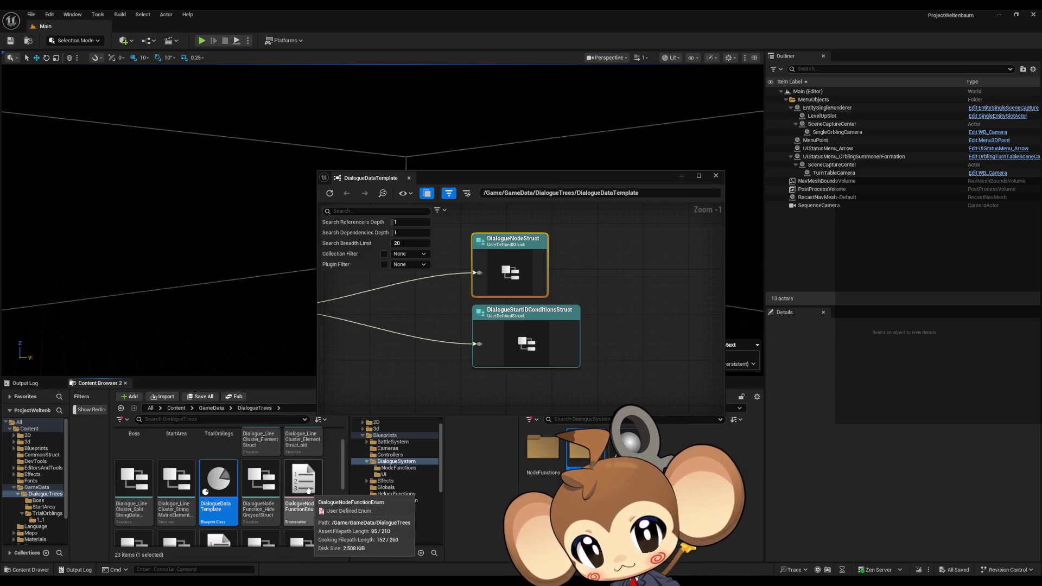
pyautogui.scroll(-2, 272, 493)
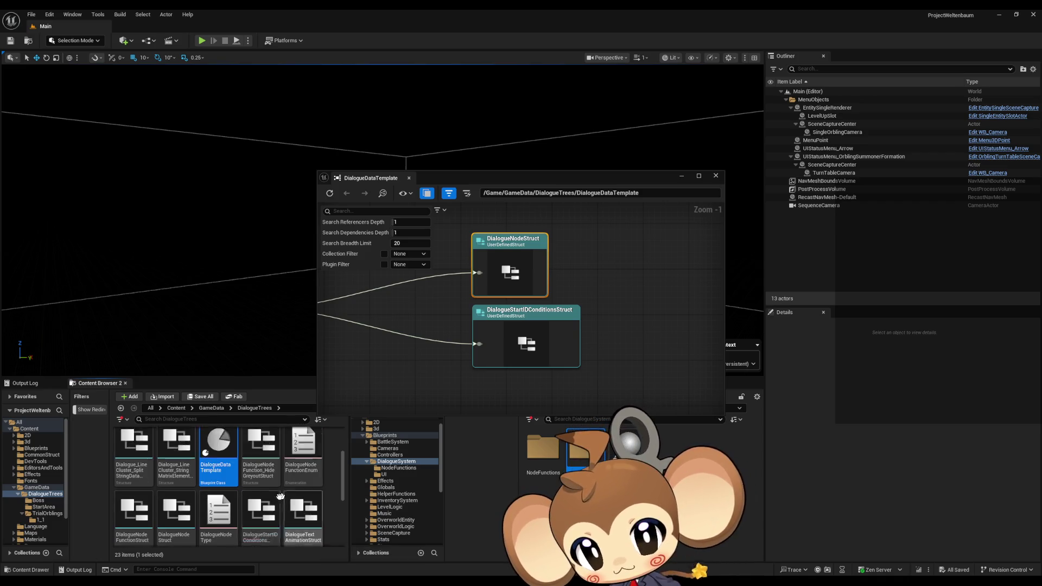
pyautogui.click(176, 486)
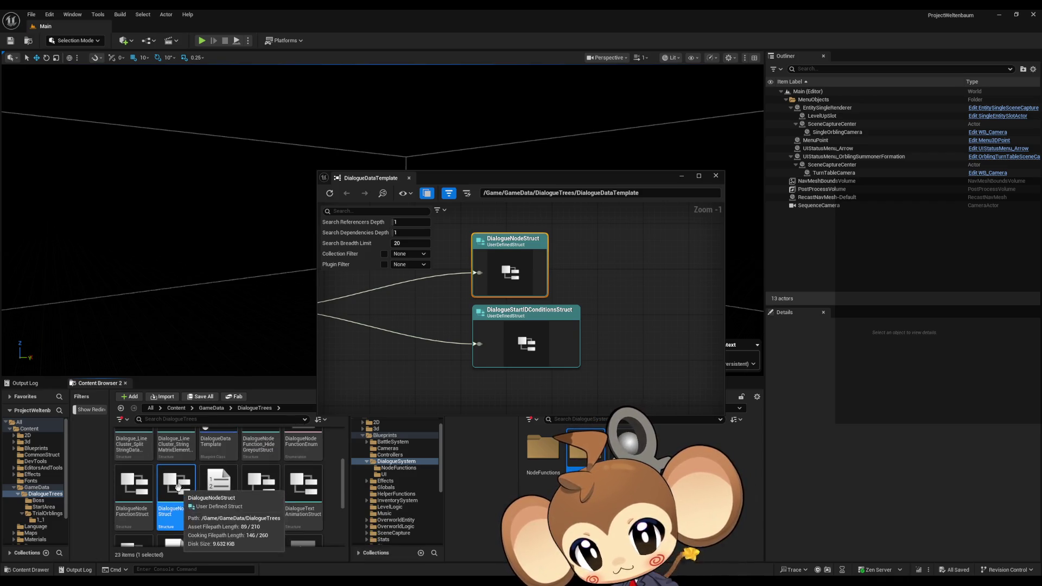
pyautogui.doubleClick(491, 272)
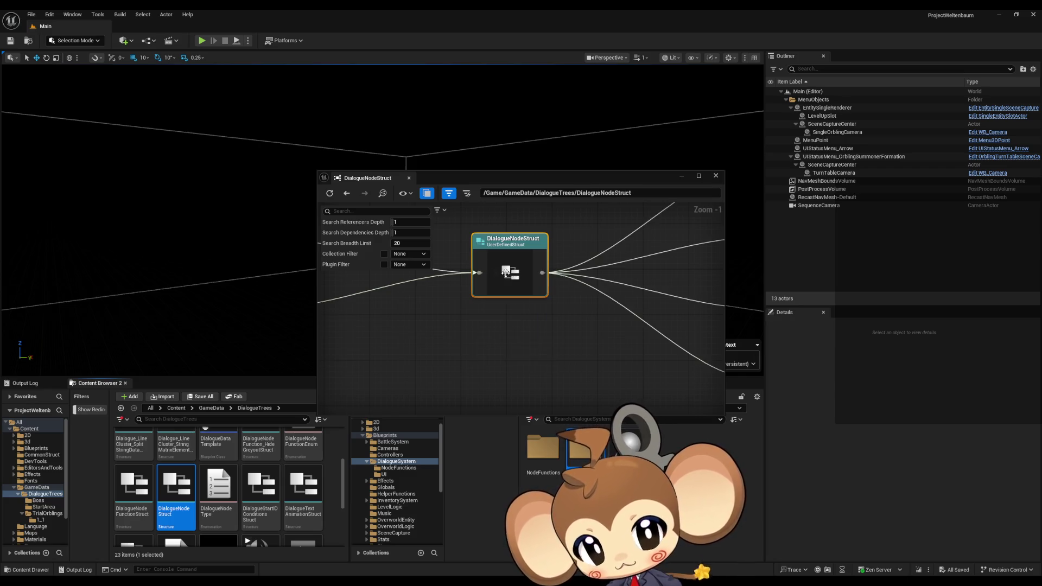
pyautogui.scroll(5, 510, 336)
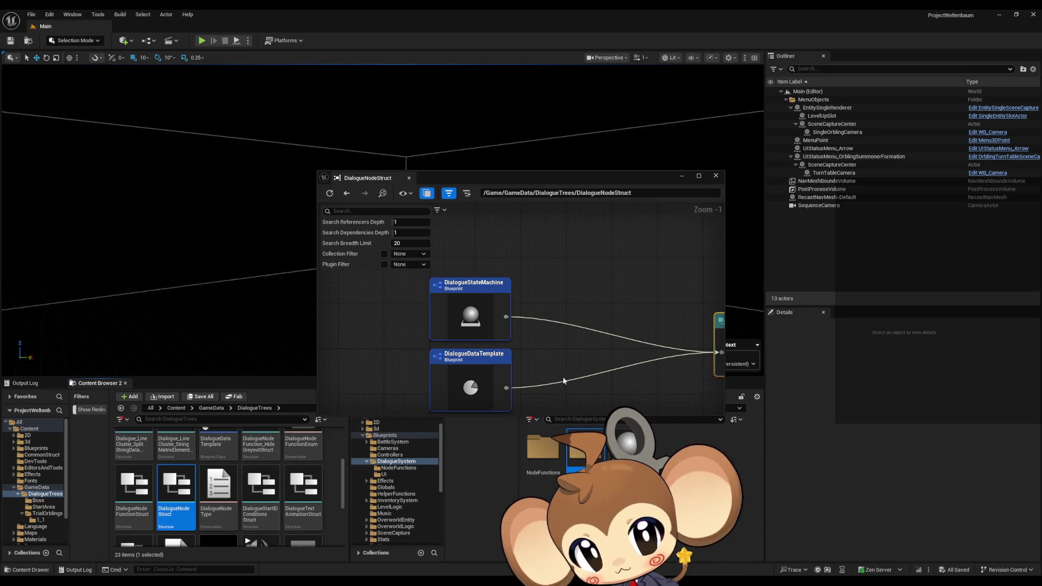
pyautogui.moveTo(191, 485)
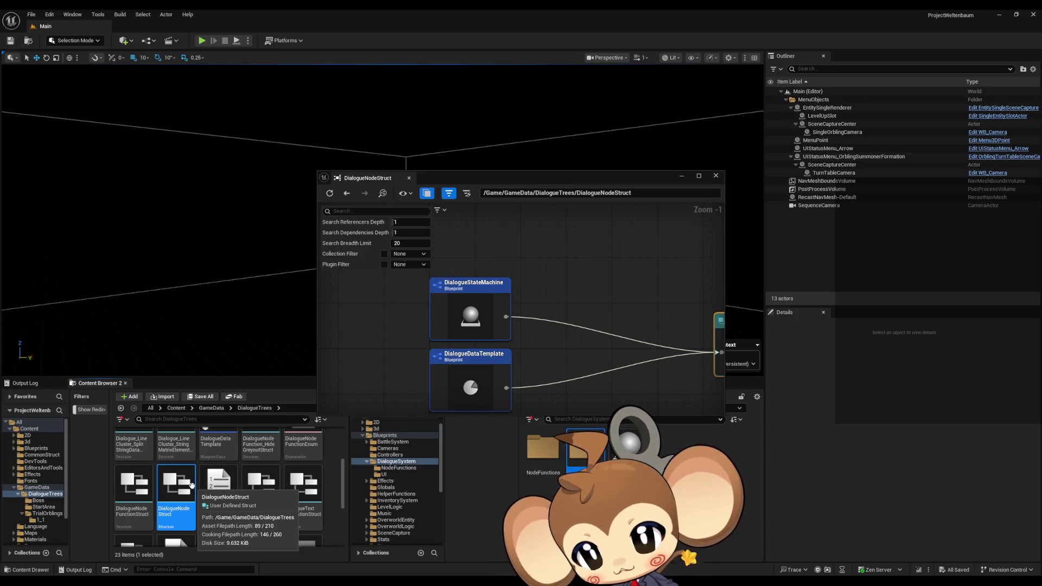
pyautogui.scroll(1, 191, 485)
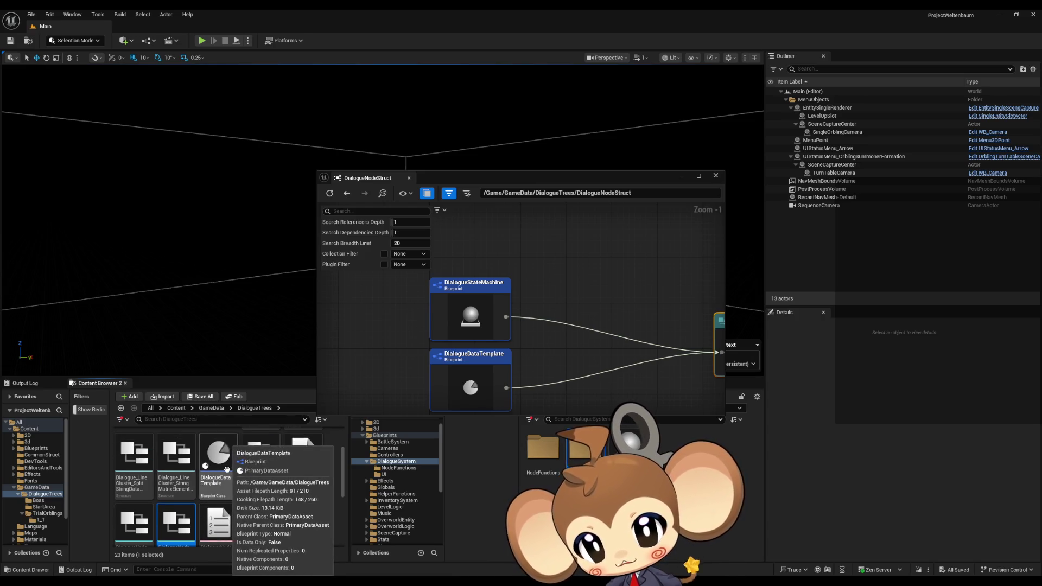
pyautogui.scroll(-1, 226, 469)
pyautogui.moveTo(177, 494)
pyautogui.mouseDown()
pyautogui.moveTo(817, 510)
pyautogui.moveTo(585, 450)
pyautogui.mouseUp()
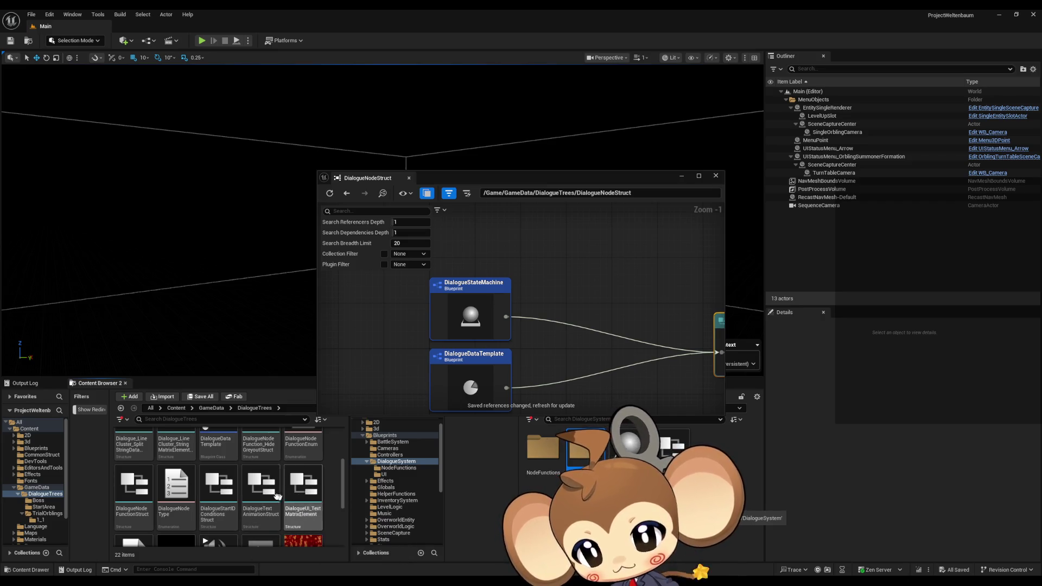
# Check the DialogueUIState enum entries, from WritingText to FNButtonChoice, then show the UI subfolder.
pyautogui.scroll(-3, 277, 496)
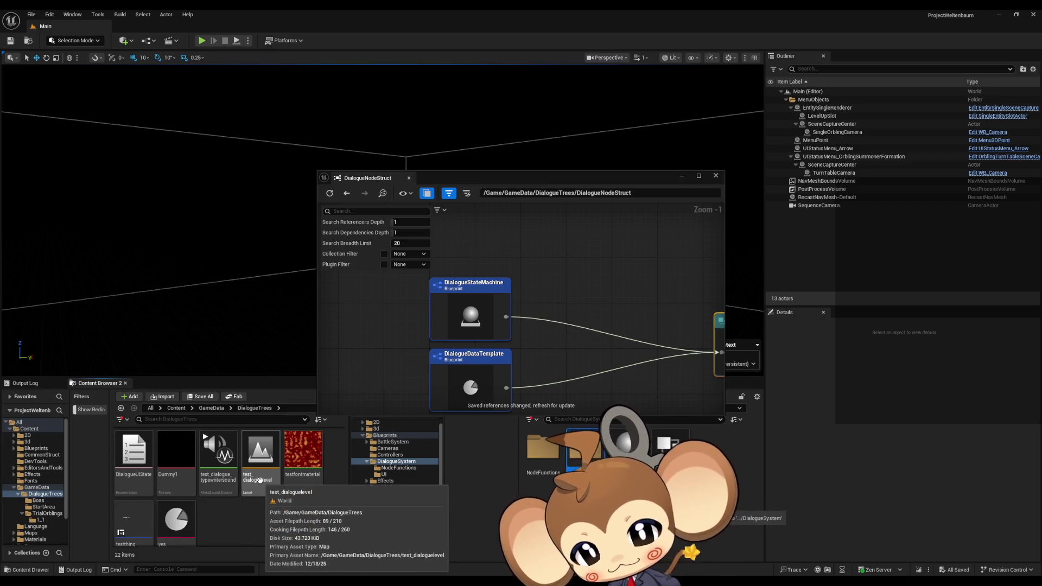
pyautogui.doubleClick(136, 459)
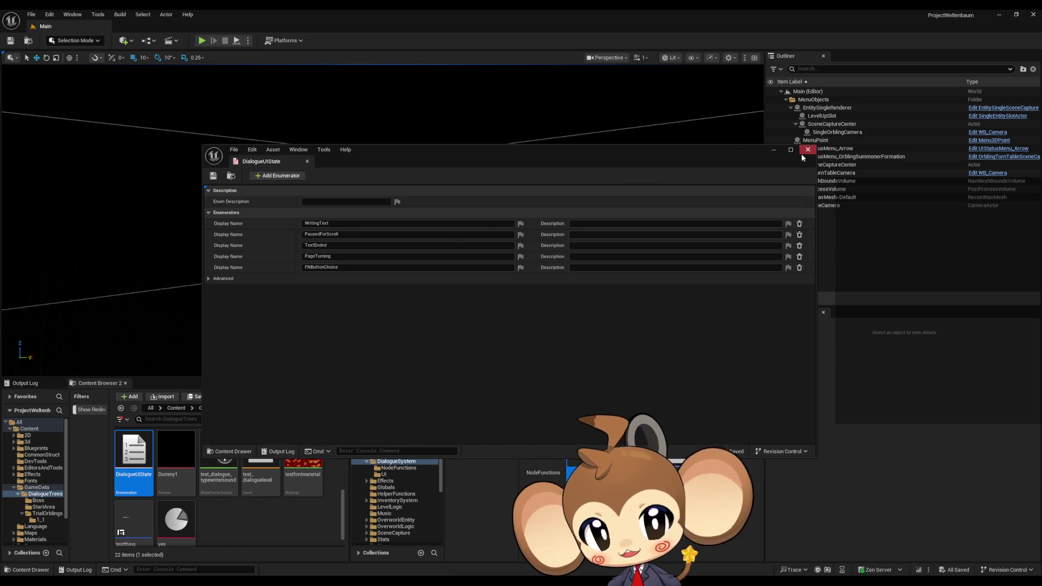
pyautogui.moveTo(609, 157); pyautogui.dragTo(455, 67)
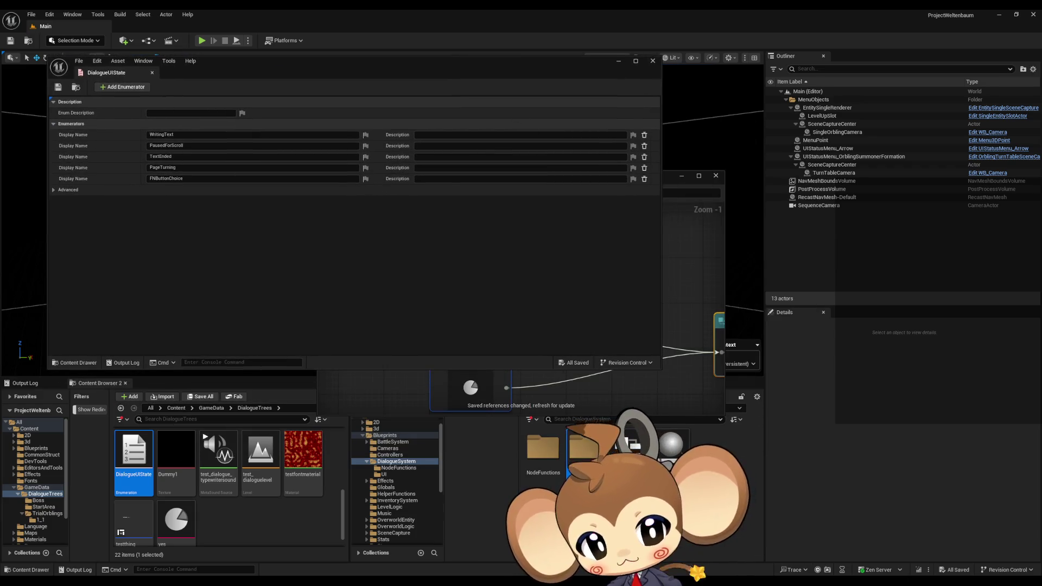
pyautogui.click(384, 474)
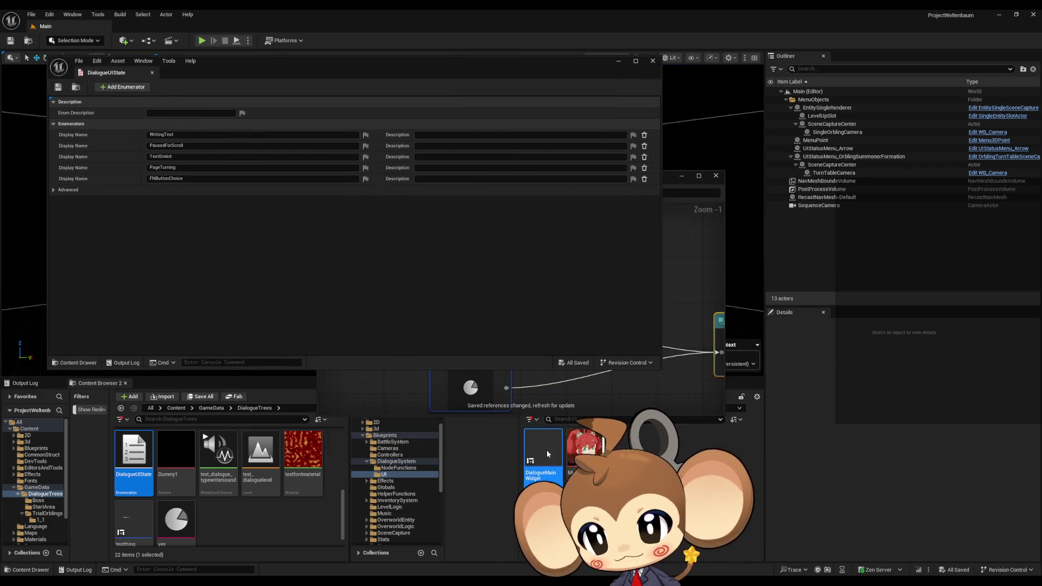
# Open the DialogueMainWidget blueprint on its graph and browse its variables.
pyautogui.doubleClick(547, 454)
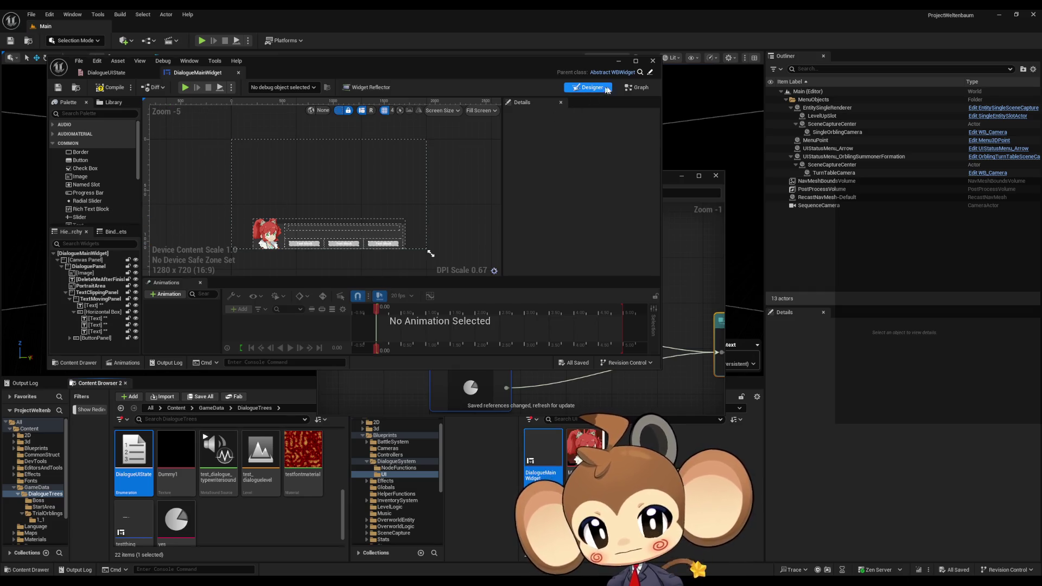
pyautogui.click(635, 87)
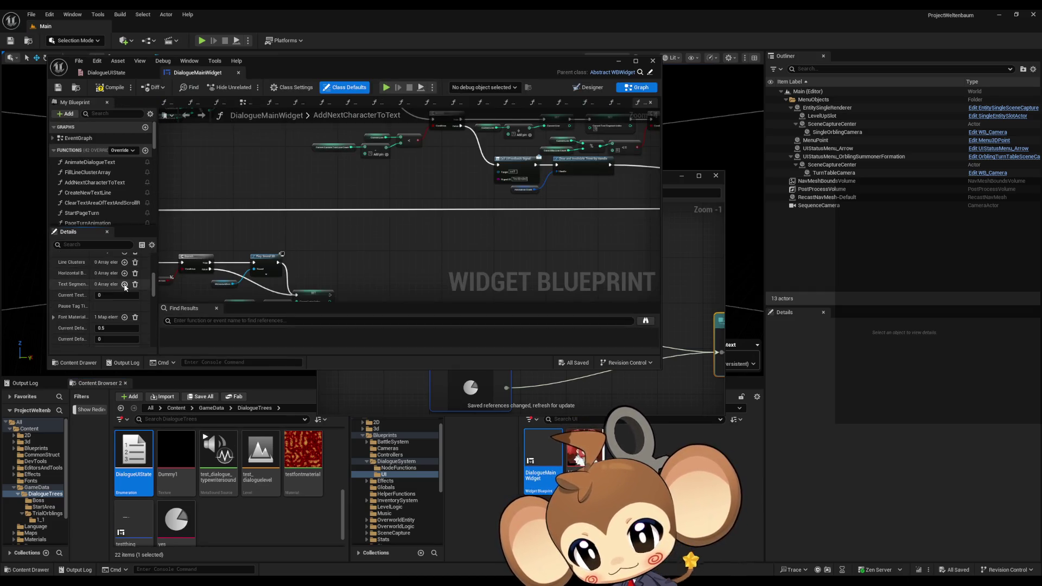
pyautogui.scroll(-10, 138, 193)
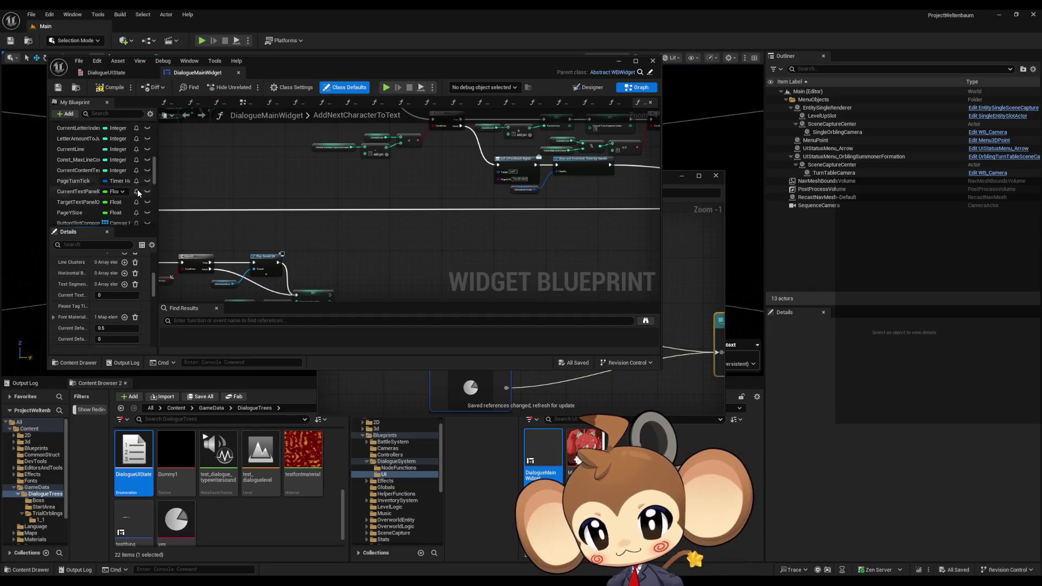
pyautogui.scroll(-10, 138, 192)
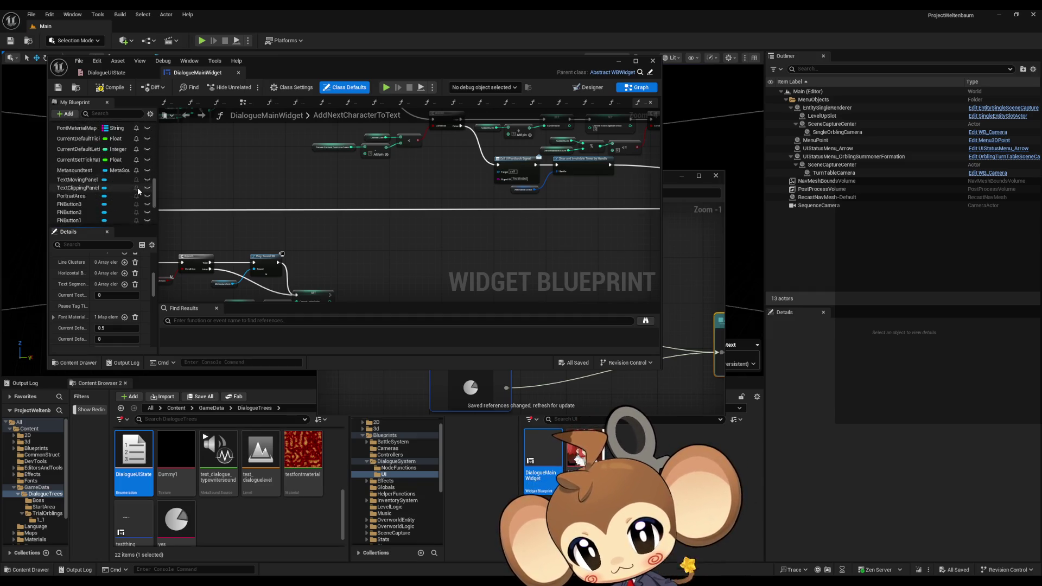
pyautogui.scroll(3, 138, 191)
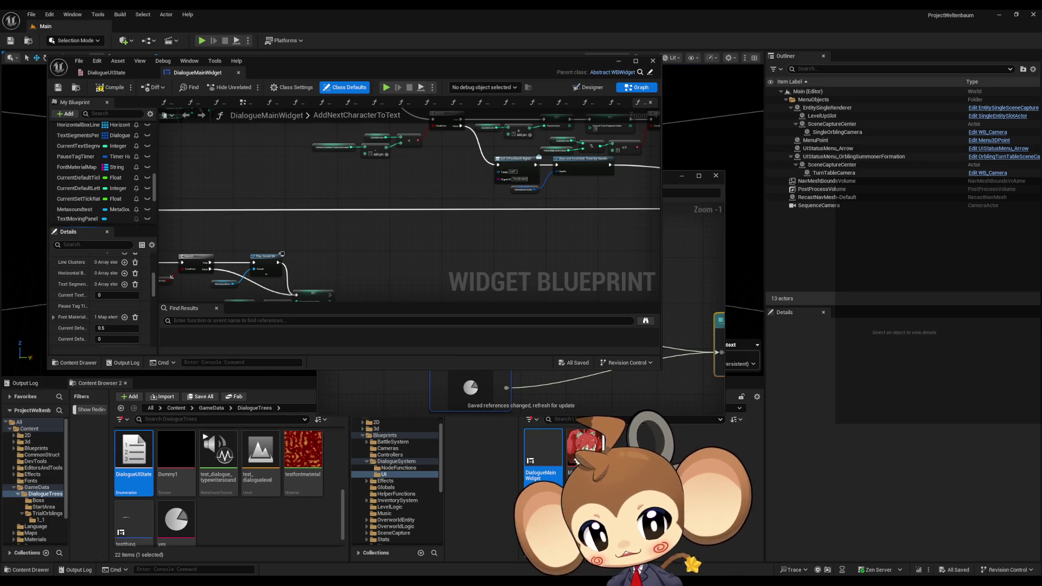
# Close the DialogueNodeStruct Reference Viewer and return the browser to DialogueSystem.
pyautogui.moveTo(505, 62)
pyautogui.mouseDown()
pyautogui.moveTo(445, 45)
pyautogui.moveTo(468, 38)
pyautogui.mouseUp()
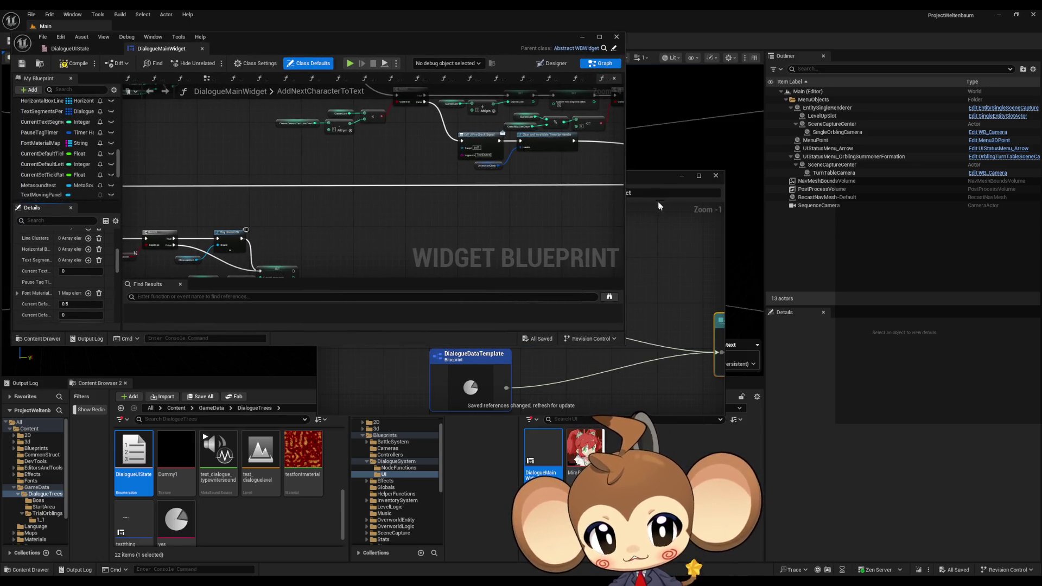
pyautogui.moveTo(660, 180); pyautogui.dragTo(653, 82)
pyautogui.click(716, 78)
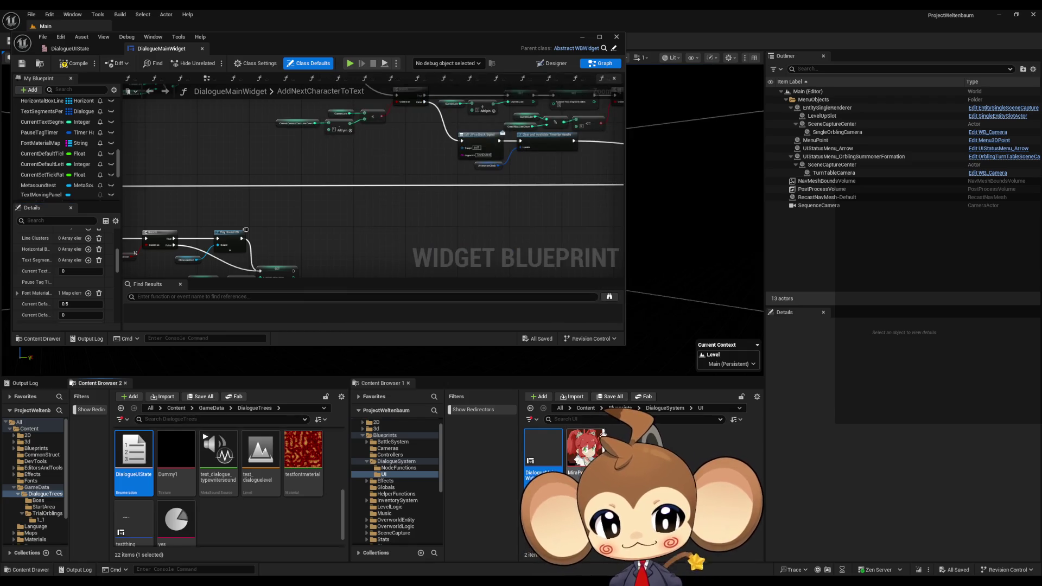
pyautogui.click(666, 409)
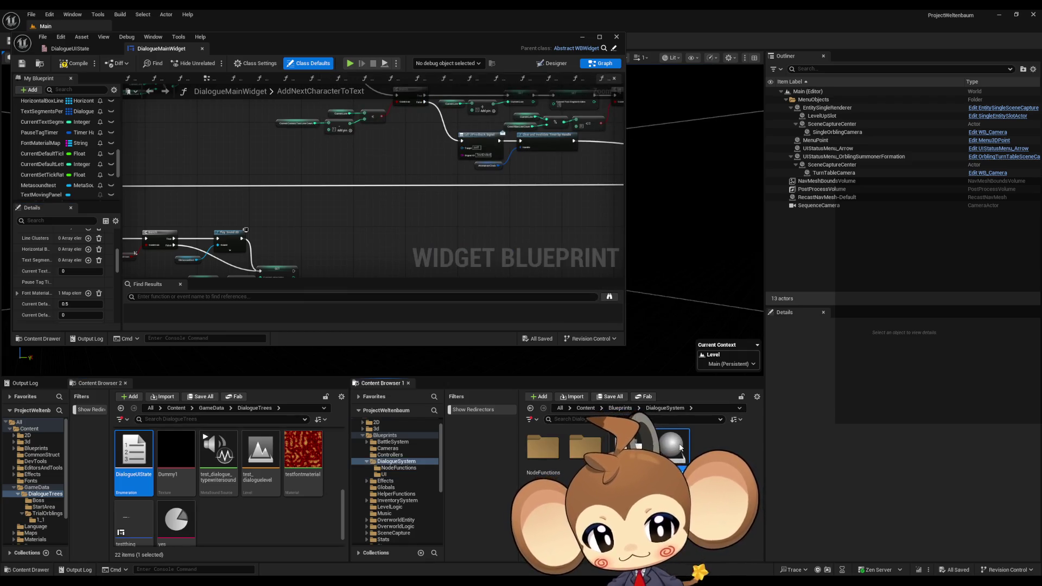
# Open DialogueStateMachine, inspect its DialogueUIState variable, and move the DialogueUIState enum into DialogueSystem.
pyautogui.doubleClick(673, 448)
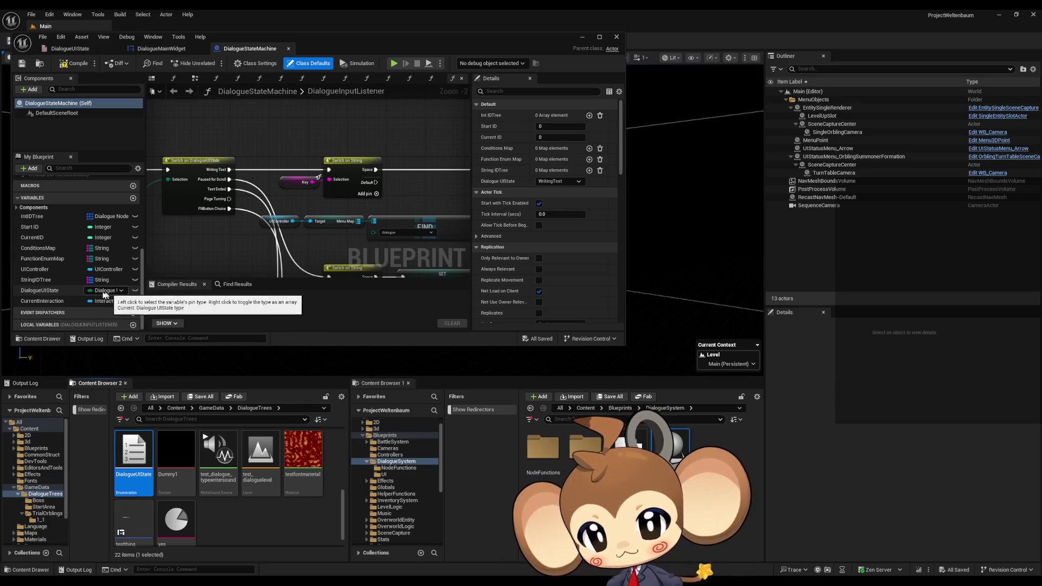
pyautogui.click(43, 291)
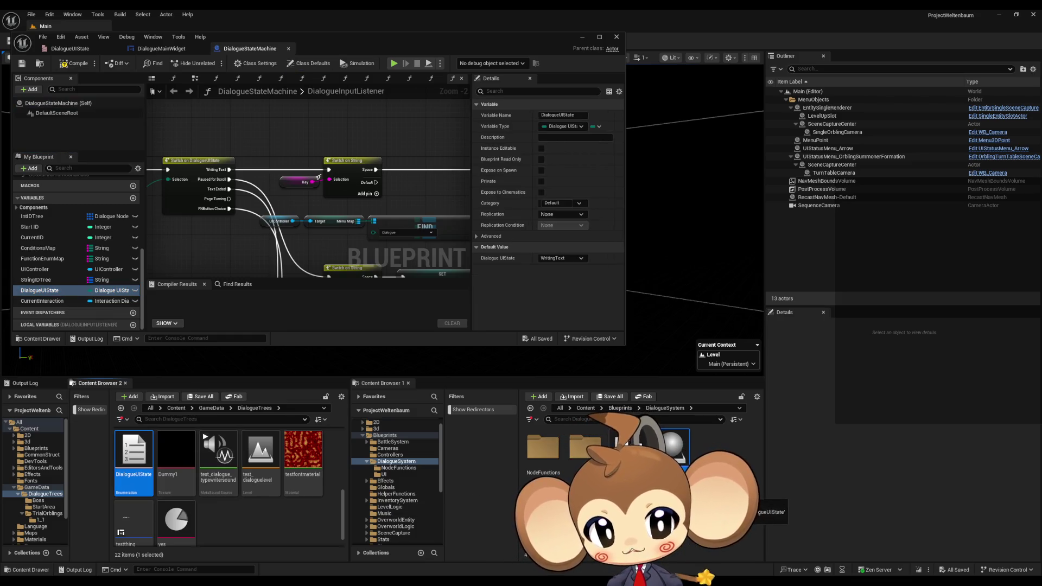
pyautogui.moveTo(719, 502); pyautogui.dragTo(725, 483)
pyautogui.click(782, 496)
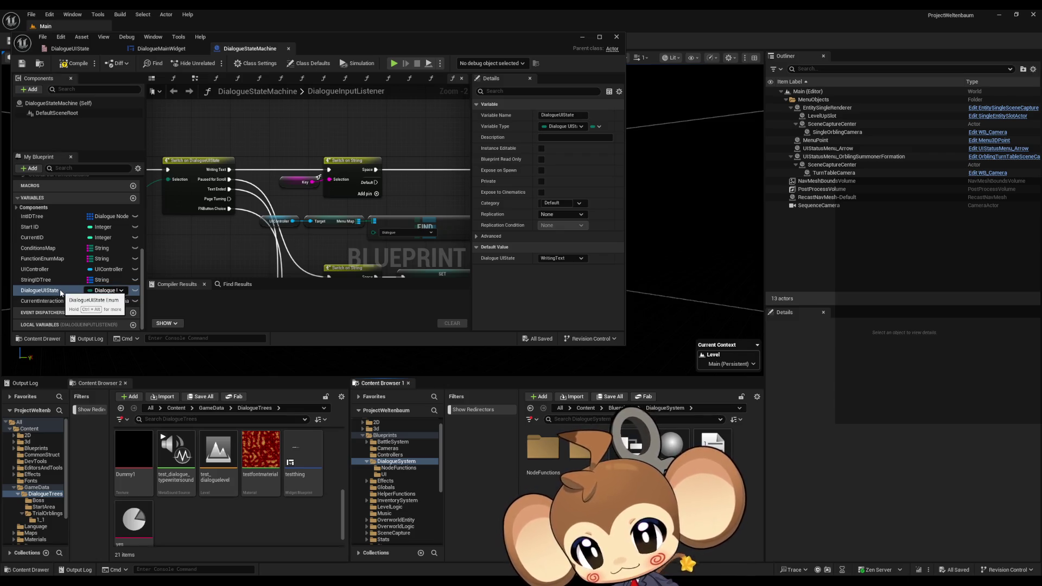
# Locate DialogueUIState's usage in the graph and open DialogueNodeFunctionEnum to review its entries.
pyautogui.doubleClick(39, 290)
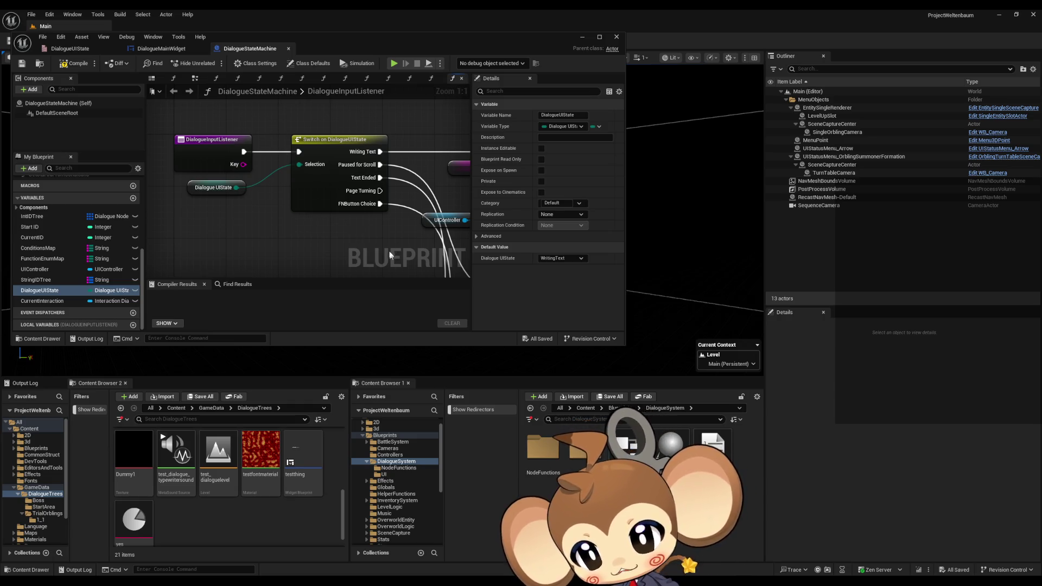
pyautogui.scroll(1, 339, 498)
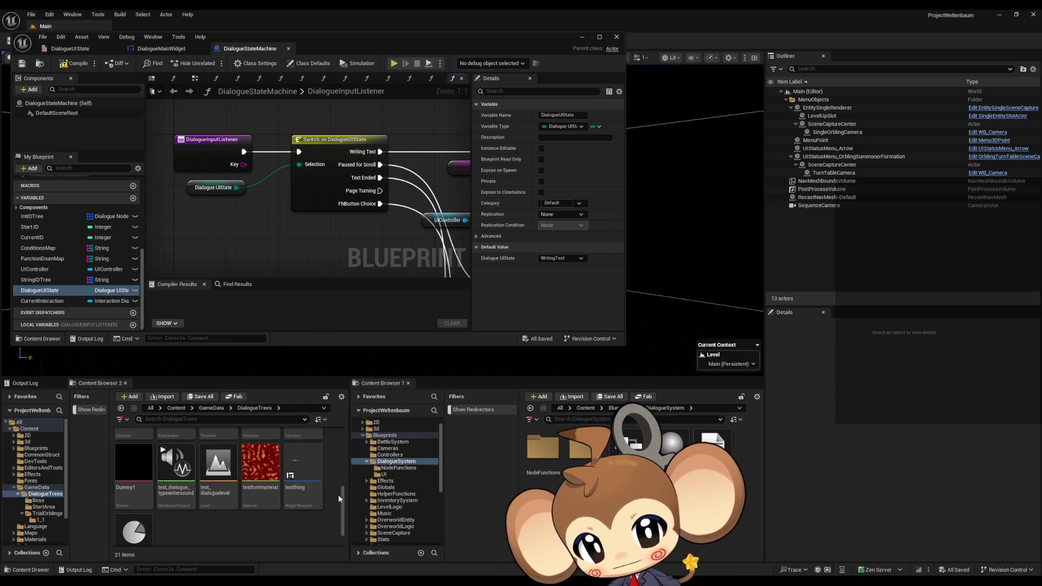
pyautogui.moveTo(318, 472)
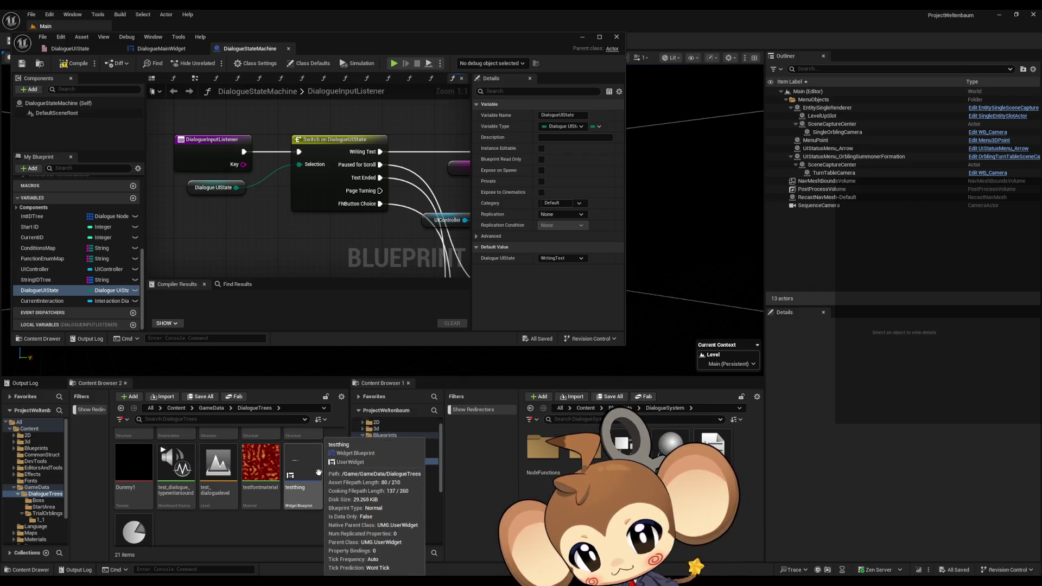
pyautogui.scroll(2, 319, 472)
pyautogui.scroll(-2, 318, 472)
pyautogui.scroll(2, 318, 476)
pyautogui.scroll(2, 320, 478)
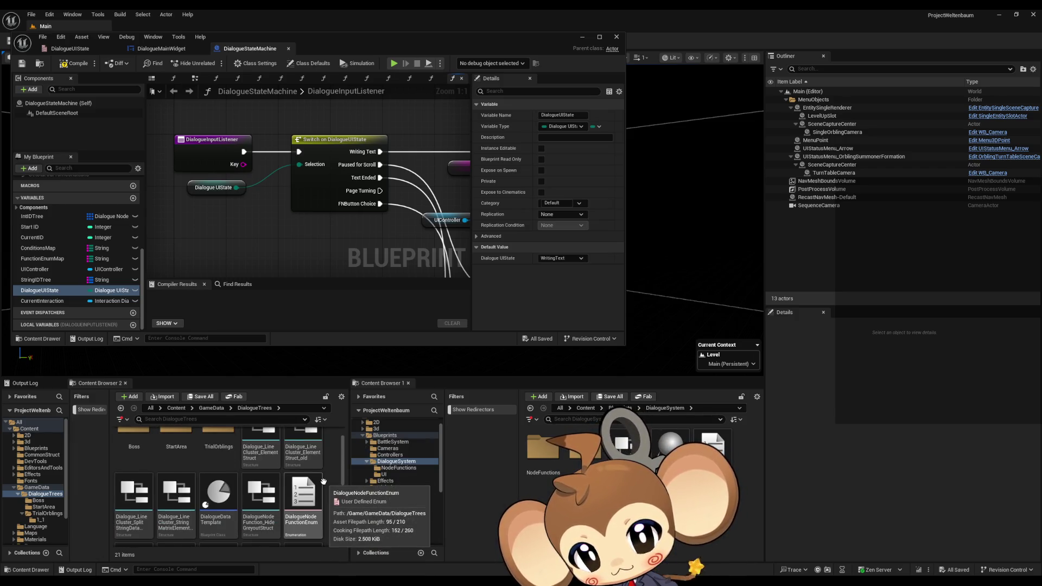
pyautogui.scroll(-2, 324, 482)
pyautogui.doubleClick(310, 474)
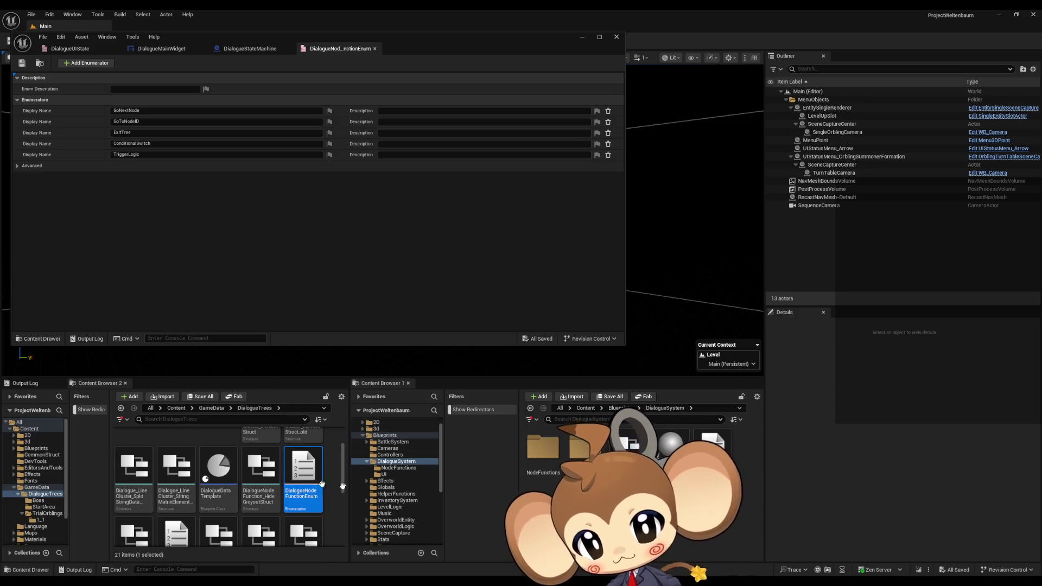
# Move DialogueNodeFunctionEnum into DialogueSystem, then open Dialogue_LineCluster_ElementStruct to check its Strings variable.
pyautogui.click(676, 552)
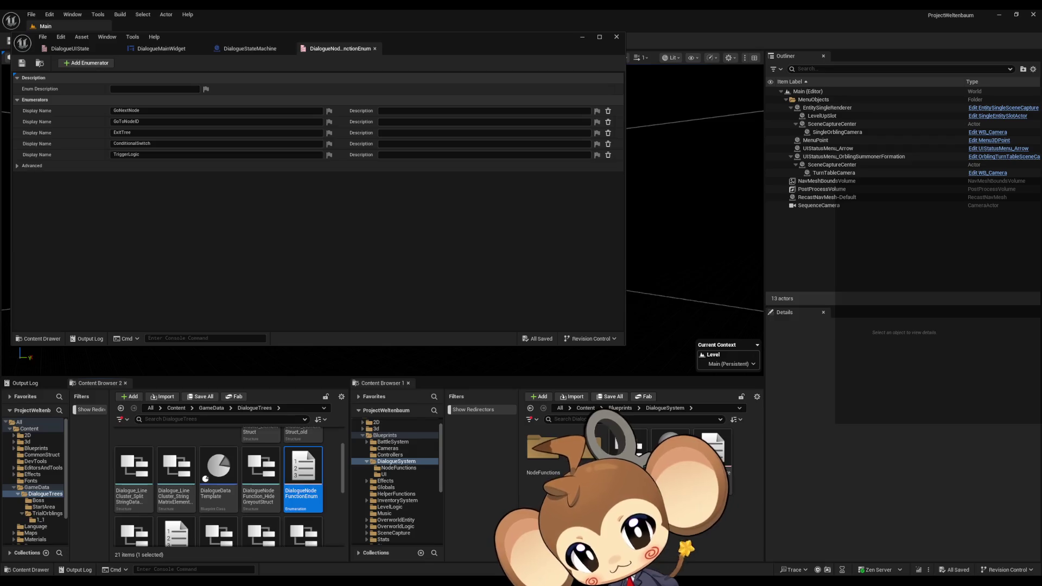
pyautogui.scroll(2, 269, 478)
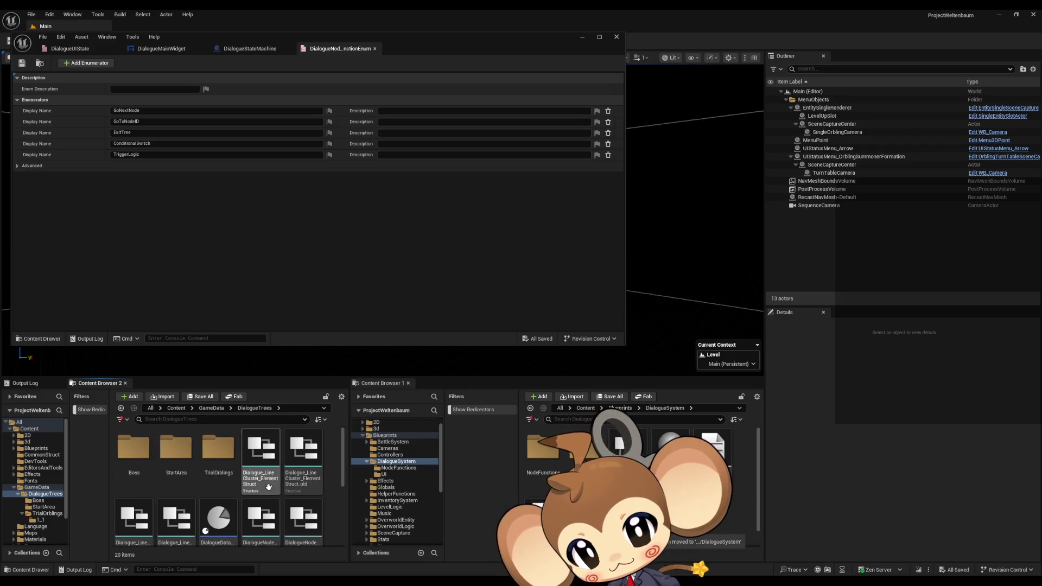
pyautogui.doubleClick(270, 455)
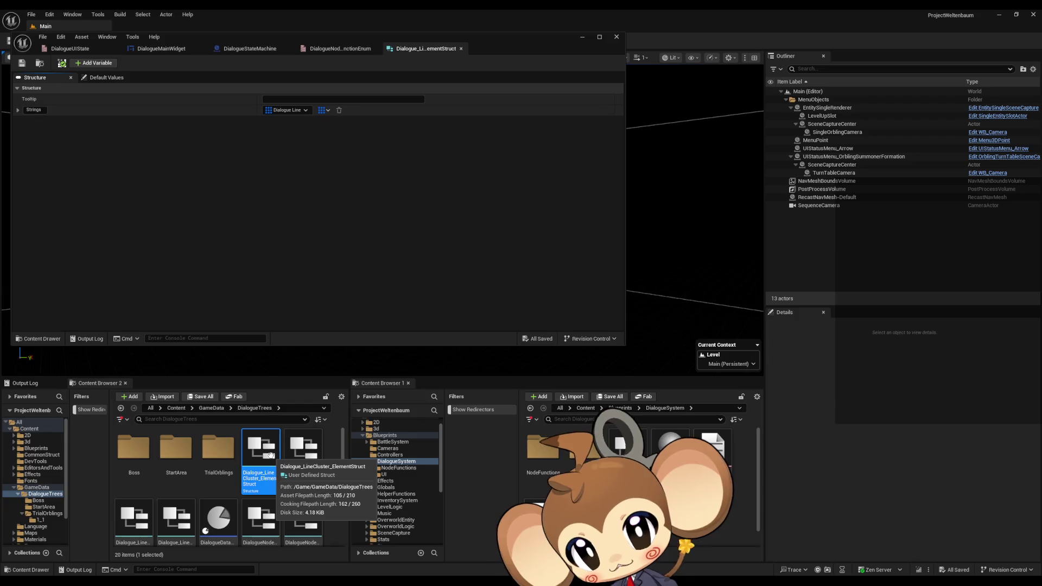
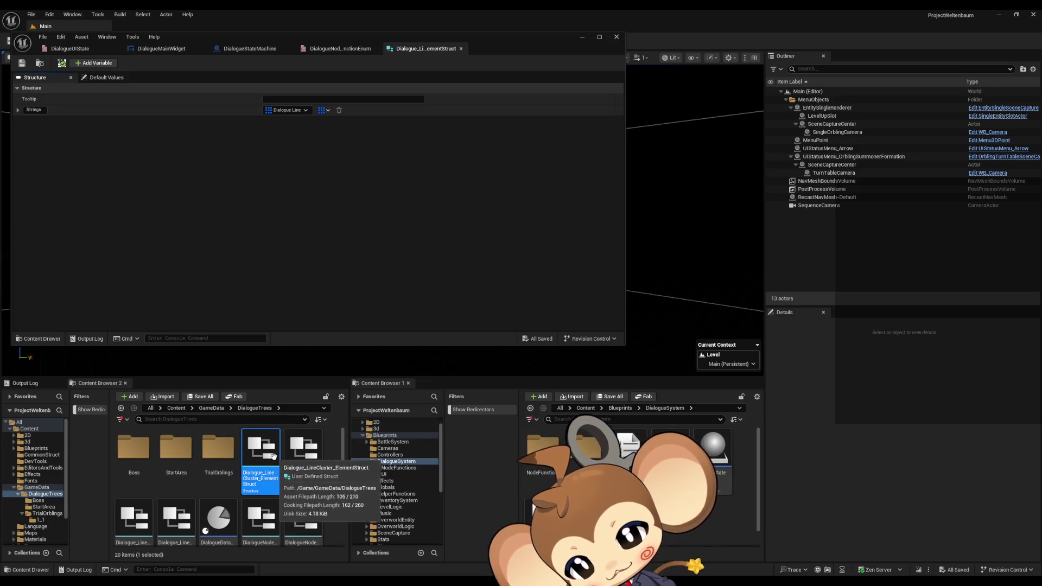
# Open DialogueNodeStruct from DialogueTrees and scroll through its NodeType, Functions, Portrait and TextByLanguage members.
pyautogui.scroll(-1, 231, 510)
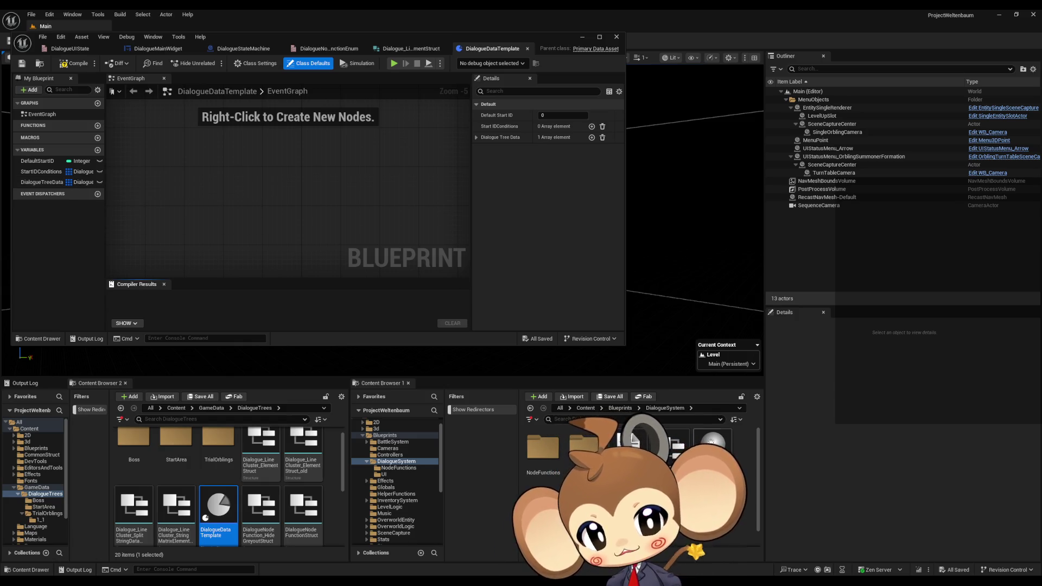
pyautogui.doubleClick(670, 445)
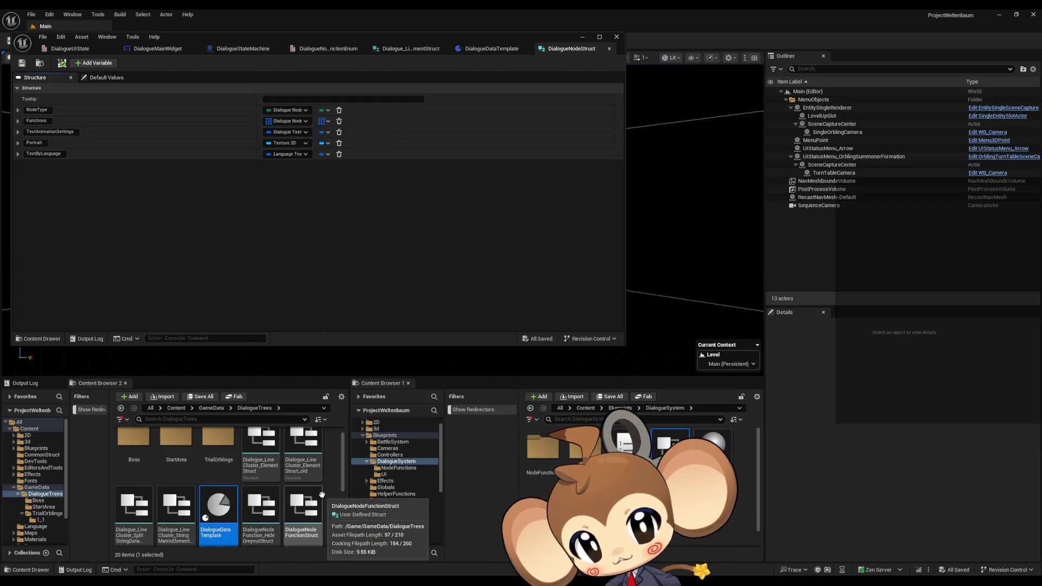
pyautogui.scroll(-1, 334, 516)
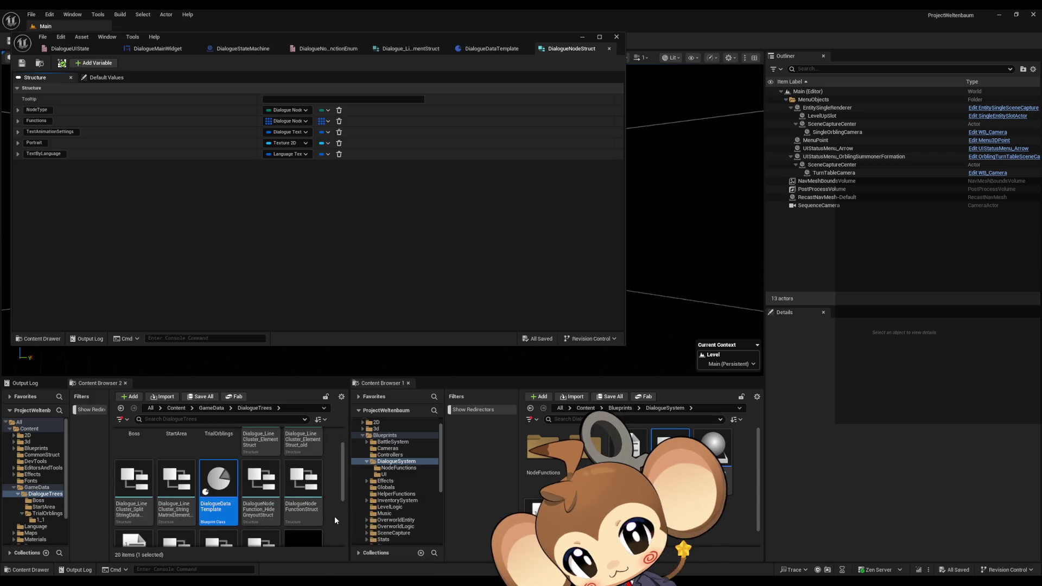
# Delete the accidental copy of DialogueNodeFunctionStruct made in the NodeFunctions folder.
pyautogui.click(316, 493)
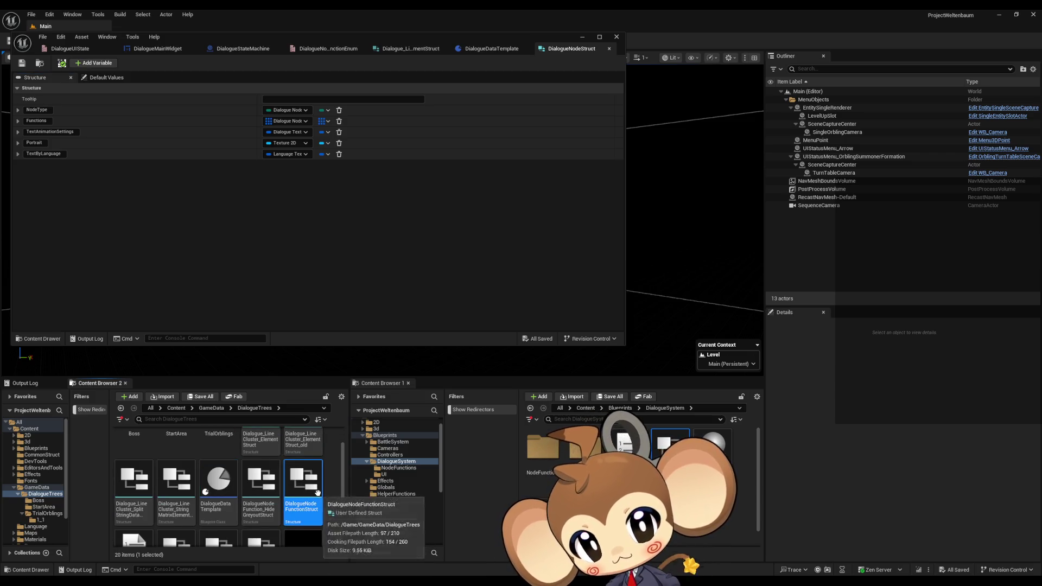
pyautogui.moveTo(316, 493); pyautogui.dragTo(545, 459)
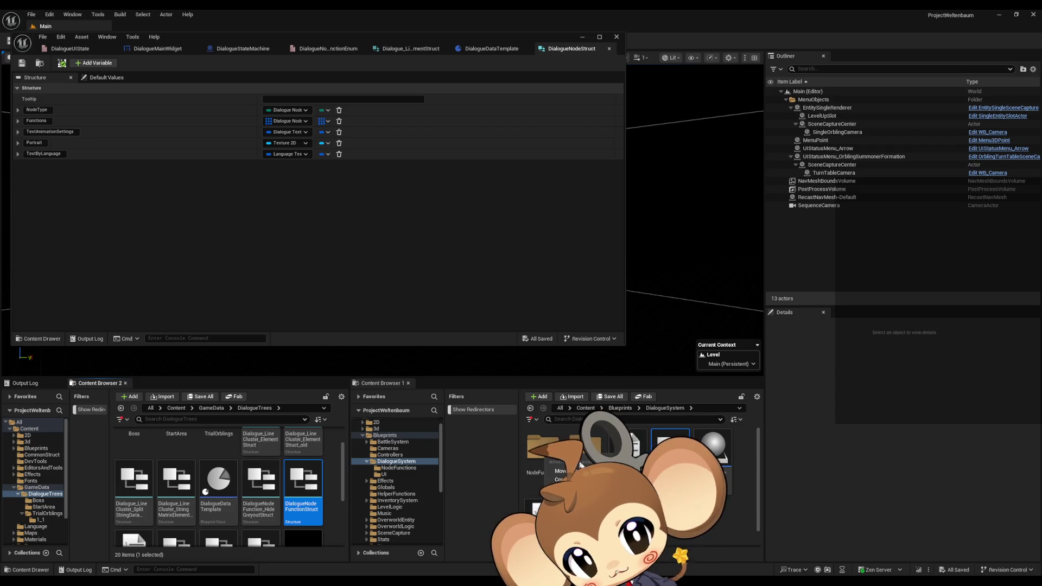
pyautogui.click(559, 480)
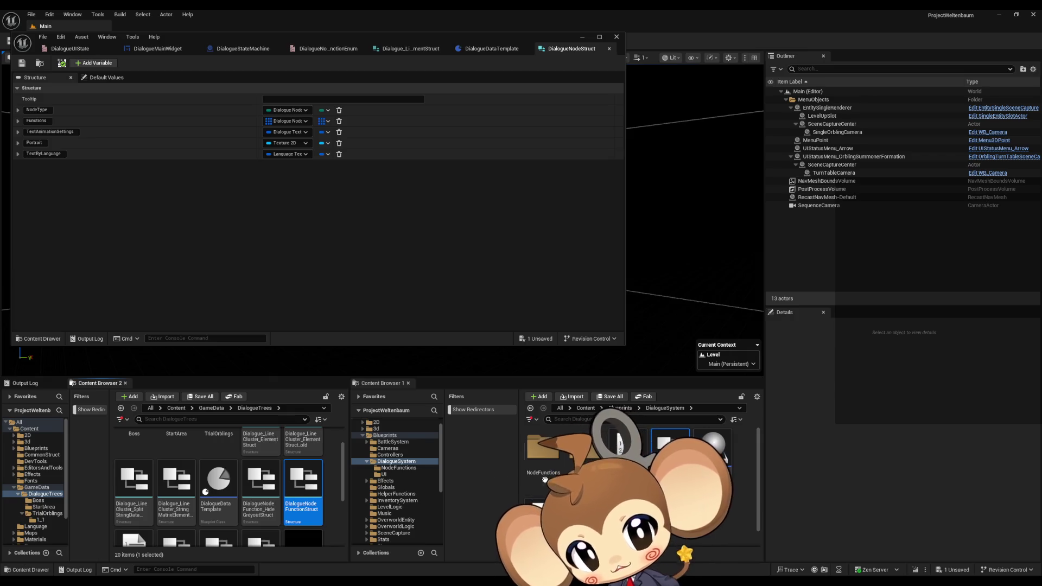
pyautogui.doubleClick(543, 450)
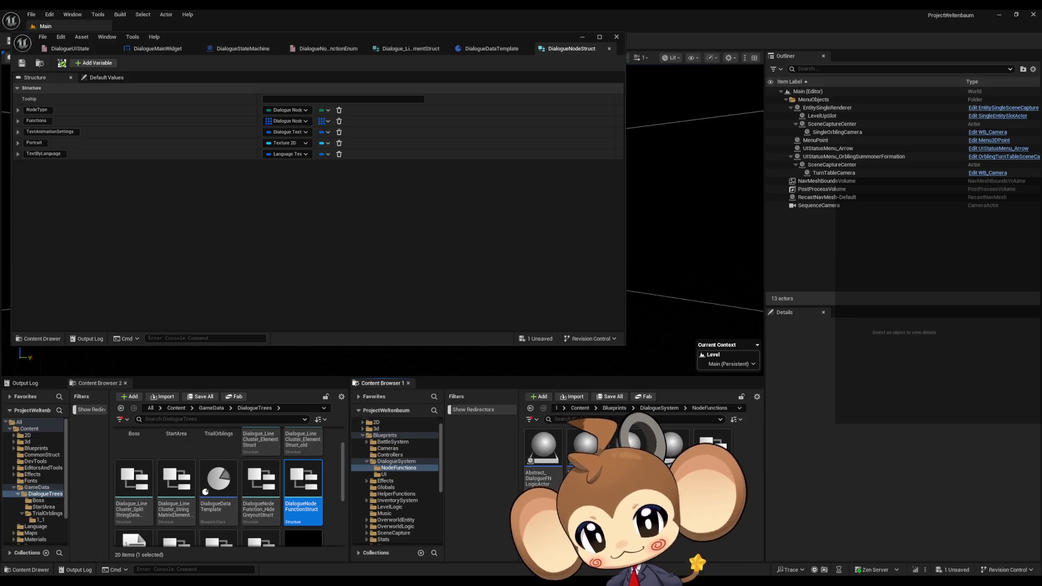
pyautogui.click(715, 454)
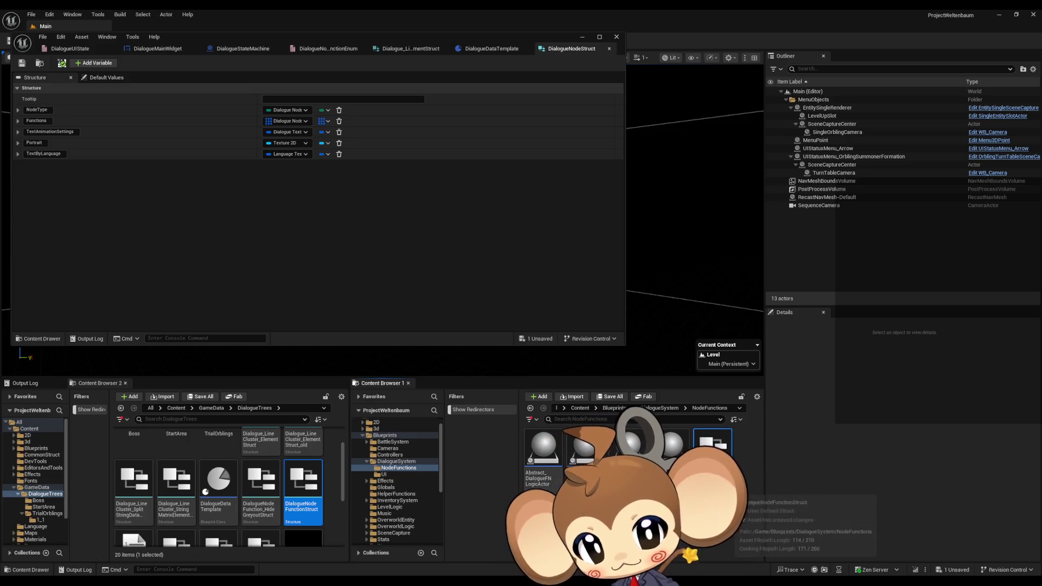
pyautogui.press('Delete')
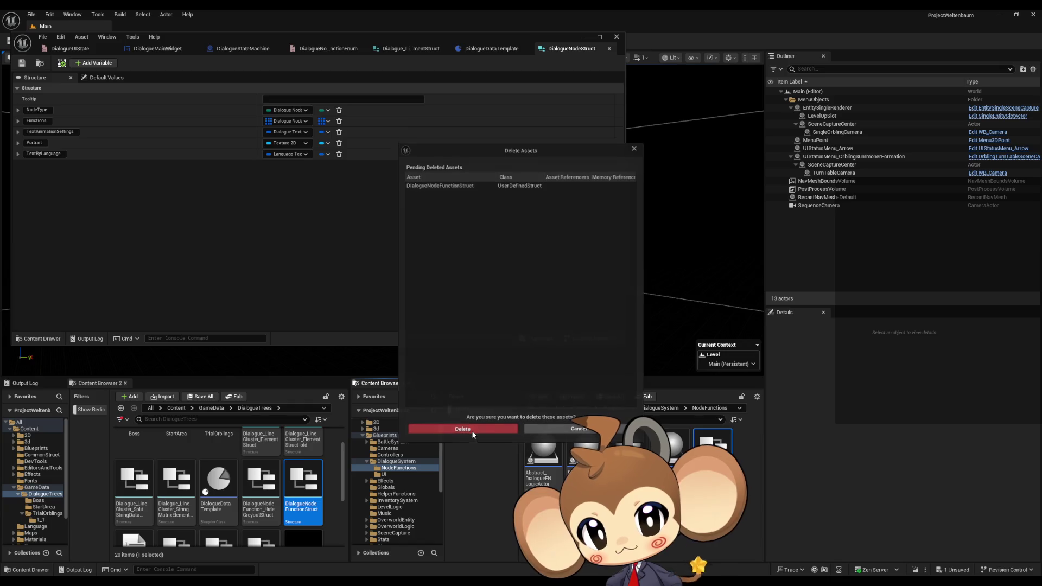
pyautogui.click(471, 430)
# Move DialogueNodeFunctionStruct into NodeFunctions and open it to check its members.
pyautogui.moveTo(303, 488); pyautogui.dragTo(734, 474)
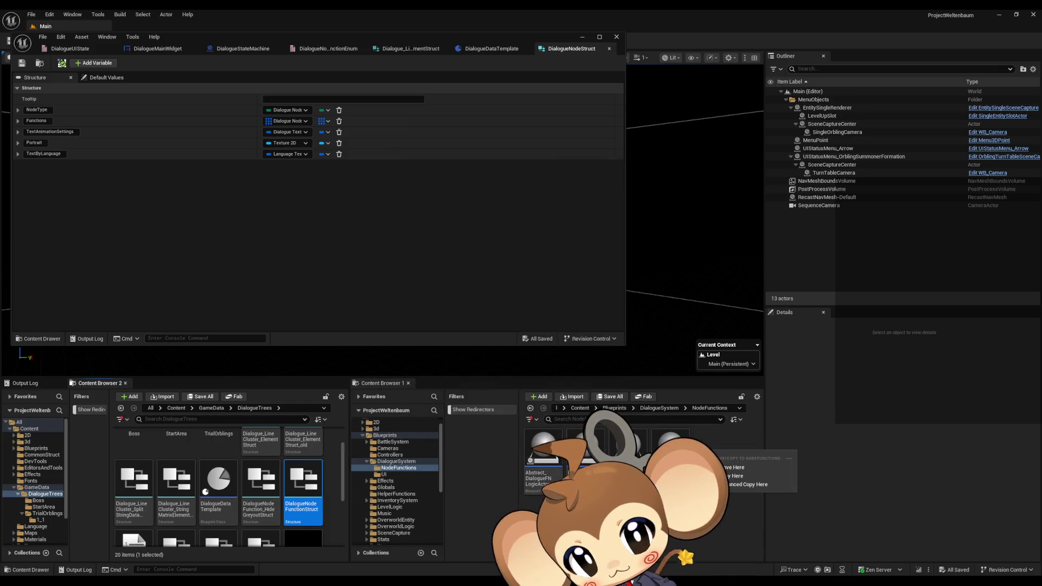
pyautogui.click(736, 468)
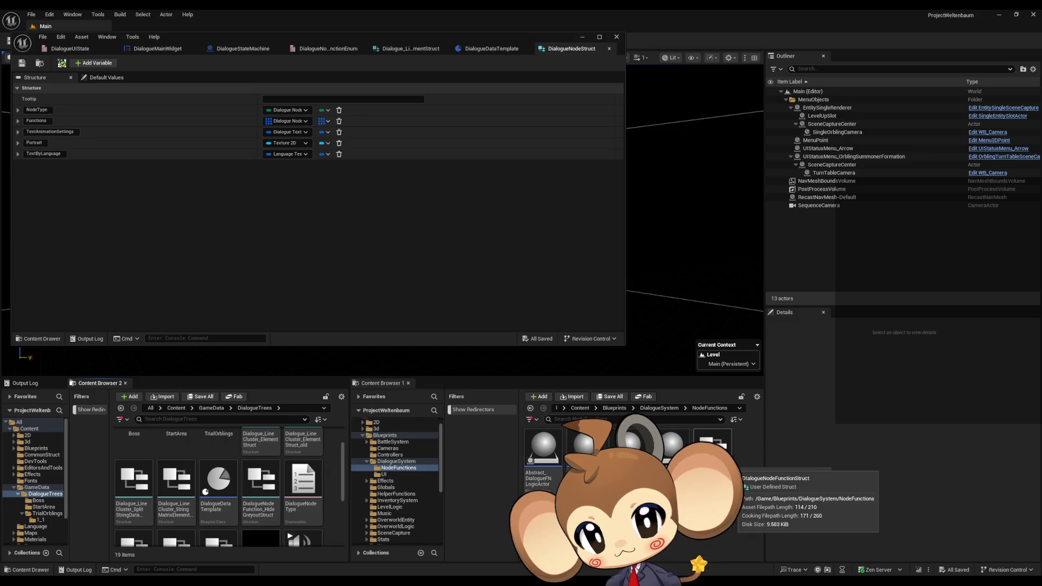
pyautogui.scroll(2, 298, 497)
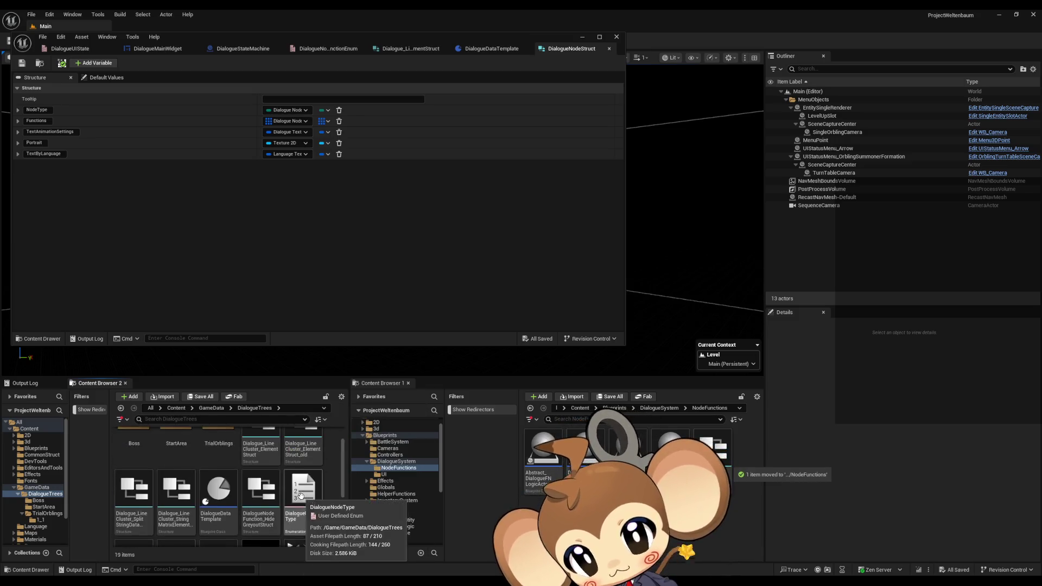
pyautogui.doubleClick(713, 448)
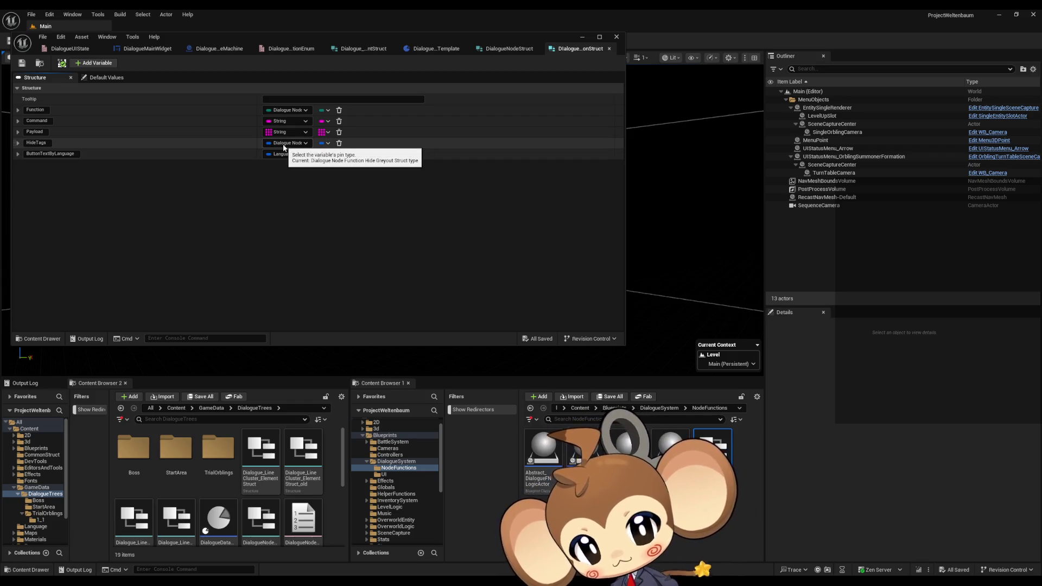
pyautogui.scroll(-1, 265, 498)
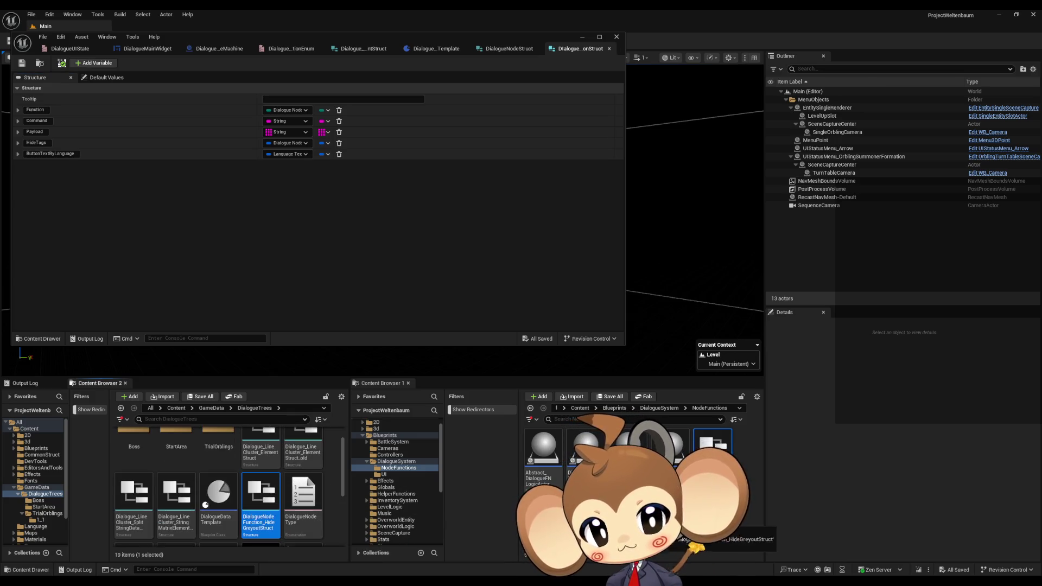
# Move the DialogueNodeFunction_HideGreyoutStruct asset into the NodeFunctions folder.
pyautogui.moveTo(261, 504); pyautogui.dragTo(391, 467)
pyautogui.click(382, 493)
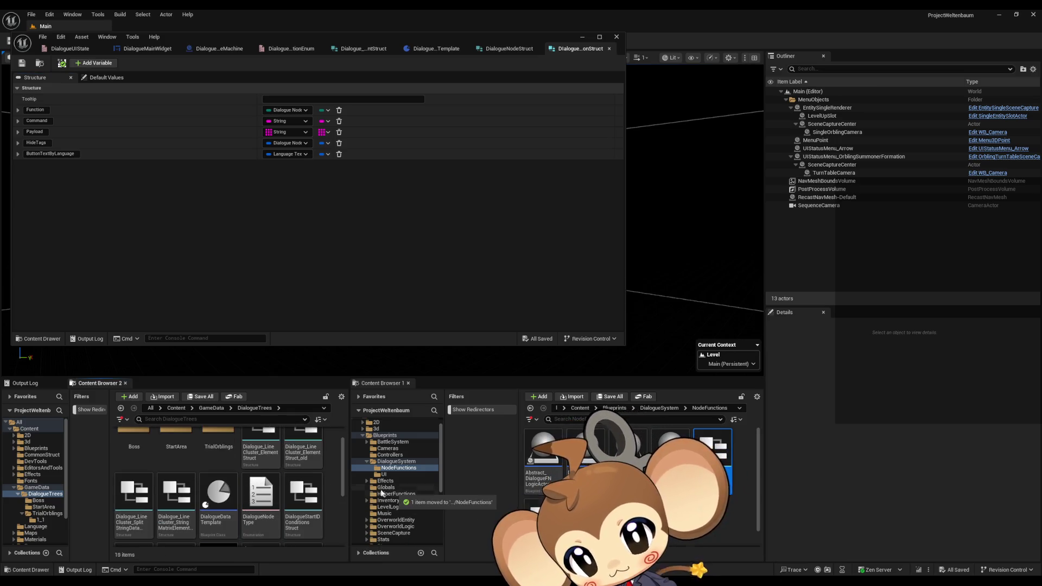
pyautogui.scroll(-1, 326, 472)
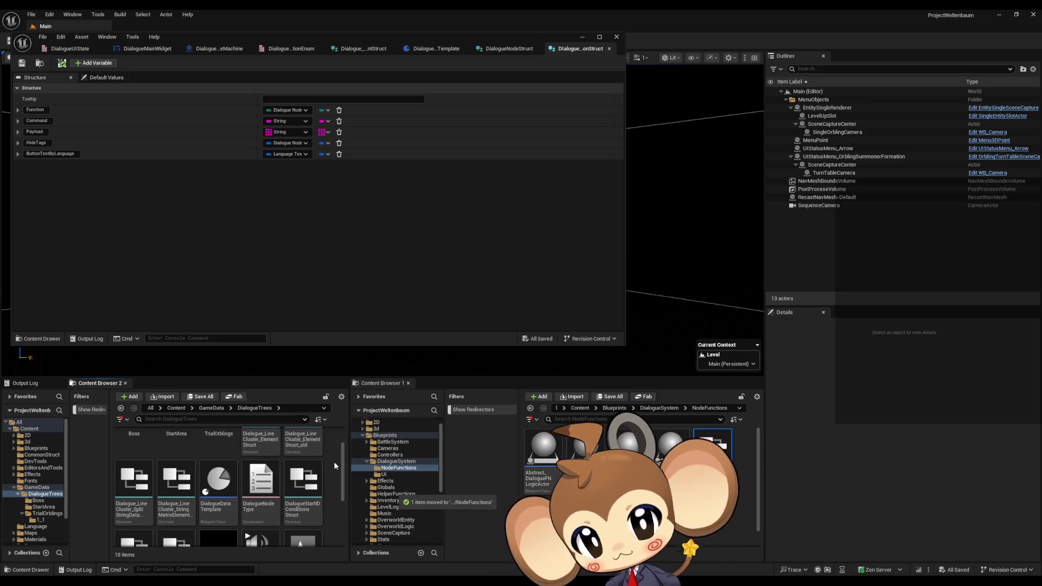
pyautogui.scroll(-1, 320, 472)
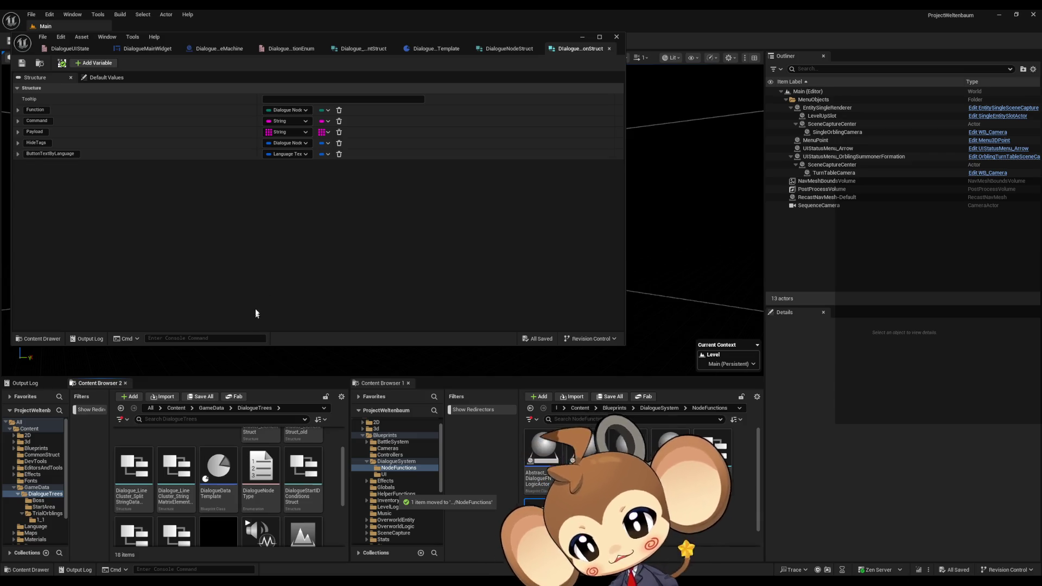
pyautogui.scroll(-3, 274, 495)
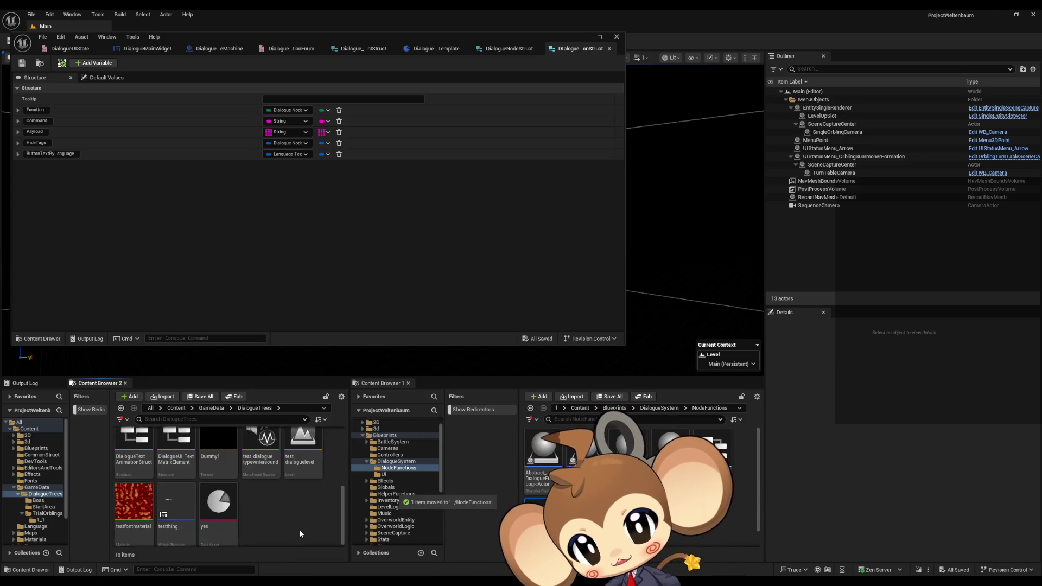
pyautogui.scroll(3, 300, 524)
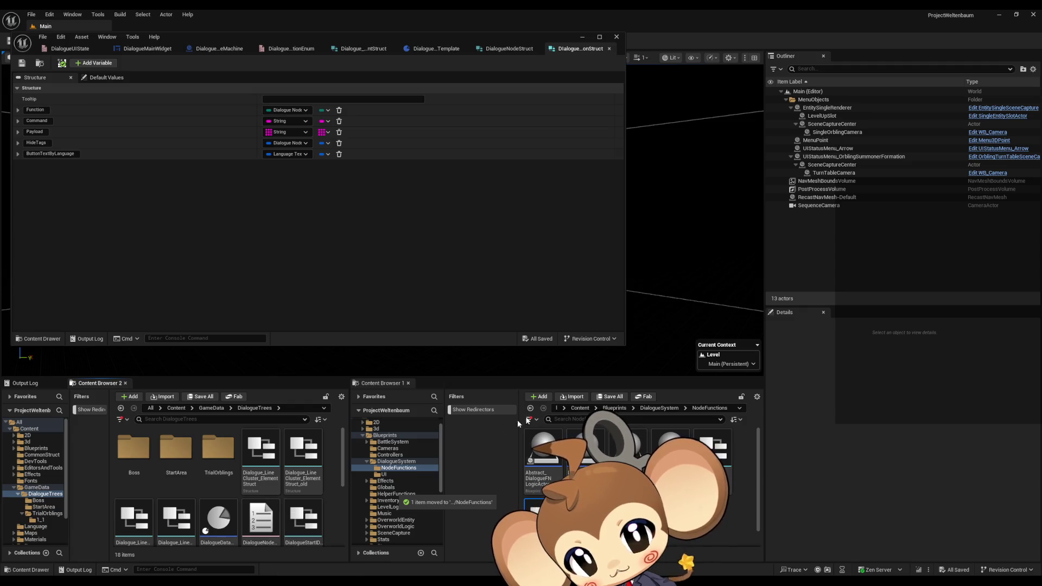
# Search 'language te', reveal LanguageTextStruct in its folder, and open it to view its English and German fields.
pyautogui.click(571, 409)
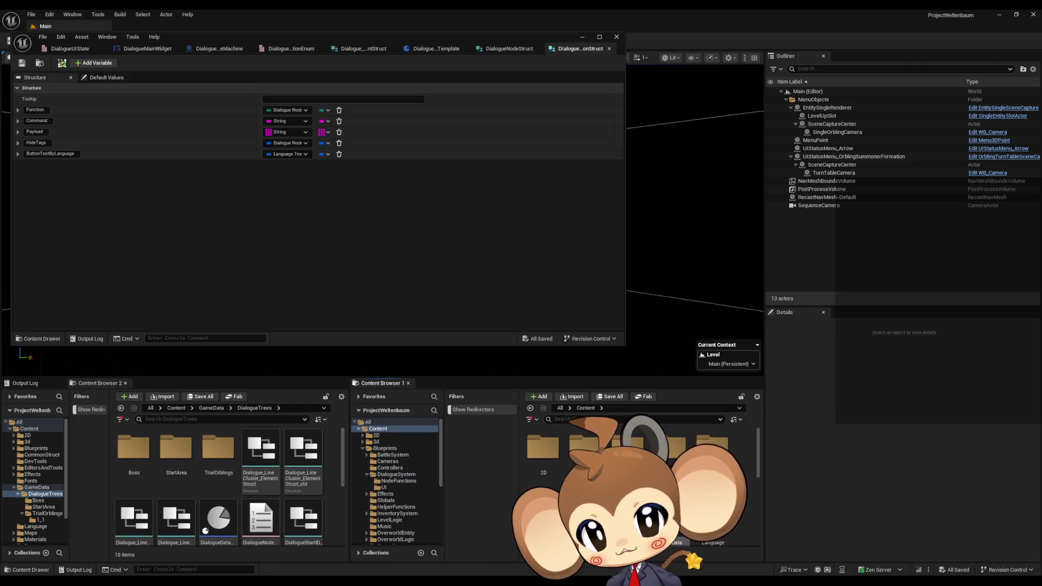
pyautogui.click(575, 418)
pyautogui.write('la')
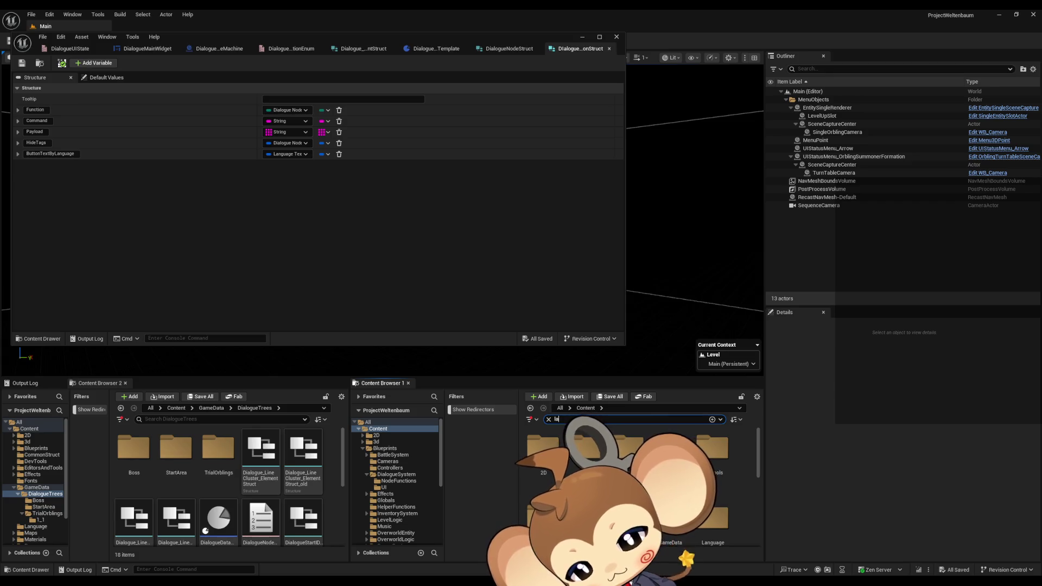
pyautogui.write('nguage')
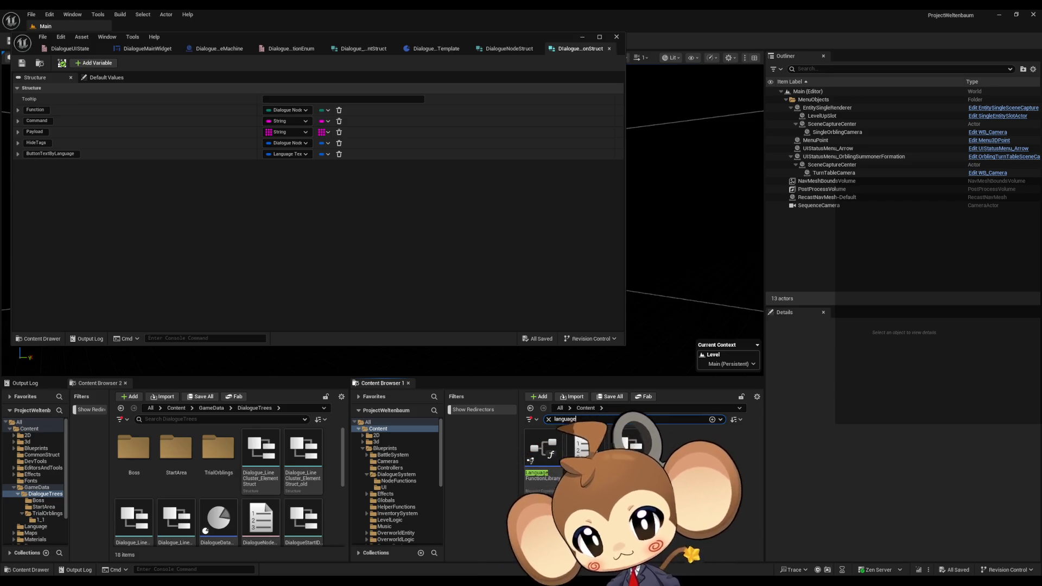
pyautogui.write(' te')
pyautogui.click(544, 460)
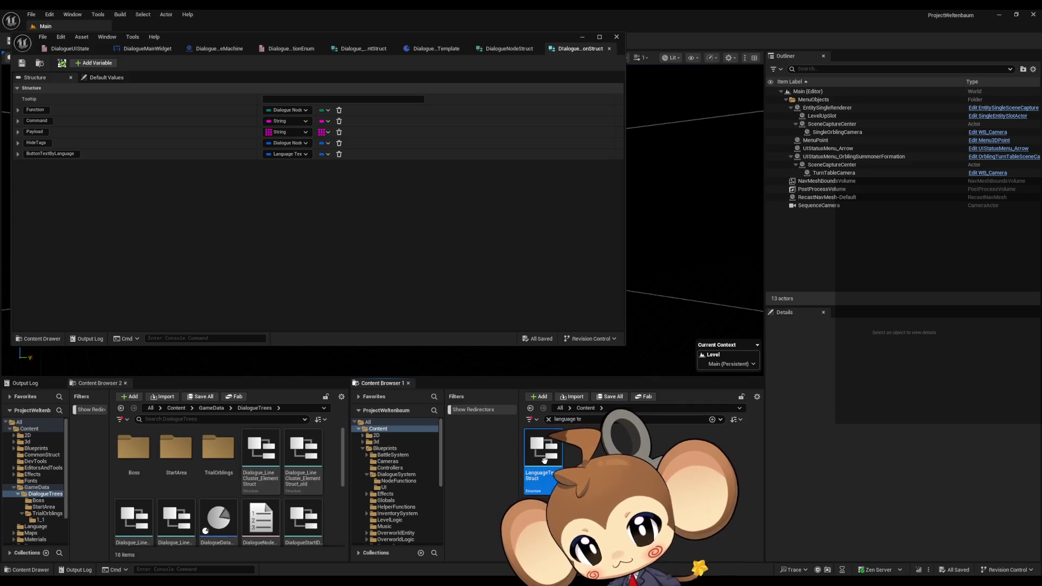
pyautogui.rightClick(544, 461)
pyautogui.click(564, 340)
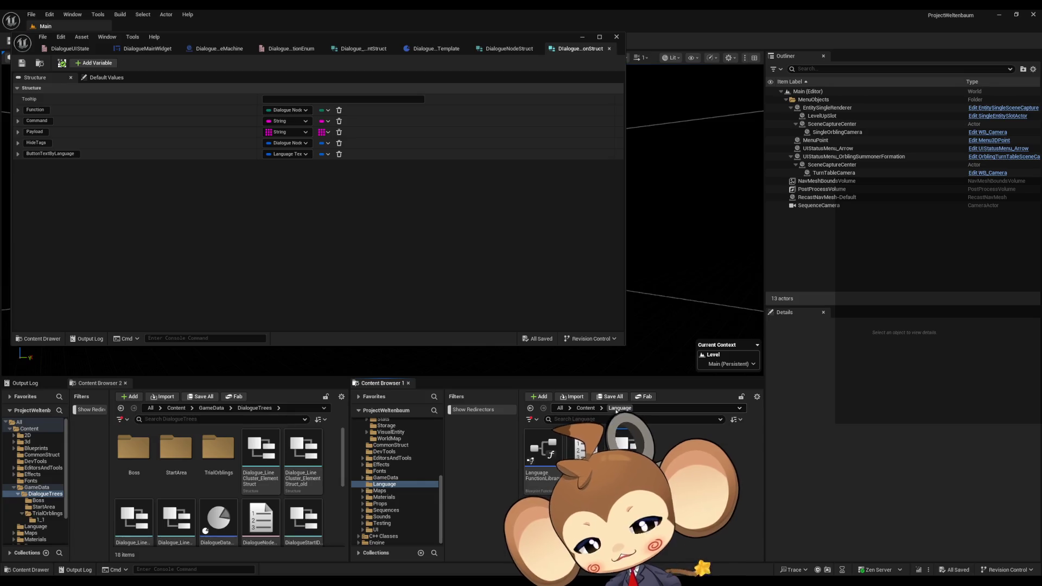
pyautogui.doubleClick(627, 449)
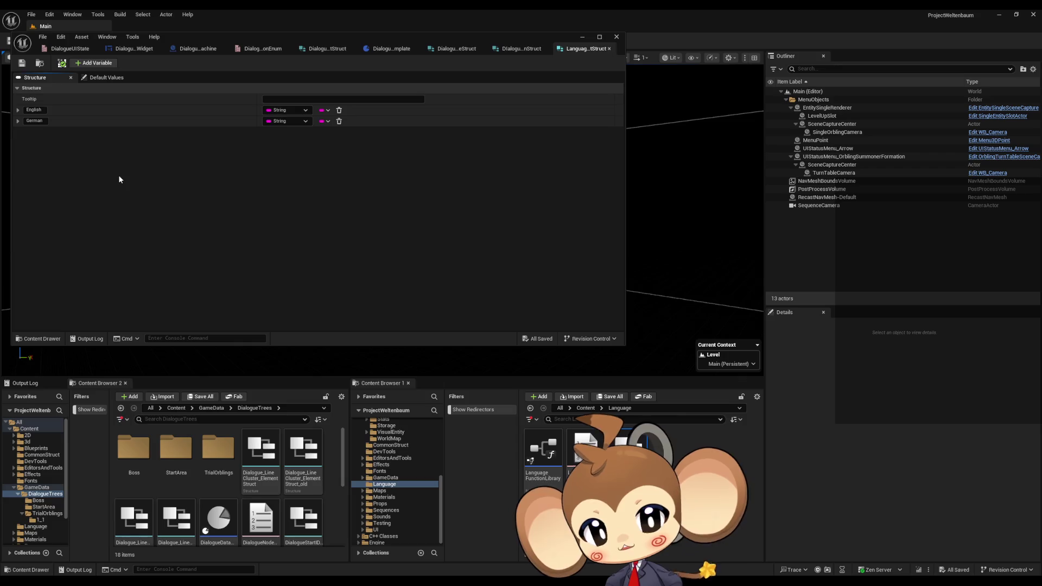
# Browse from Content into GameData > DialogueTrees.
pyautogui.click(585, 408)
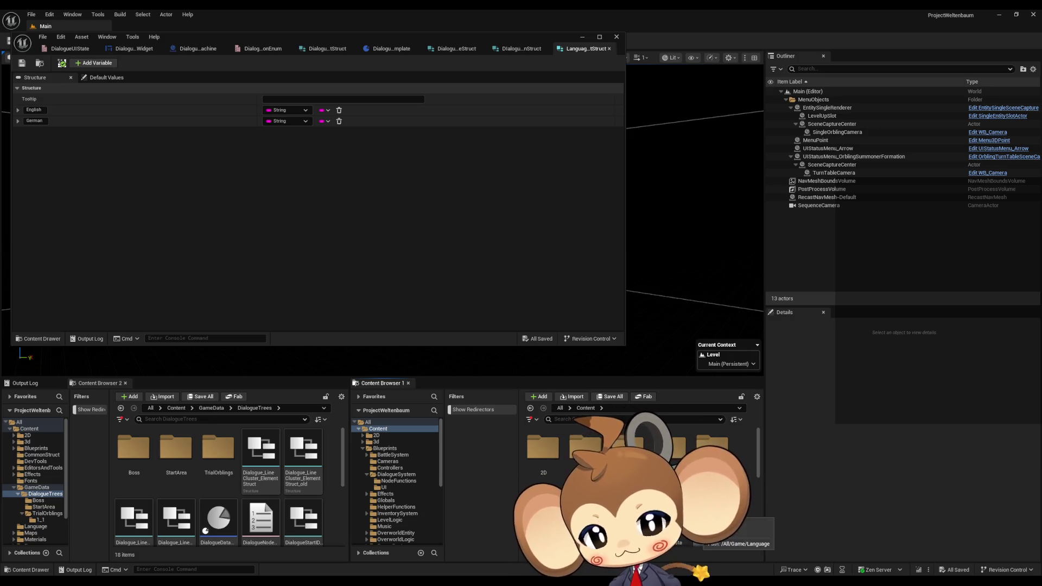
pyautogui.scroll(-5, 396, 480)
pyautogui.click(385, 484)
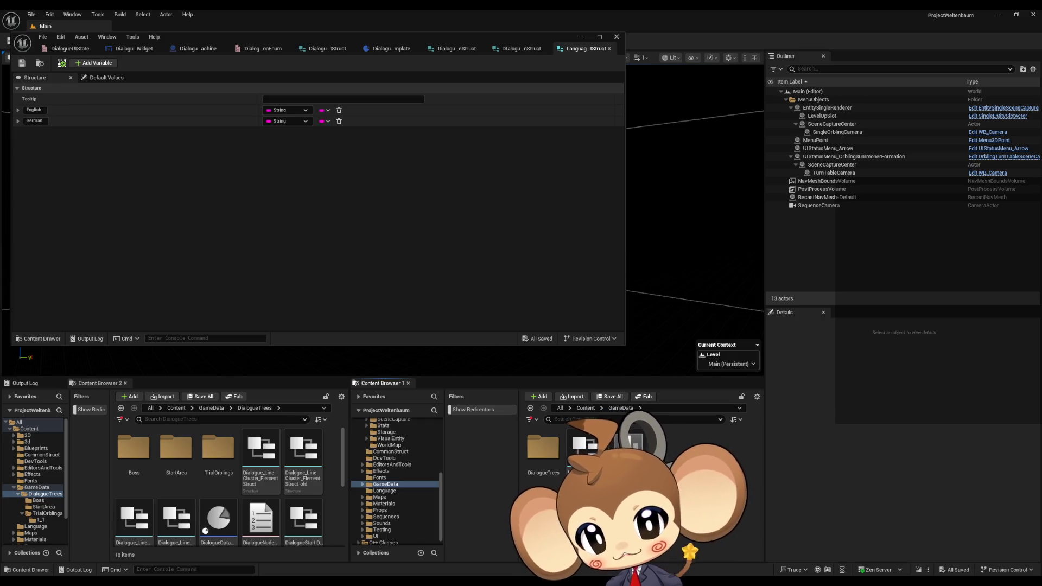
pyautogui.doubleClick(542, 448)
pyautogui.scroll(-1, 752, 488)
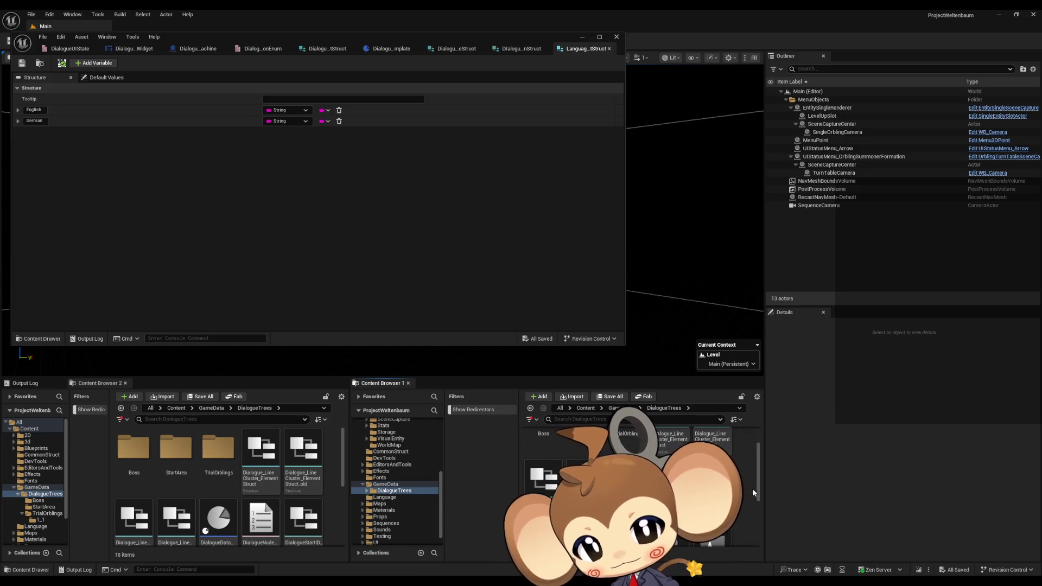
pyautogui.scroll(-1, 752, 489)
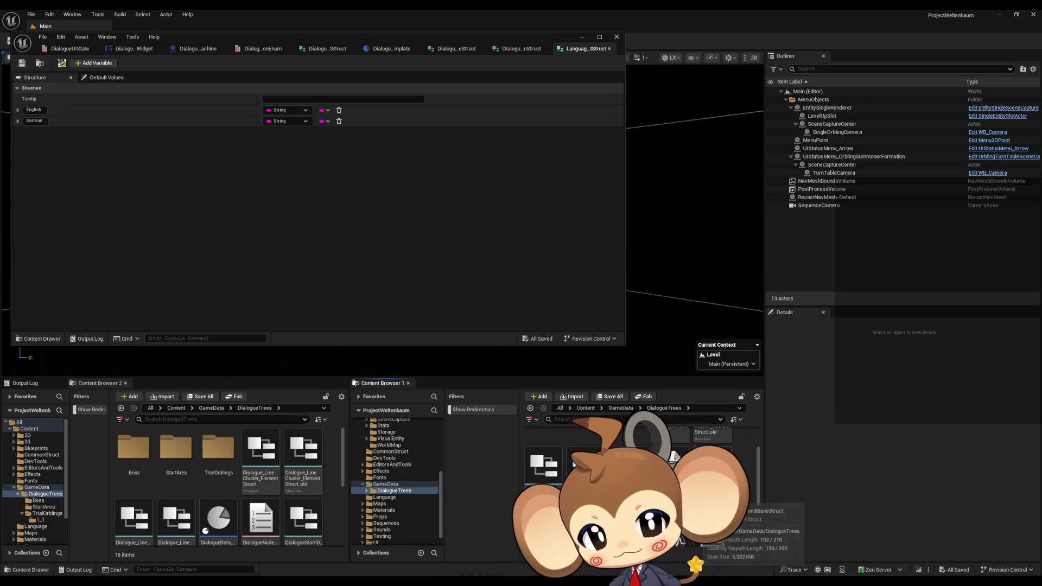
# Show Blueprints > DialogueSystem and open Dialogue_LineCluster_ElementStruct_old.
pyautogui.click(585, 408)
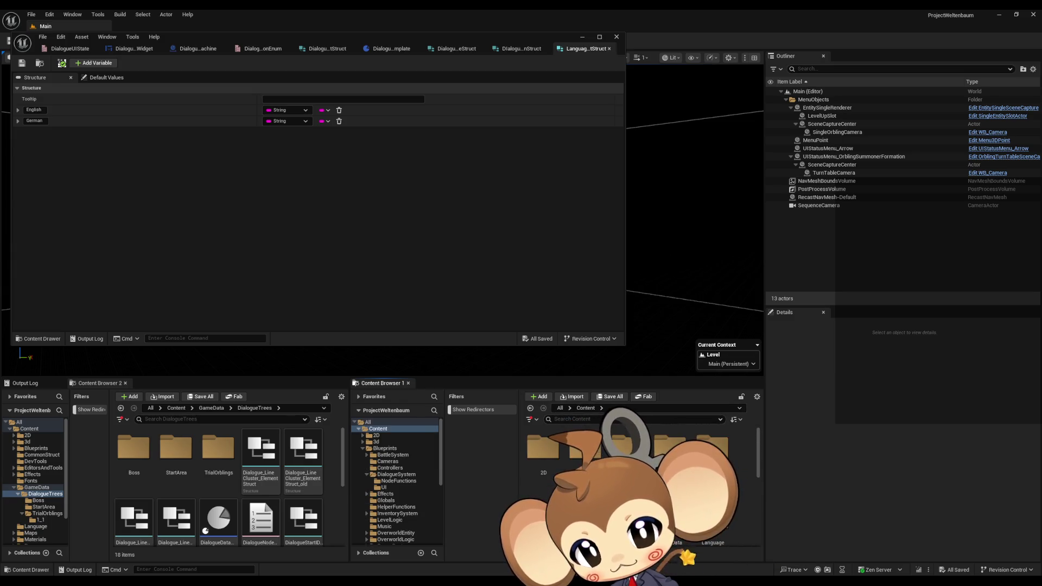
pyautogui.doubleClick(627, 448)
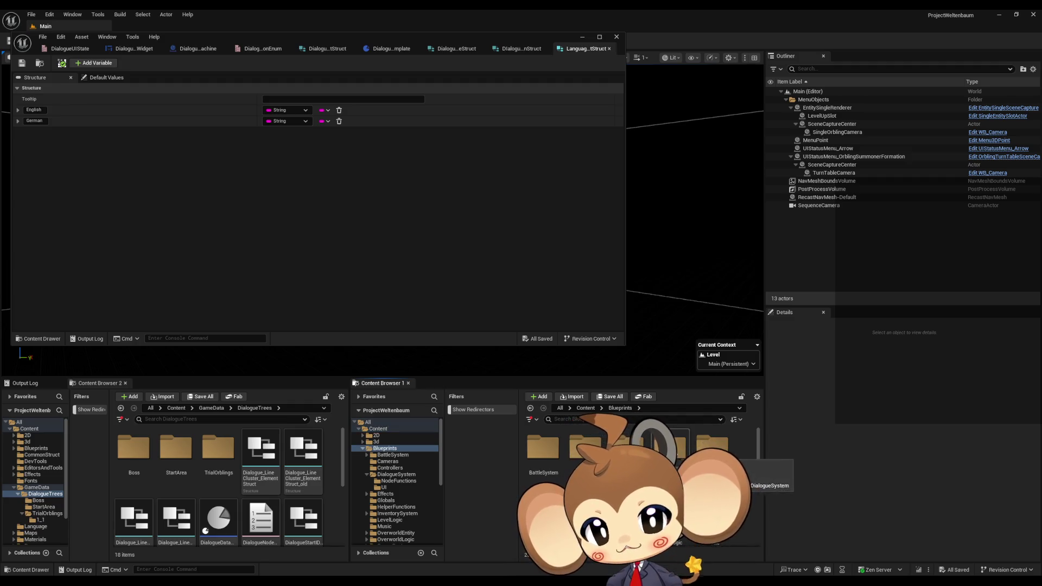
pyautogui.doubleClick(669, 448)
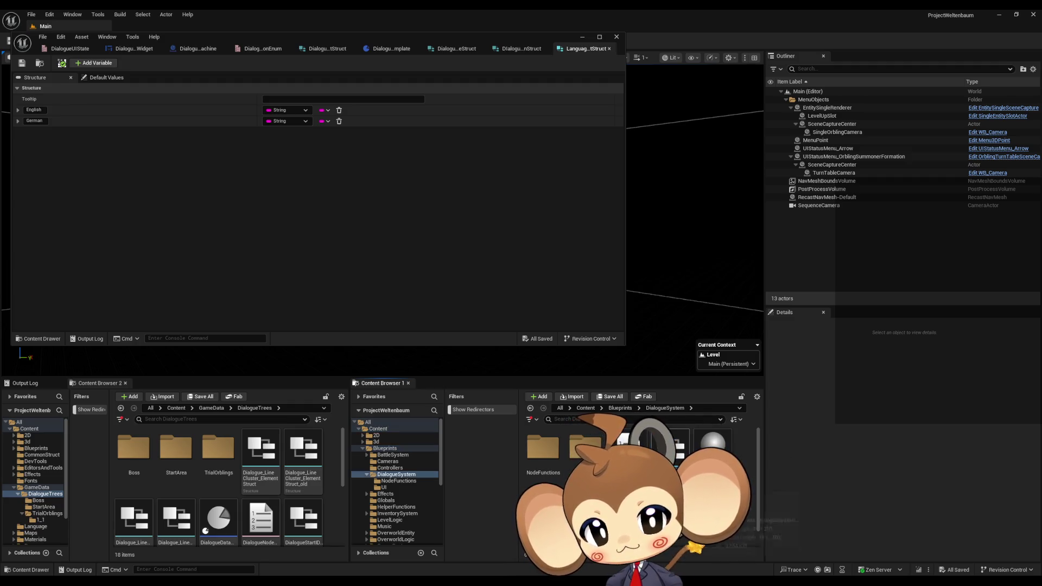
pyautogui.click(266, 451)
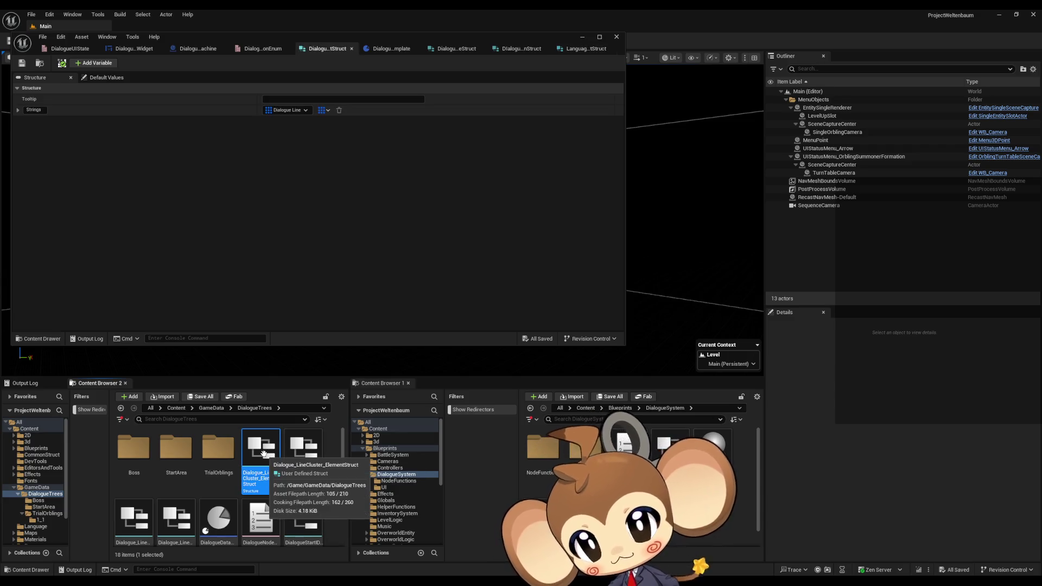
pyautogui.doubleClick(296, 453)
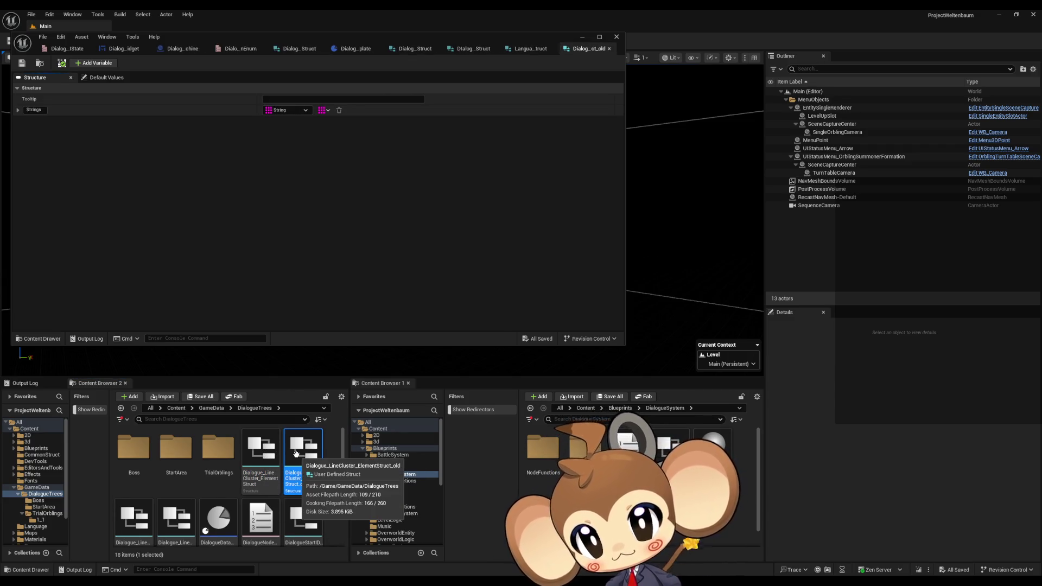
# Check Dialogue_LineCluster_ElementStruct_old's references, then force delete it.
pyautogui.rightClick(296, 453)
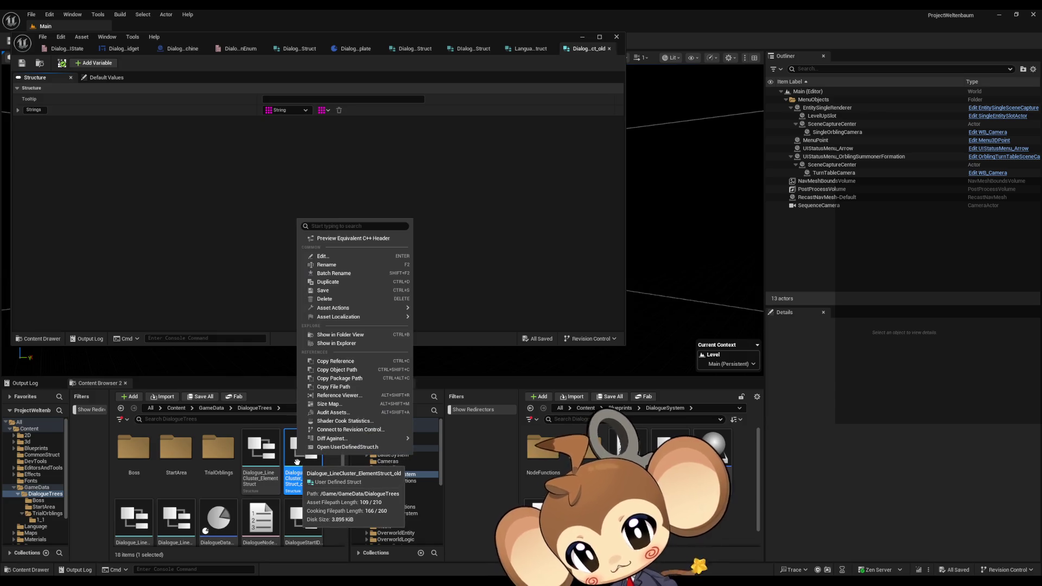
pyautogui.click(349, 397)
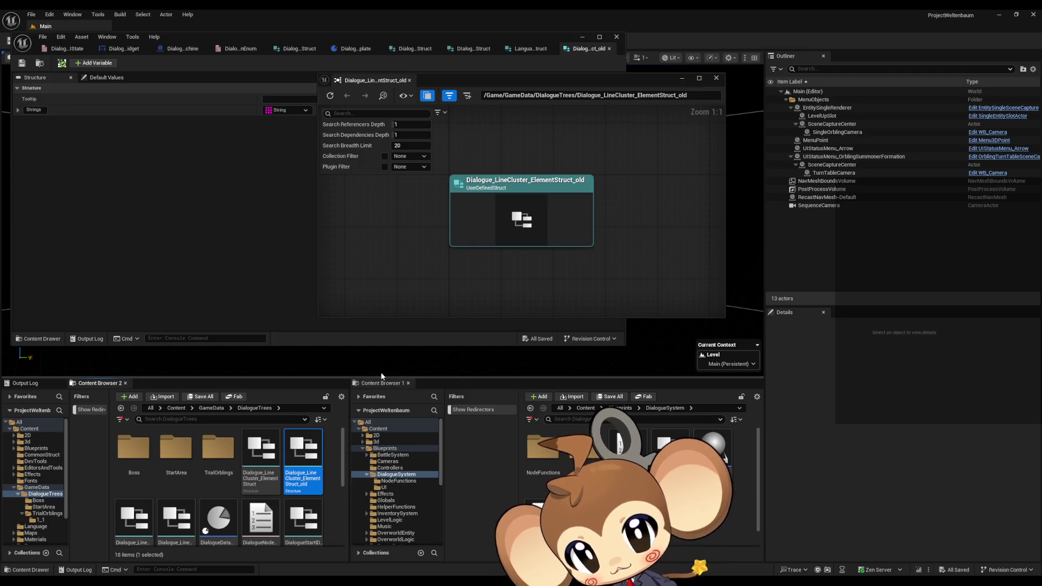
pyautogui.click(722, 80)
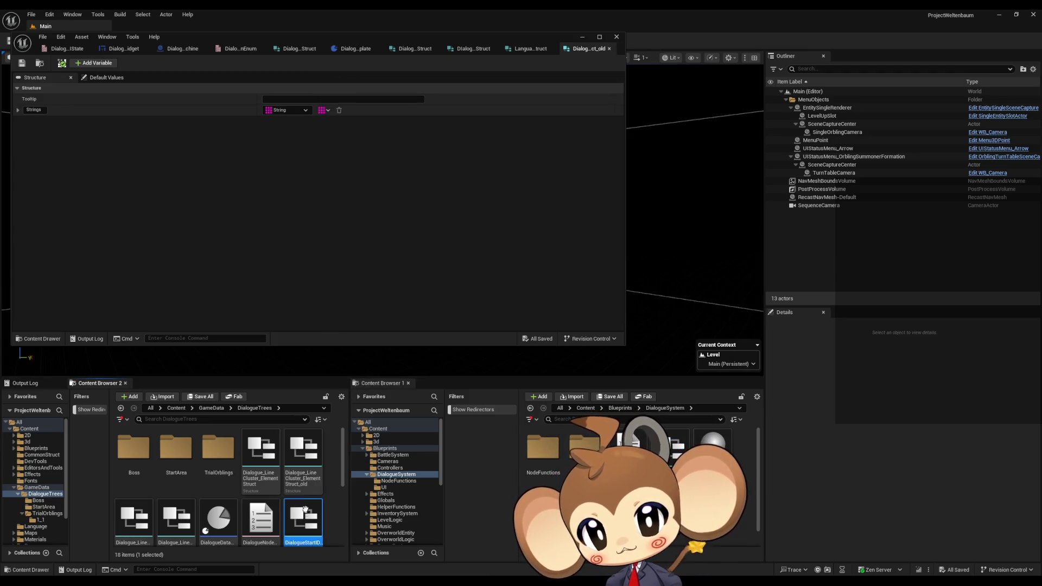
pyautogui.press('Delete')
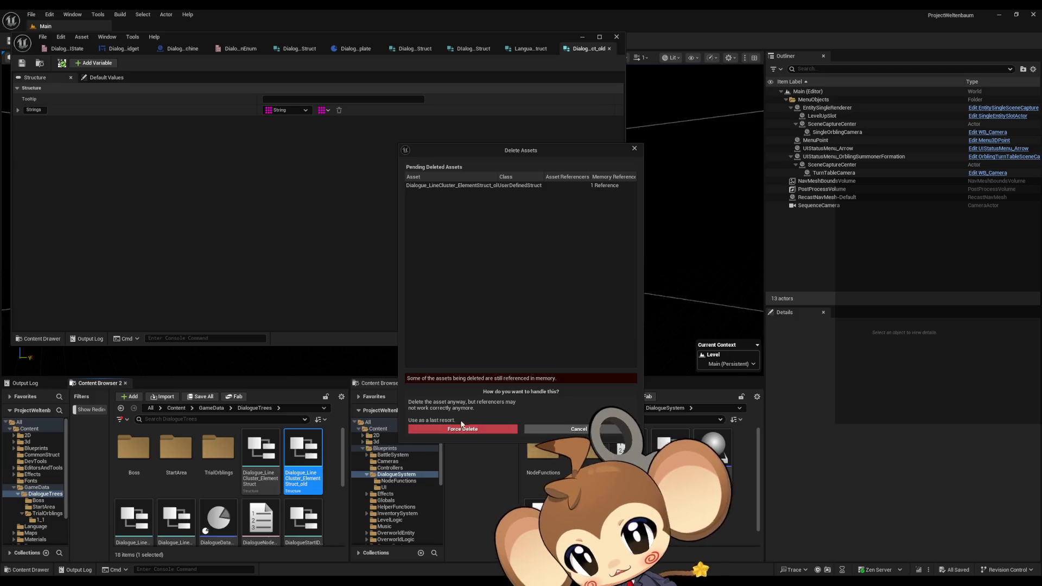
pyautogui.click(462, 429)
# Open Dialogue_LineCluster_SplitStringDataStruct in the structure editor.
pyautogui.scroll(-1, 327, 455)
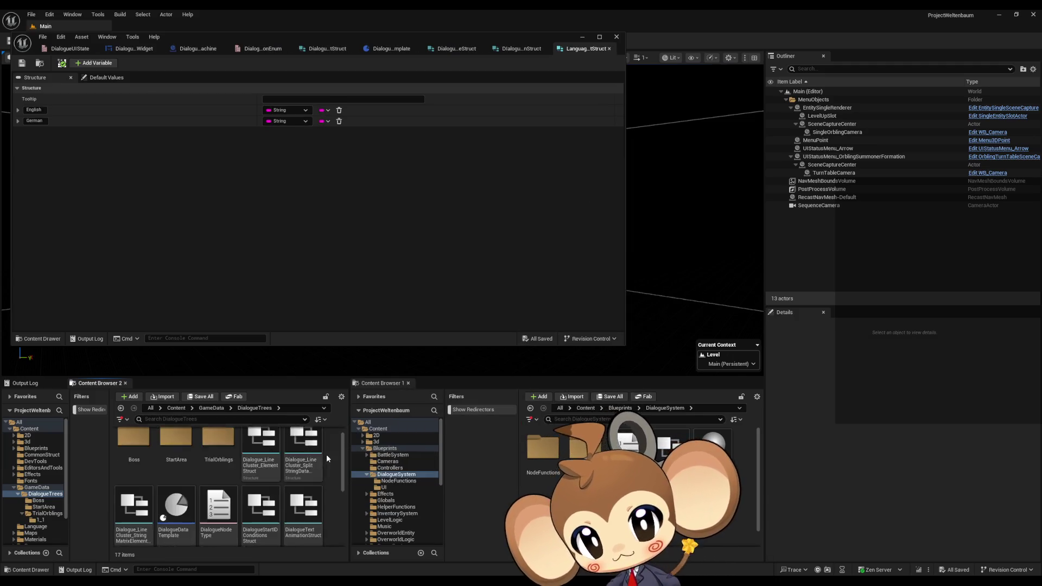
pyautogui.scroll(1, 327, 458)
pyautogui.doubleClick(309, 454)
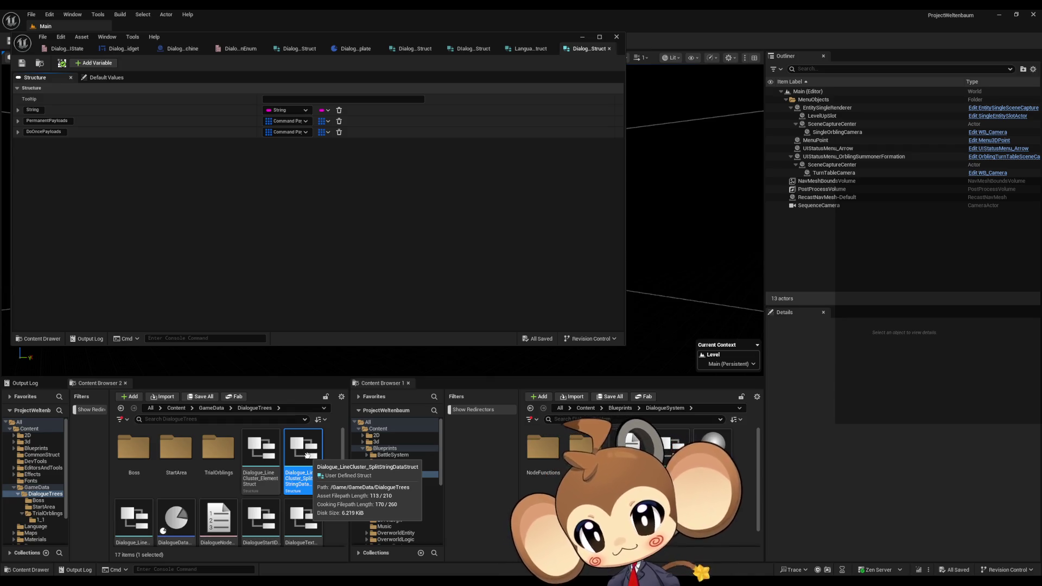
# Review SplitStringDataStruct's references, delete it, and reopen Dialogue_LineCluster_ElementStruct.
pyautogui.rightClick(307, 453)
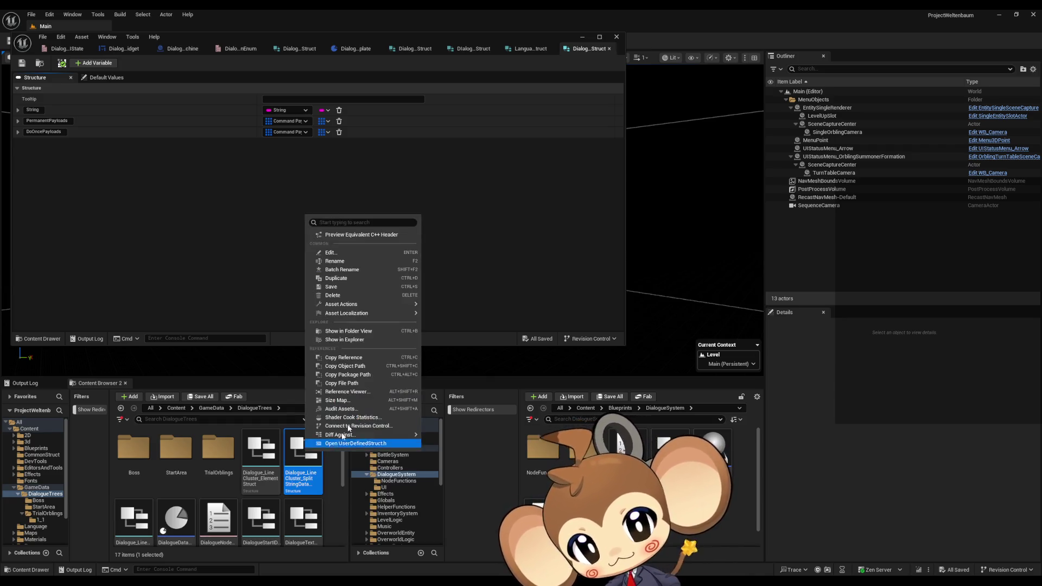
pyautogui.click(380, 391)
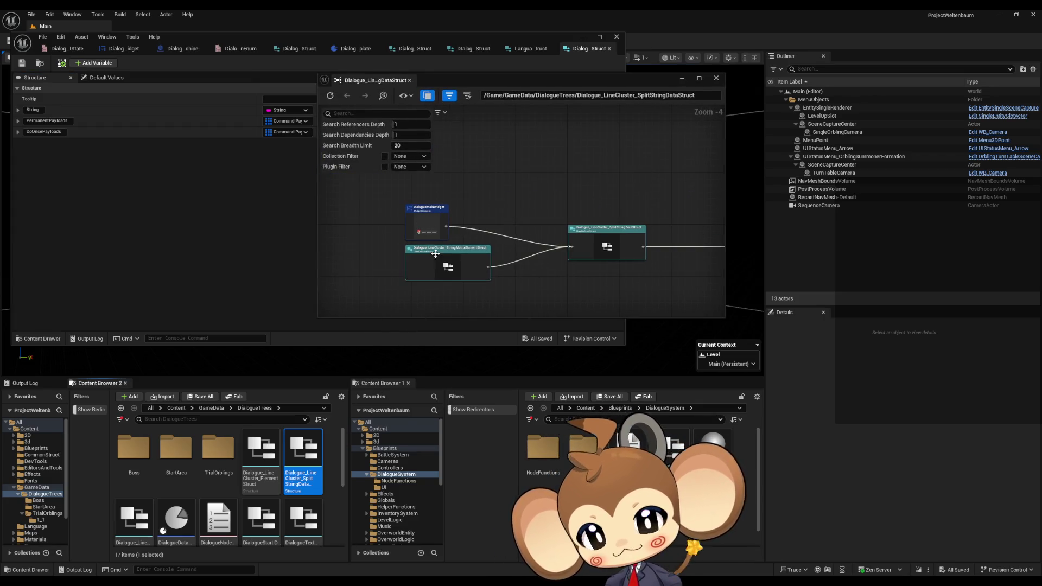
pyautogui.scroll(4, 435, 254)
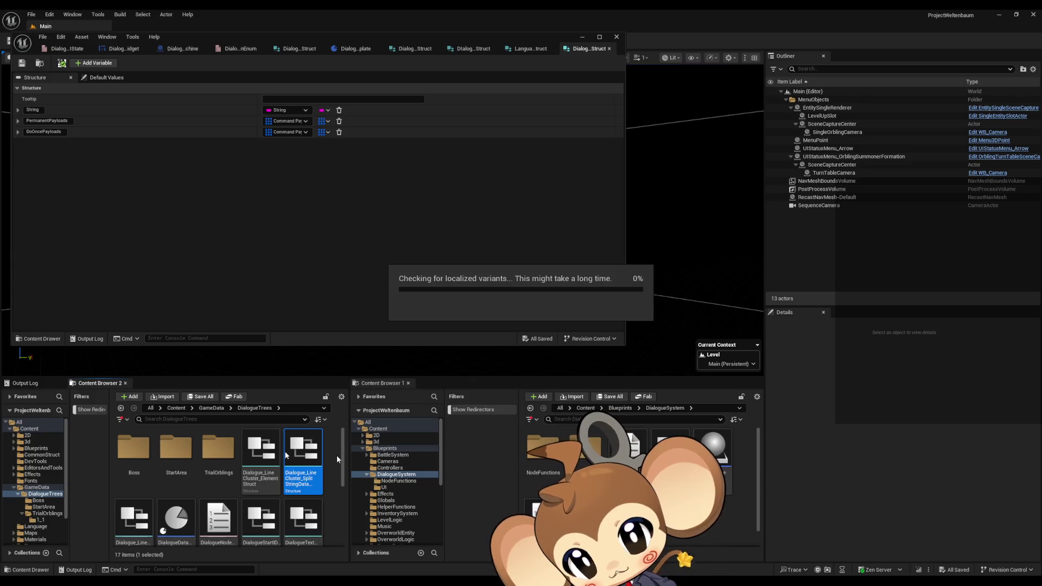
pyautogui.click(270, 448)
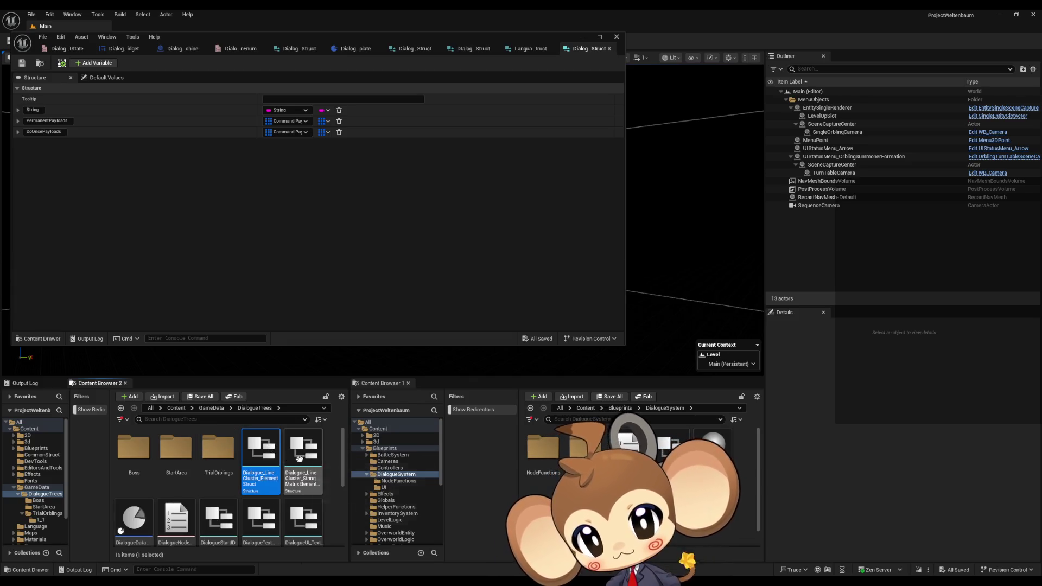
pyautogui.doubleClick(292, 450)
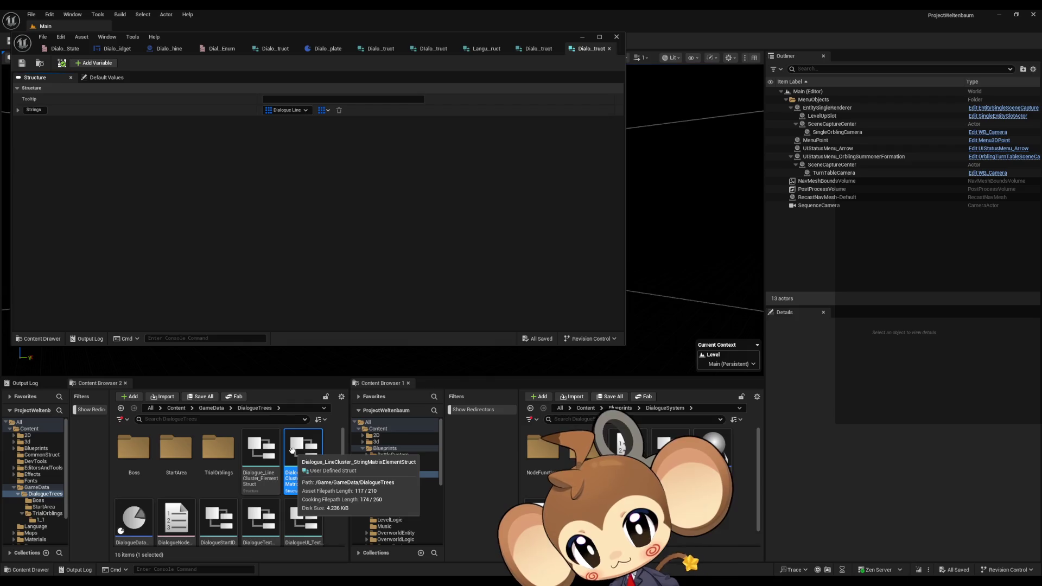
pyautogui.doubleClick(266, 483)
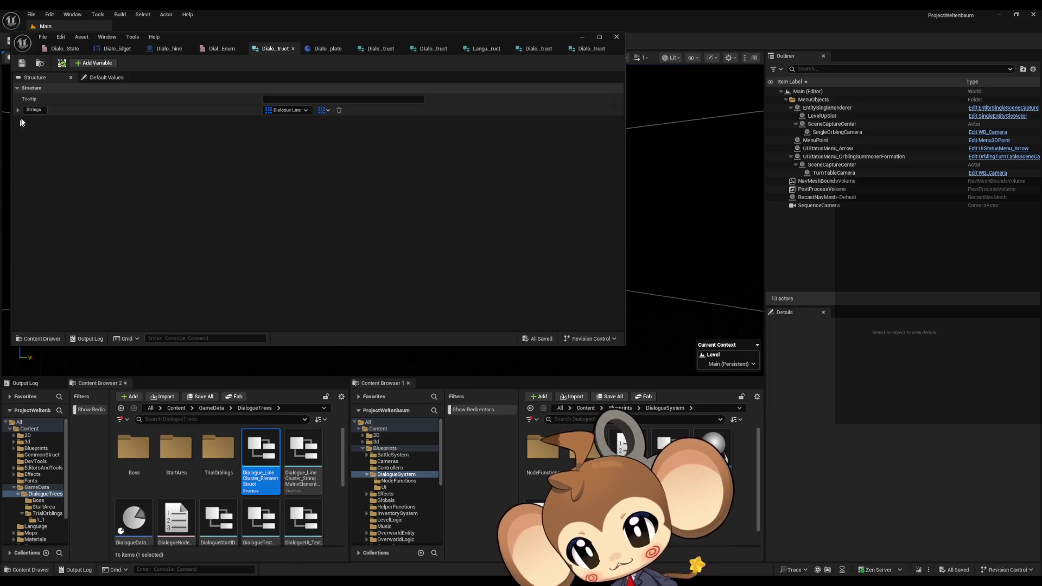
# Rename Dialogue_LineCluster_ElementStruct's Strings member to Clusters and save the struct.
pyautogui.click(33, 110)
pyautogui.write('Clusters')
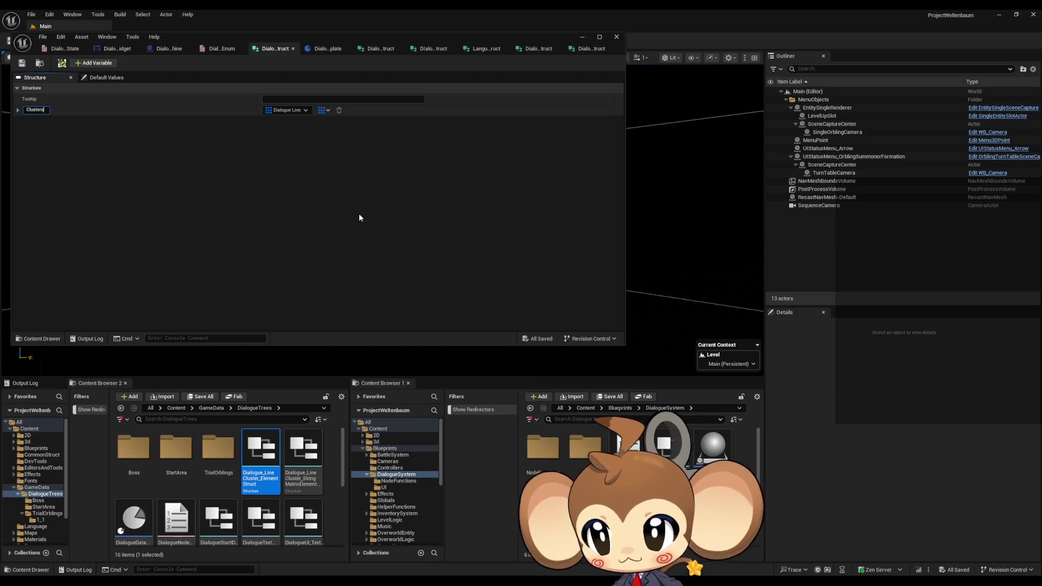
pyautogui.press('Return')
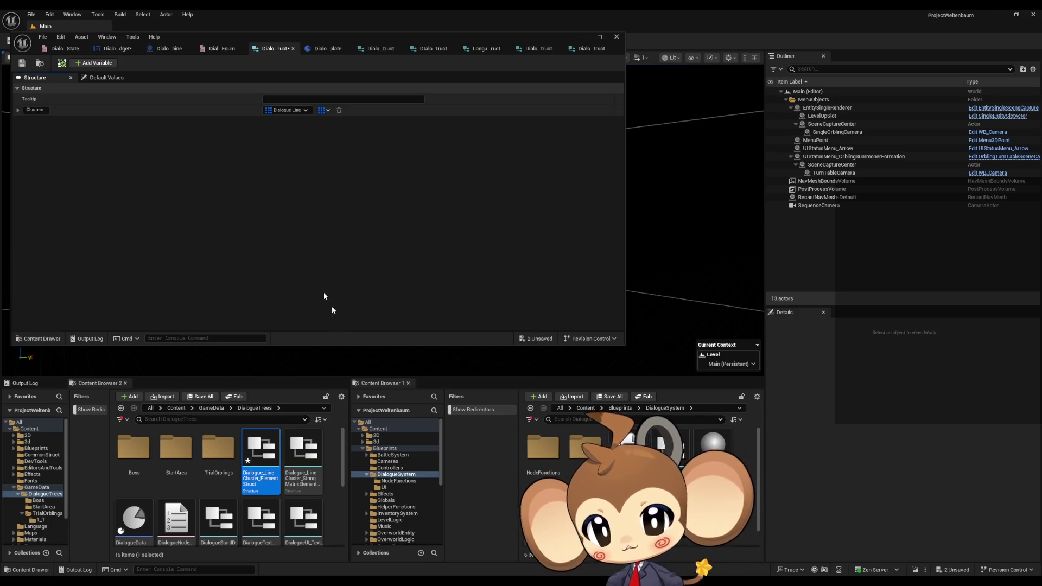
pyautogui.click(22, 63)
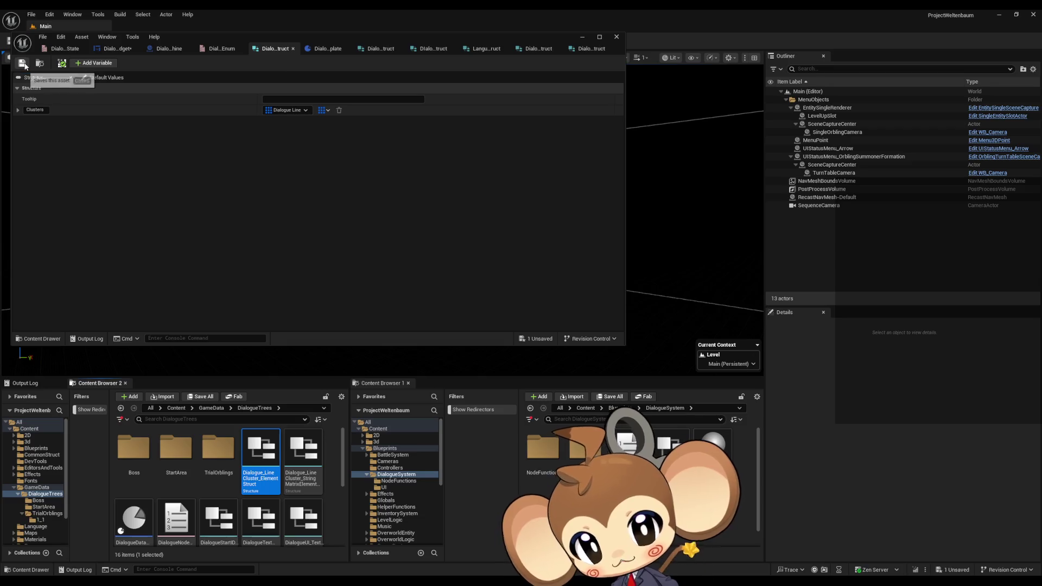
# Open Dialogue_LineCluster_StringMatrixElementStruct and confirm its Strings member is Dialogue Line type.
pyautogui.doubleClick(304, 459)
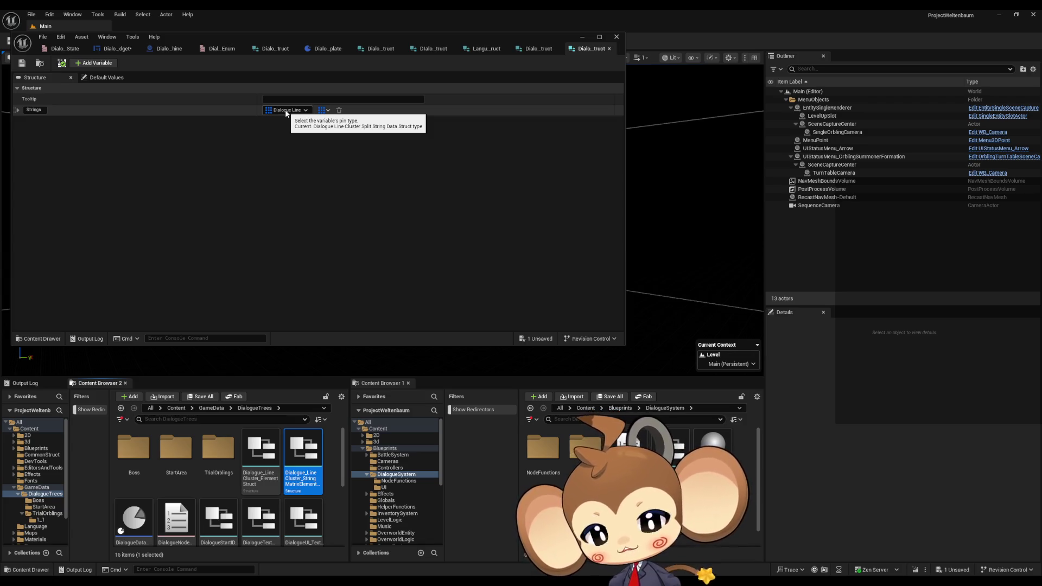
pyautogui.scroll(-1, 317, 453)
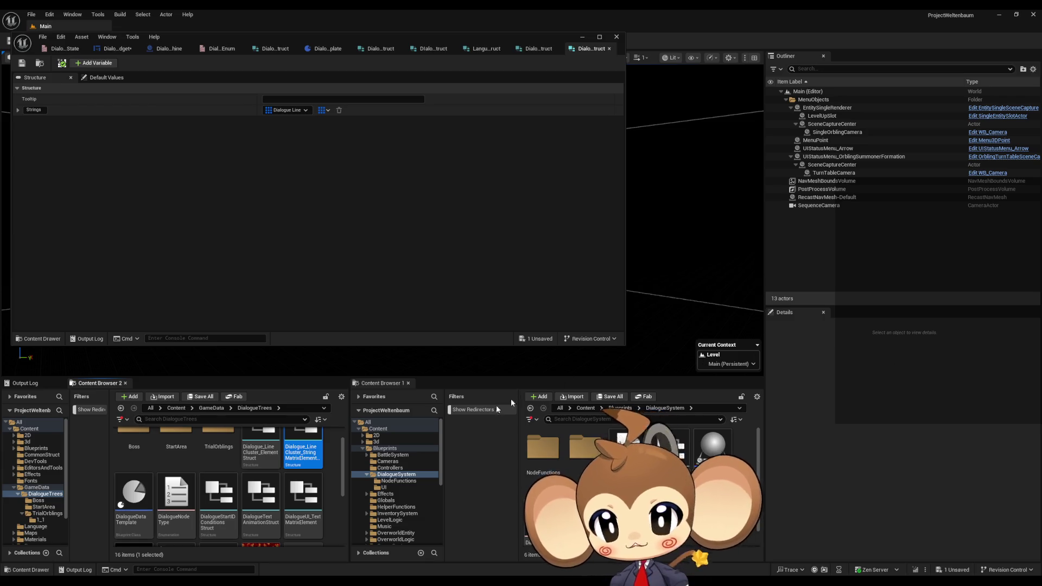
pyautogui.scroll(-1, 310, 478)
pyautogui.scroll(-3, 310, 477)
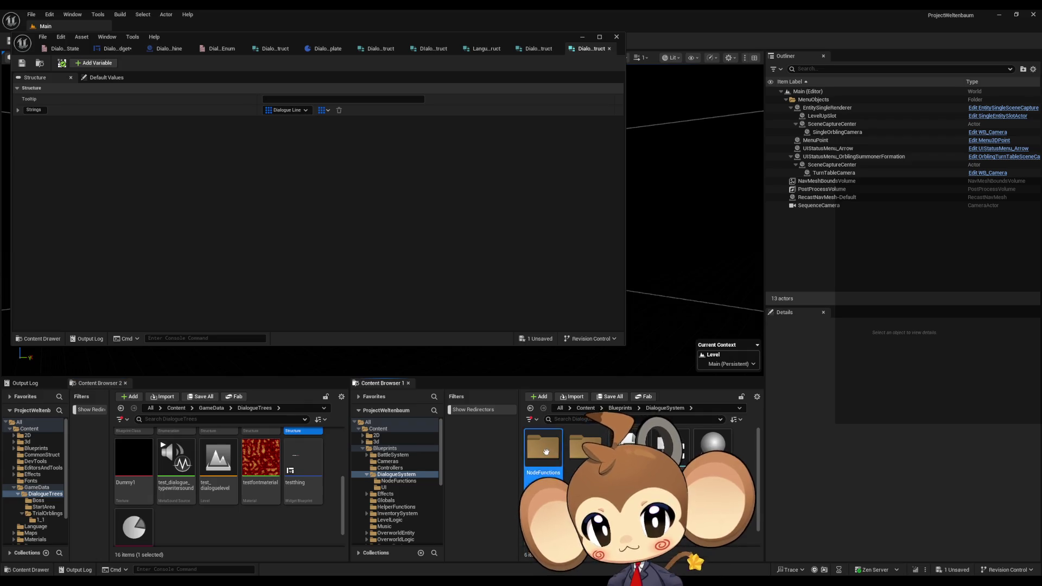
# Show the DialogueSystem UI folder in Content Browser 1 and select the split string data asset.
pyautogui.doubleClick(543, 448)
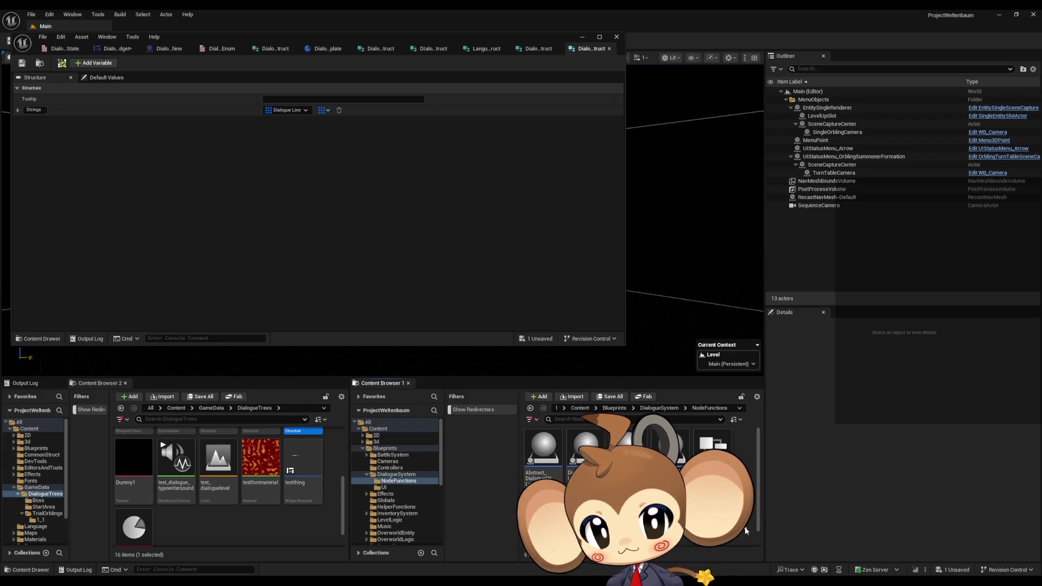
pyautogui.click(661, 410)
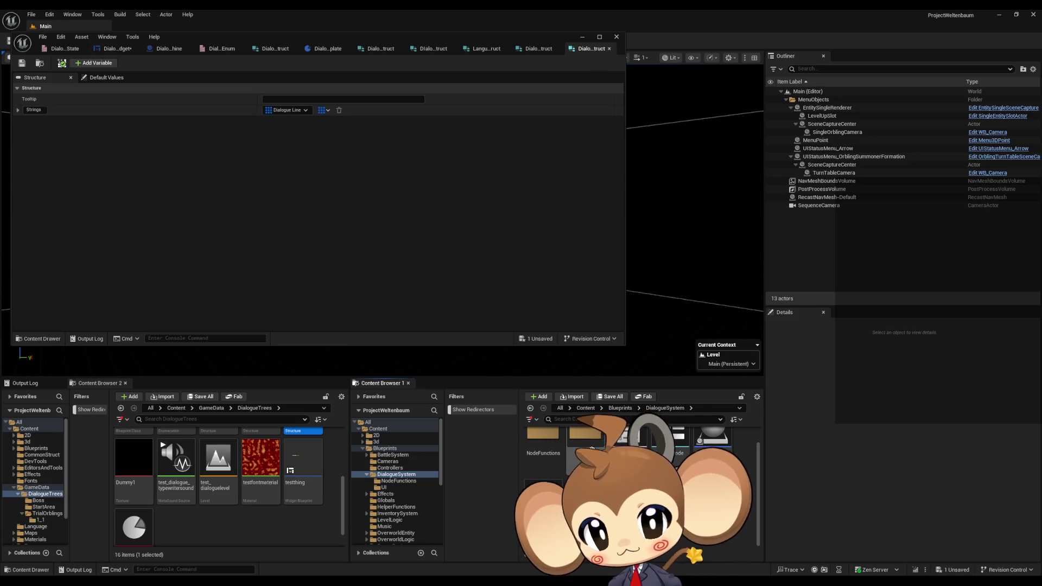
pyautogui.doubleClick(584, 437)
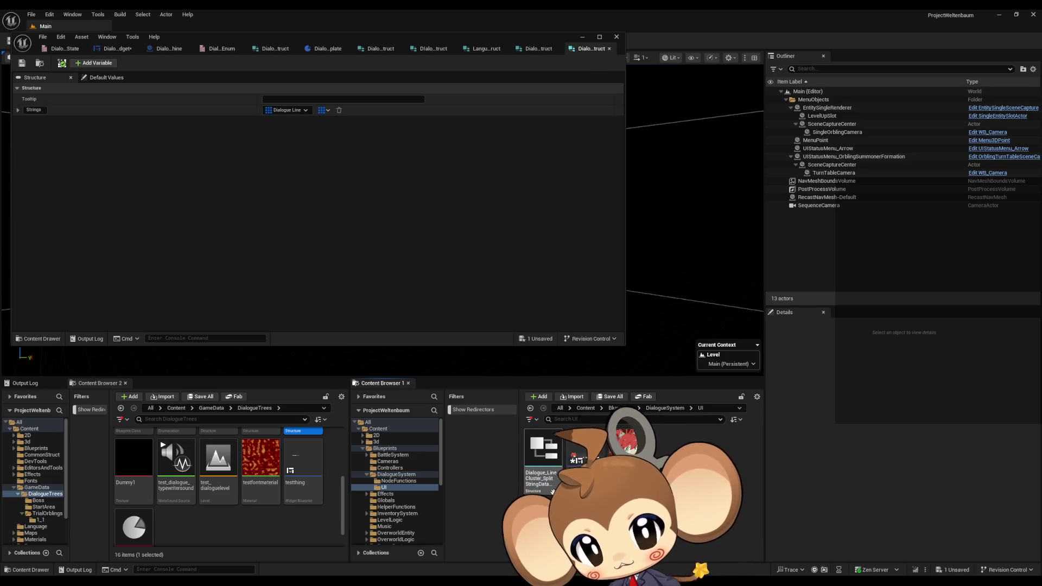
pyautogui.click(543, 453)
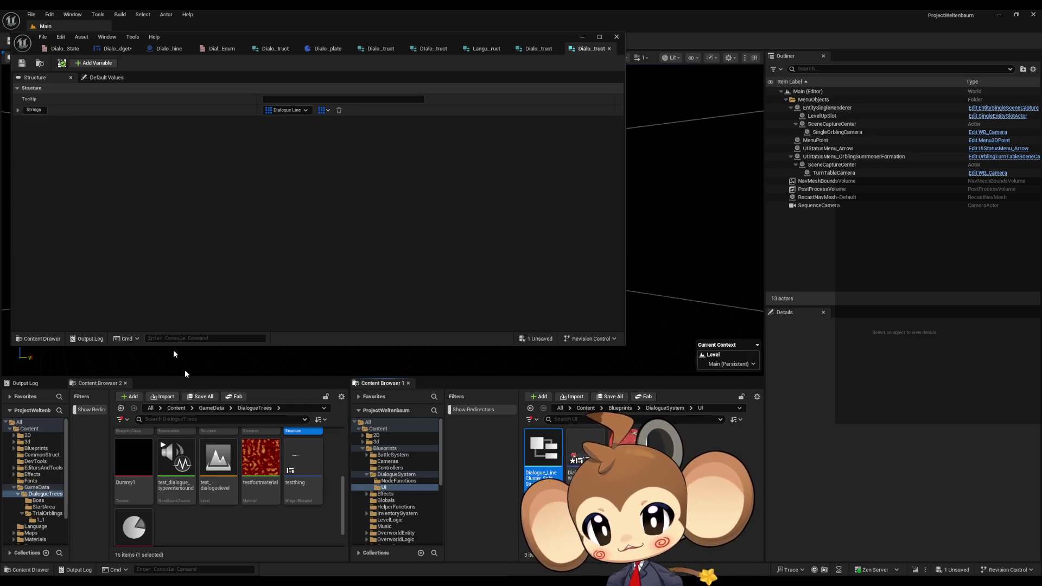
# Delete DialogueUI_TextMatrixElement from the DialogueTrees folder.
pyautogui.scroll(3, 300, 548)
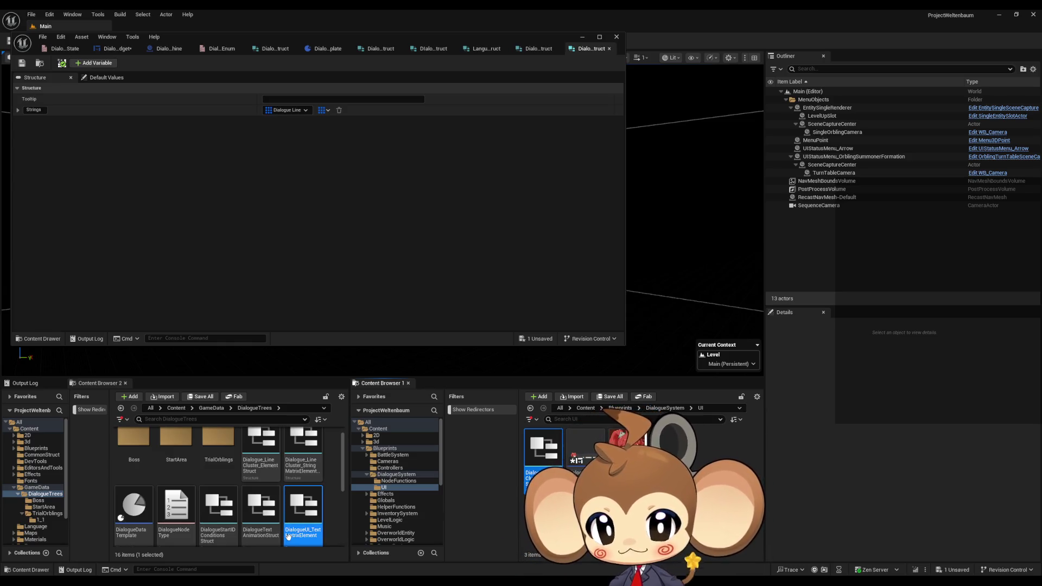
pyautogui.moveTo(303, 515); pyautogui.dragTo(673, 562)
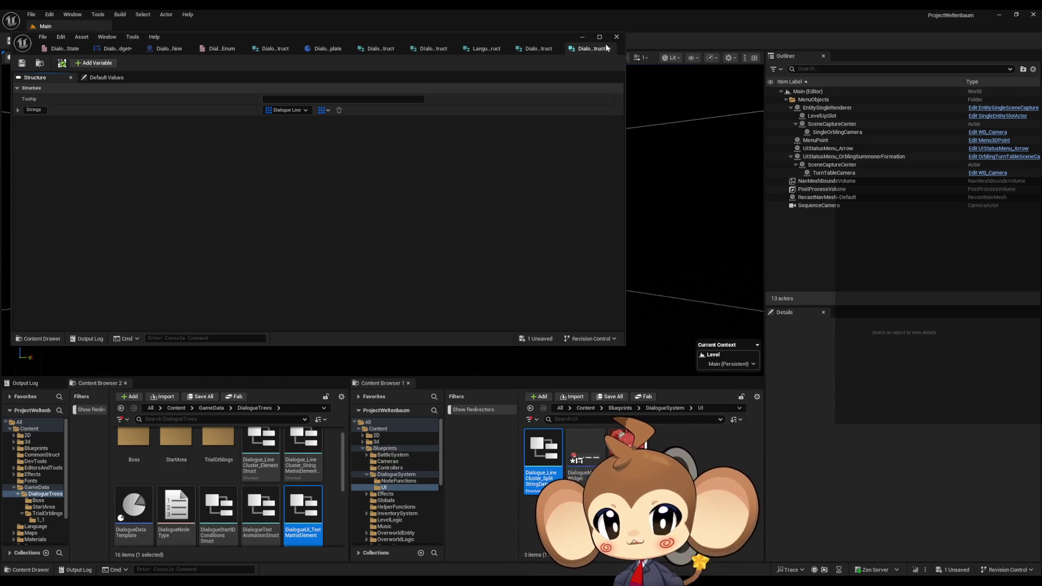
pyautogui.click(297, 511)
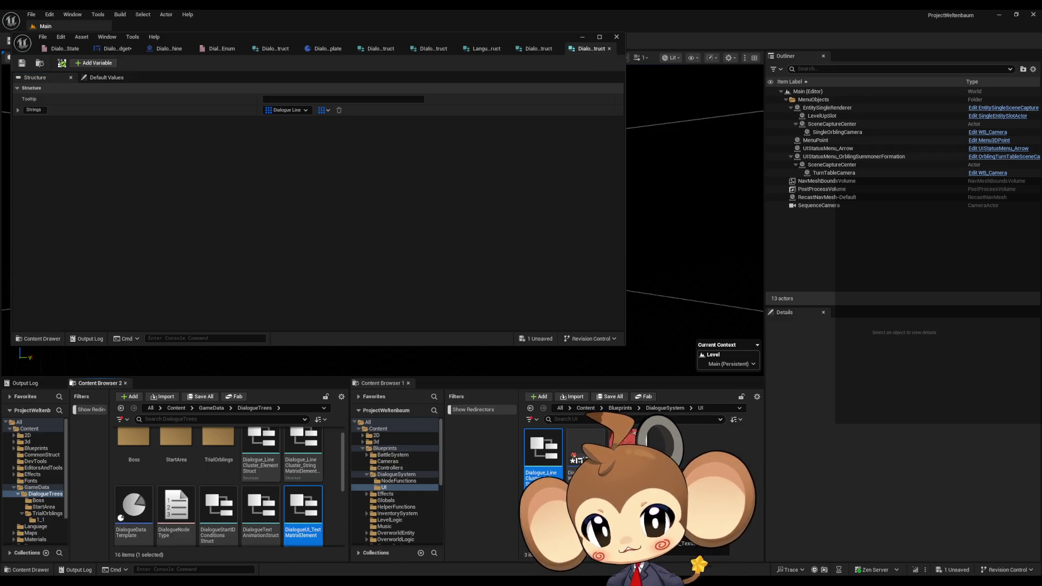
pyautogui.press('Delete')
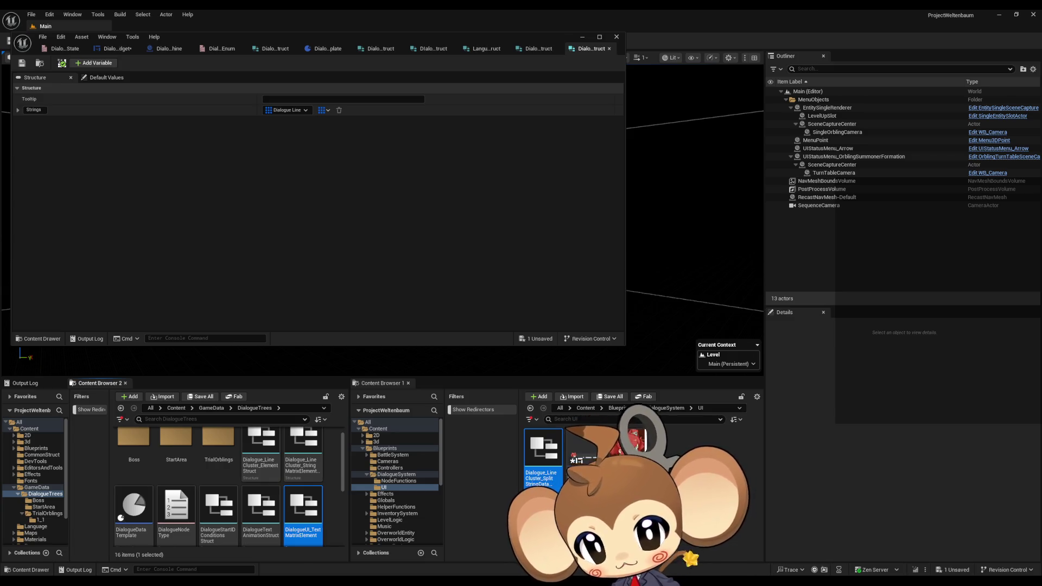
# Open the Reference Viewer for the split-string data struct in the UI folder.
pyautogui.rightClick(682, 456)
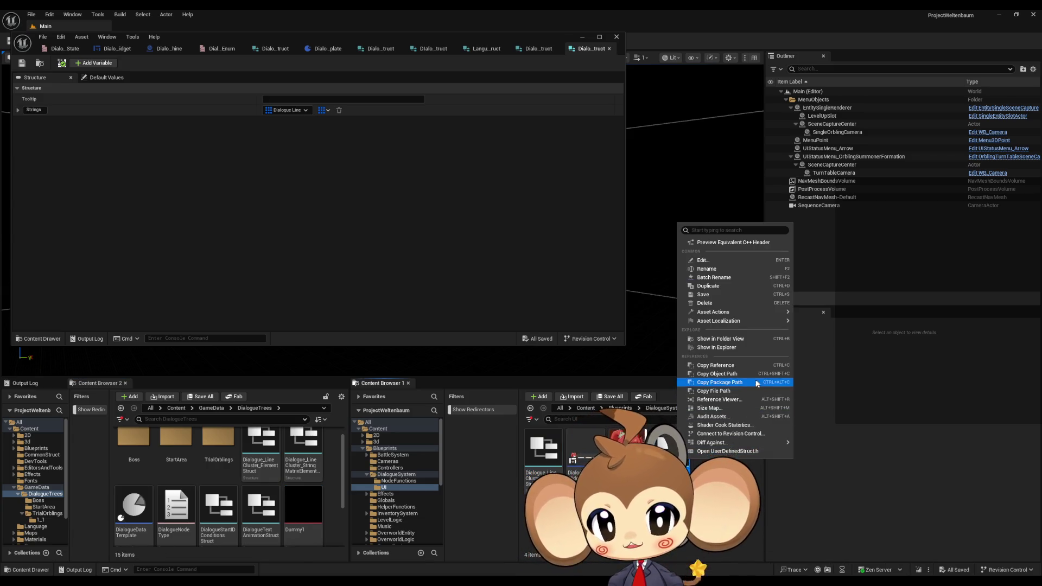
pyautogui.click(733, 400)
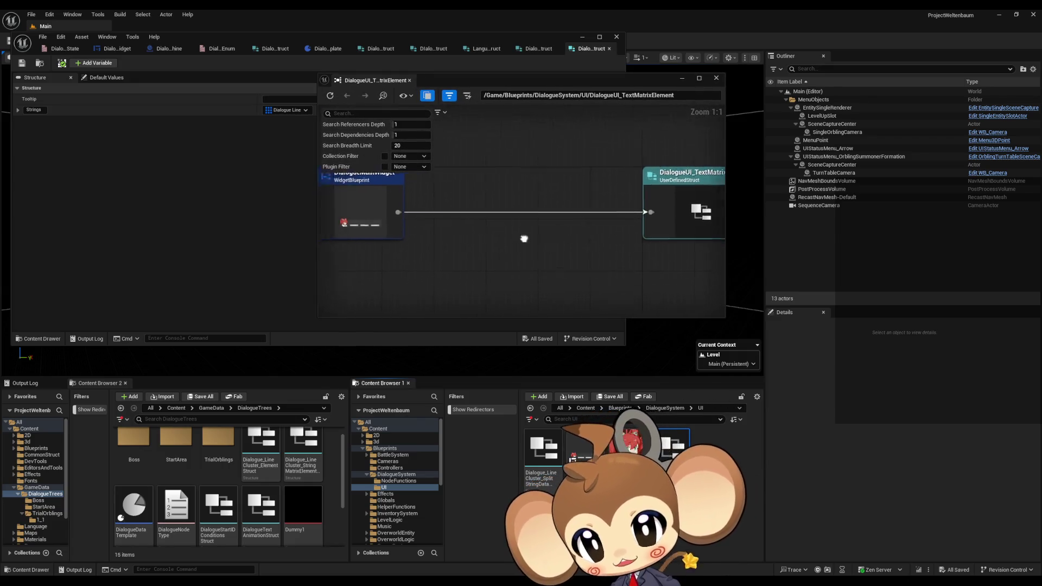
pyautogui.scroll(-4, 361, 235)
pyautogui.scroll(3, 390, 234)
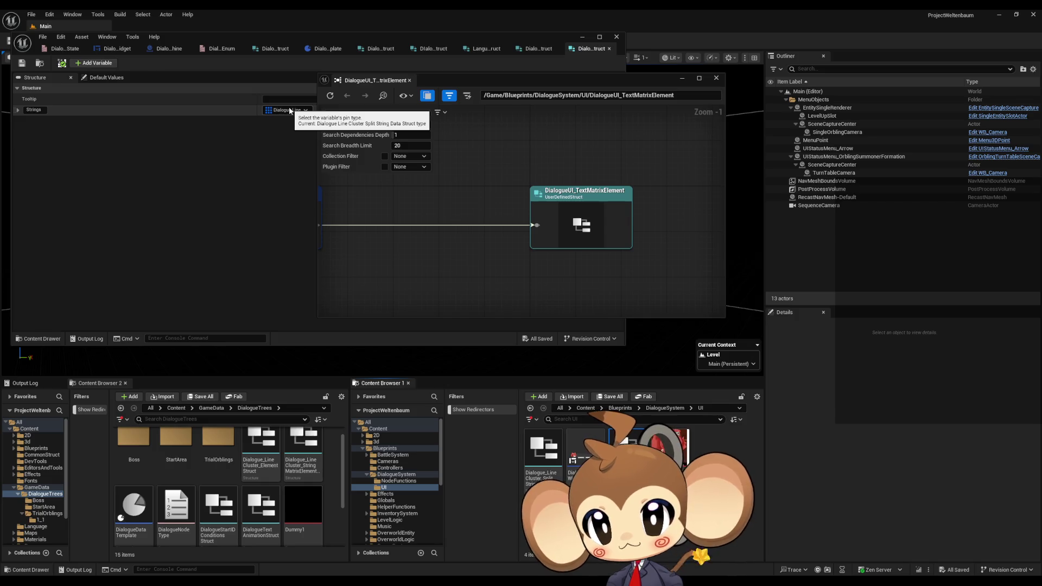
pyautogui.rightClick(543, 455)
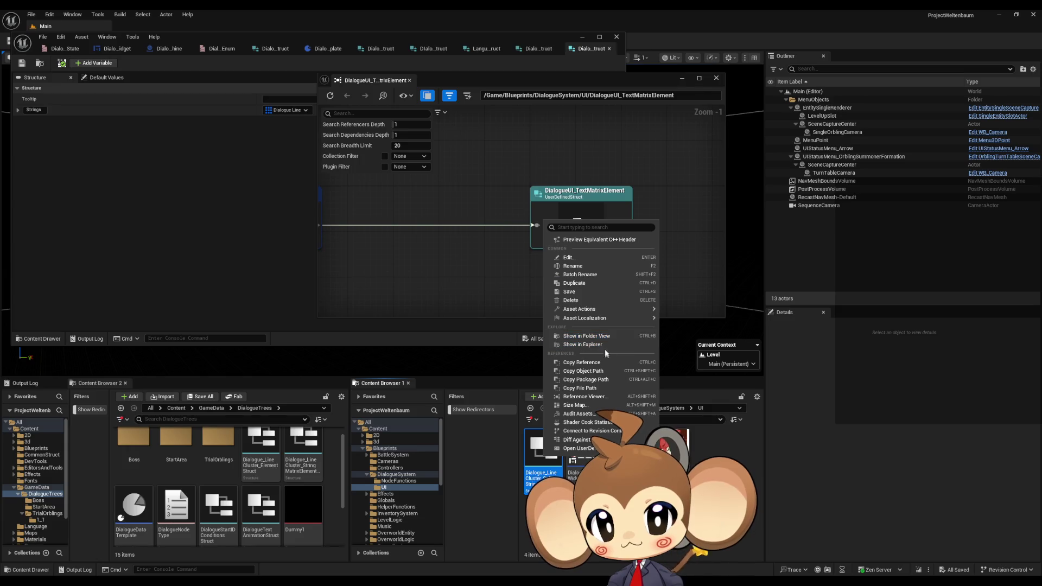
pyautogui.click(597, 397)
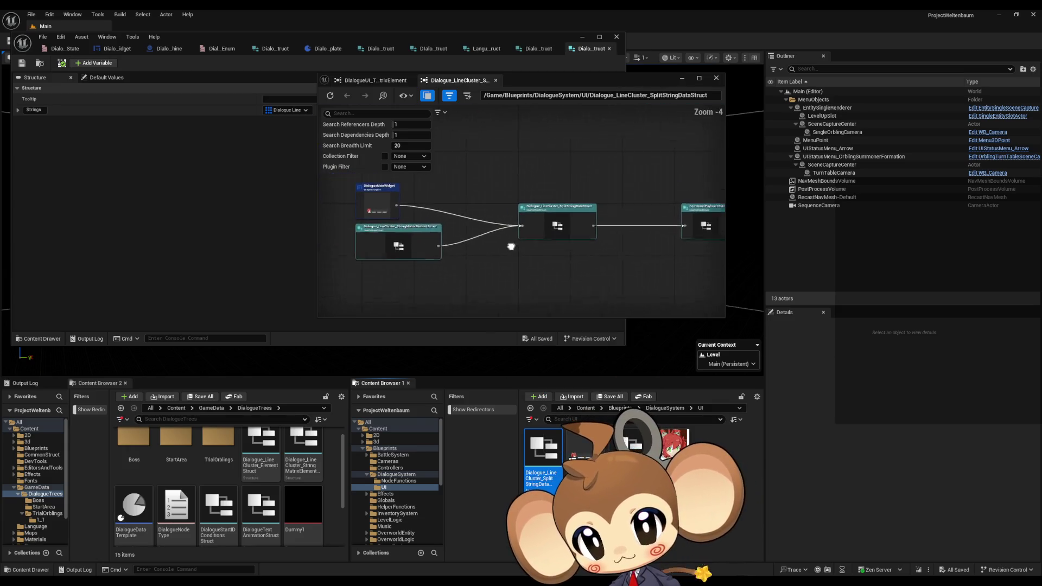
pyautogui.scroll(5, 457, 232)
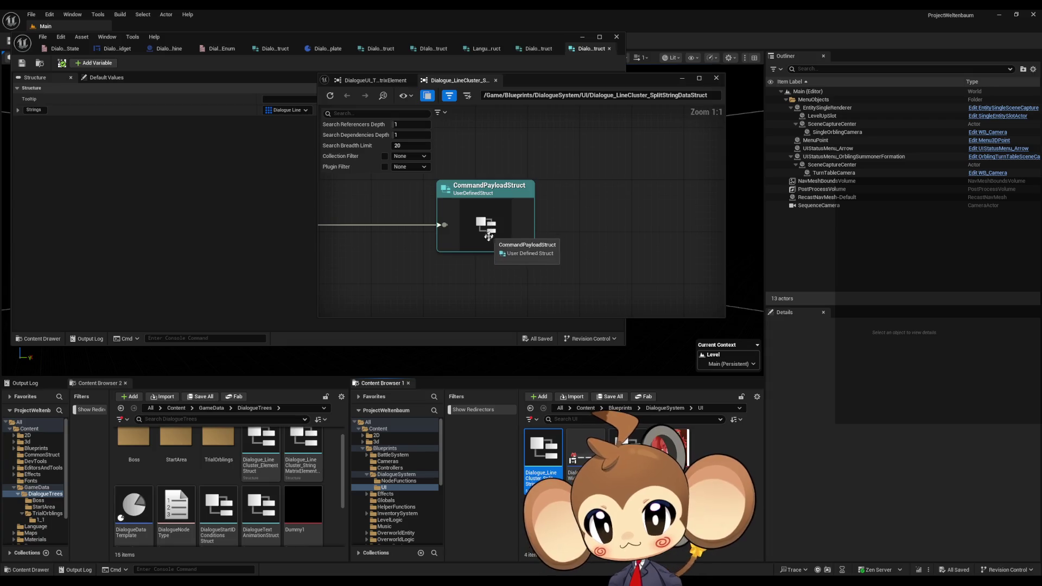
pyautogui.moveTo(456, 232)
pyautogui.mouseDown()
pyautogui.moveTo(516, 234)
pyautogui.moveTo(418, 238)
pyautogui.mouseUp()
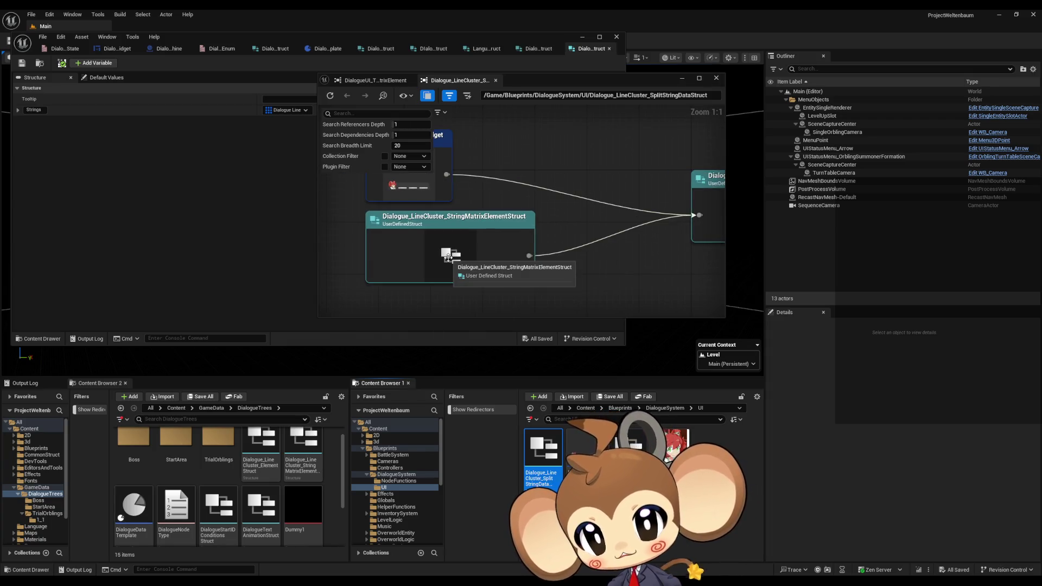
# Re-root the graph via StringMatrixElementStruct onto Dialogue_LineCluster_ElementStruct's referencers.
pyautogui.doubleClick(448, 260)
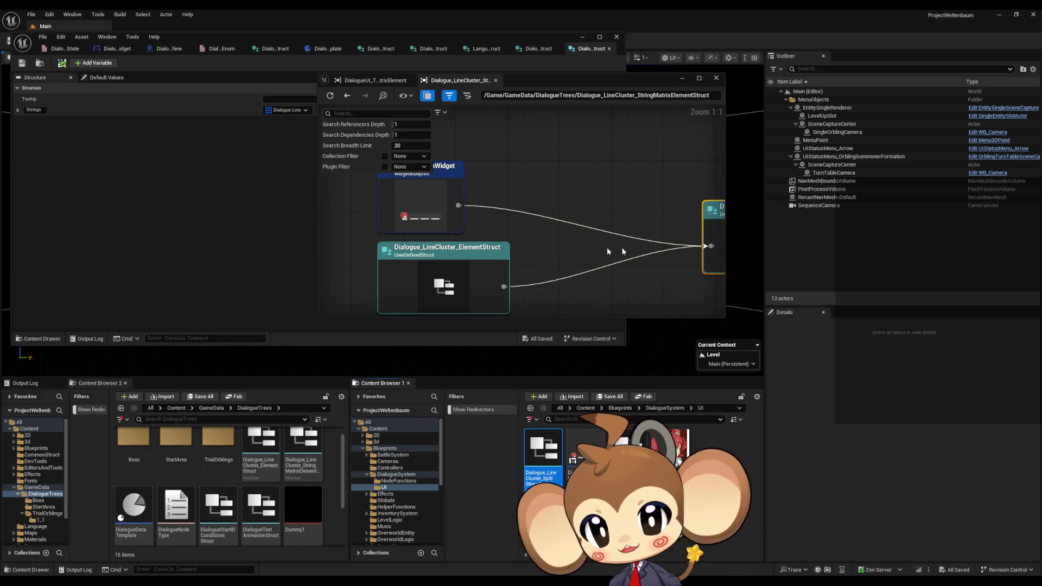
pyautogui.scroll(-2, 584, 253)
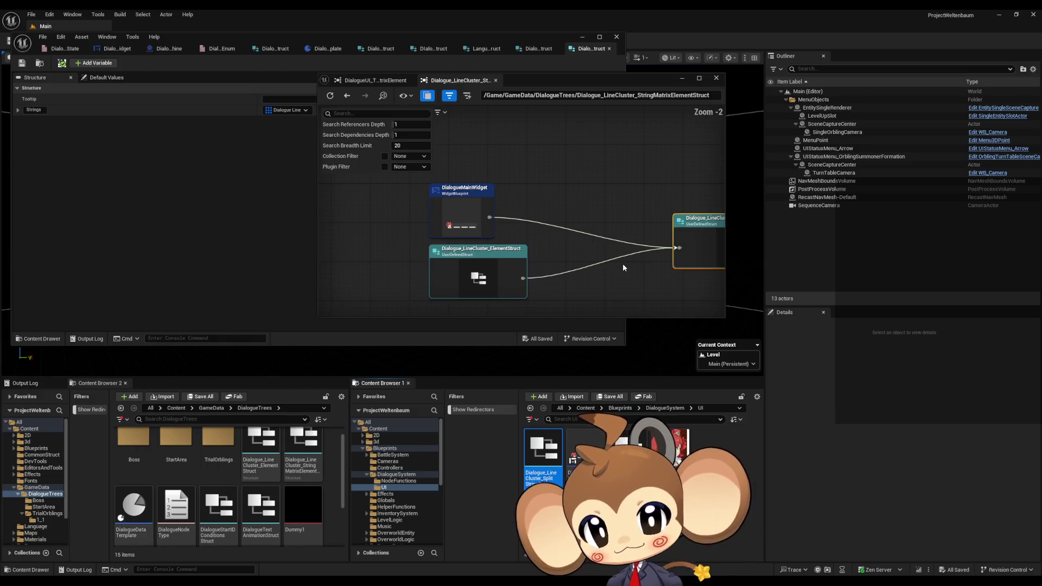
pyautogui.moveTo(619, 264); pyautogui.dragTo(250, 257)
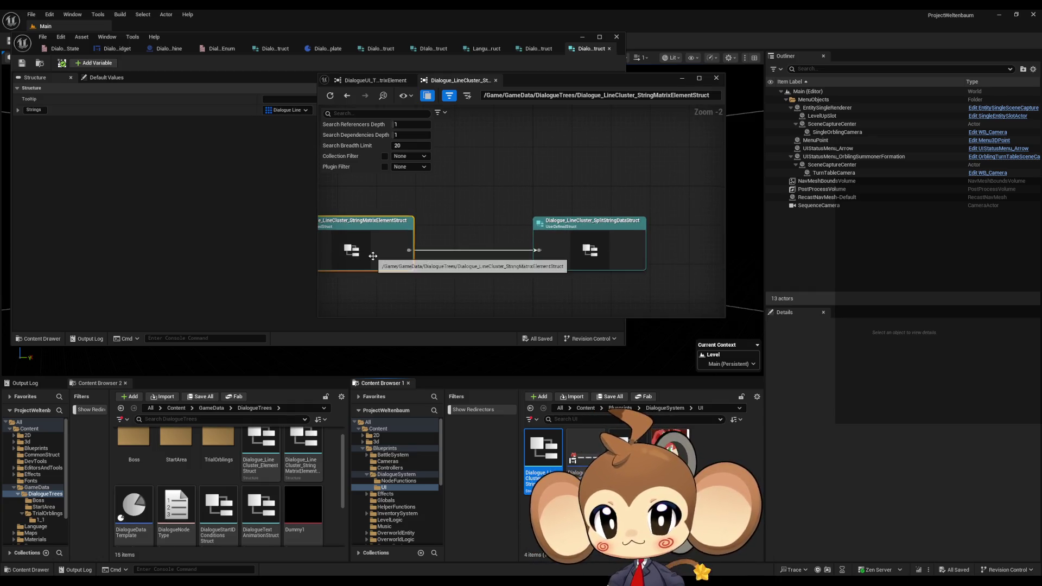
pyautogui.doubleClick(605, 250)
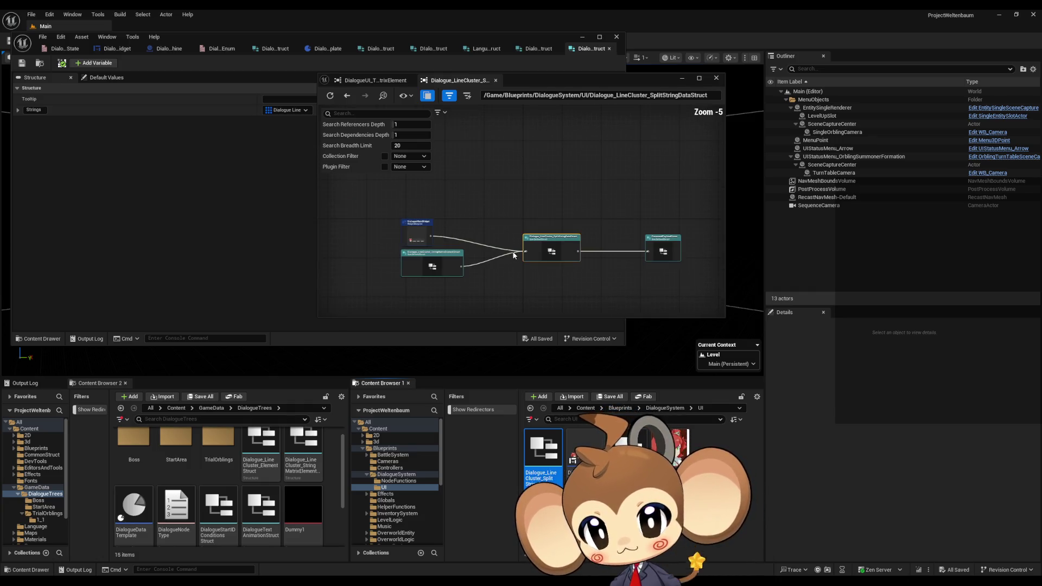
pyautogui.doubleClick(350, 279)
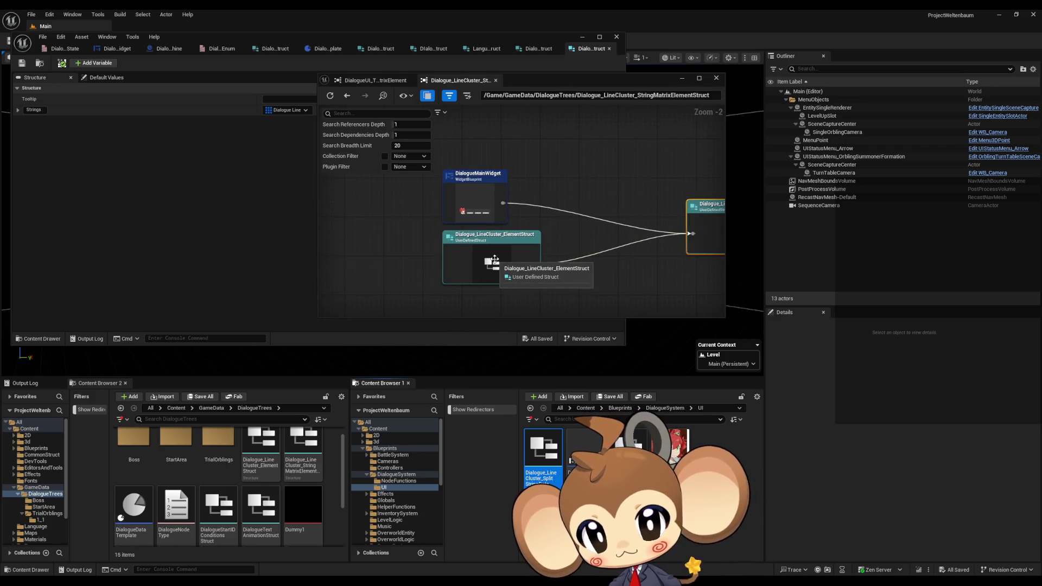
pyautogui.doubleClick(499, 258)
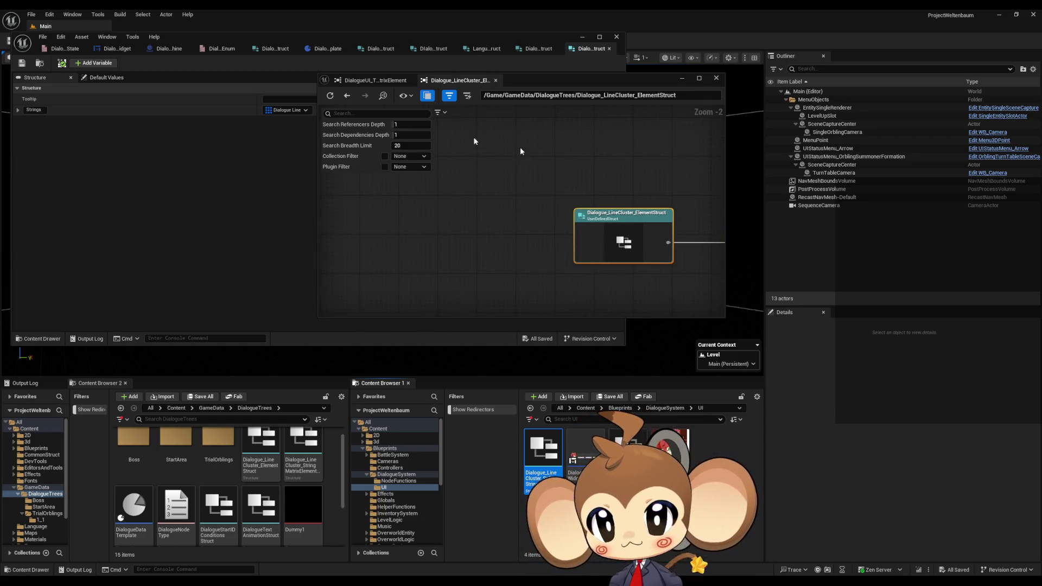
# With an 8px pencil in Paint, draw a monkey face with eyes, muzzle, ear and head tuft.
pyautogui.click(716, 80)
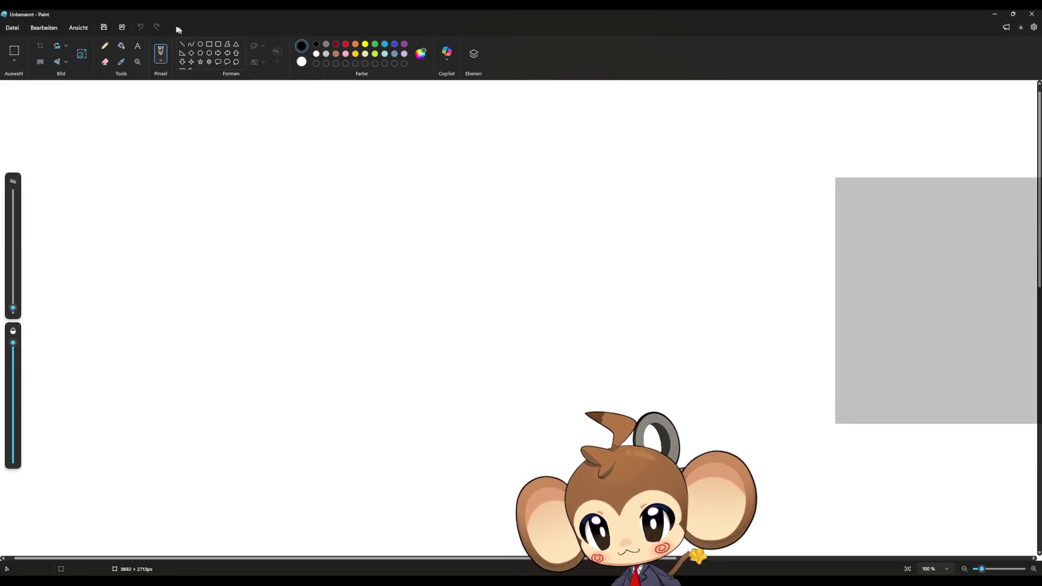
pyautogui.click(110, 45)
pyautogui.moveTo(13, 308); pyautogui.dragTo(13, 302)
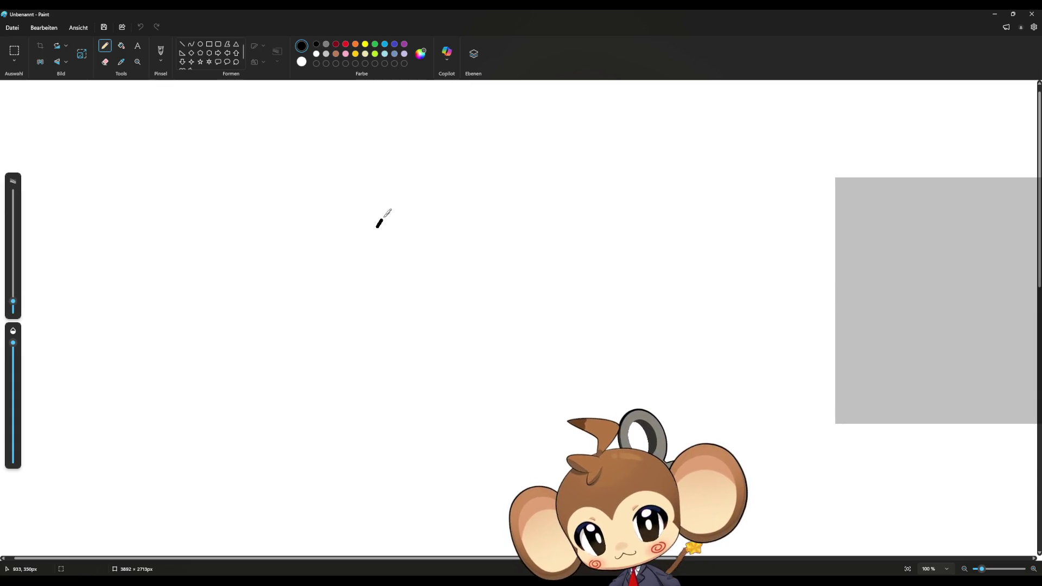
pyautogui.moveTo(376, 228)
pyautogui.mouseDown()
pyautogui.moveTo(475, 217)
pyautogui.moveTo(478, 241)
pyautogui.mouseUp()
pyautogui.moveTo(379, 256)
pyautogui.mouseDown()
pyautogui.moveTo(395, 281)
pyautogui.moveTo(489, 285)
pyautogui.mouseUp()
pyautogui.moveTo(455, 166)
pyautogui.mouseDown()
pyautogui.moveTo(349, 178)
pyautogui.moveTo(349, 318)
pyautogui.moveTo(478, 341)
pyautogui.moveTo(508, 212)
pyautogui.moveTo(450, 160)
pyautogui.mouseUp()
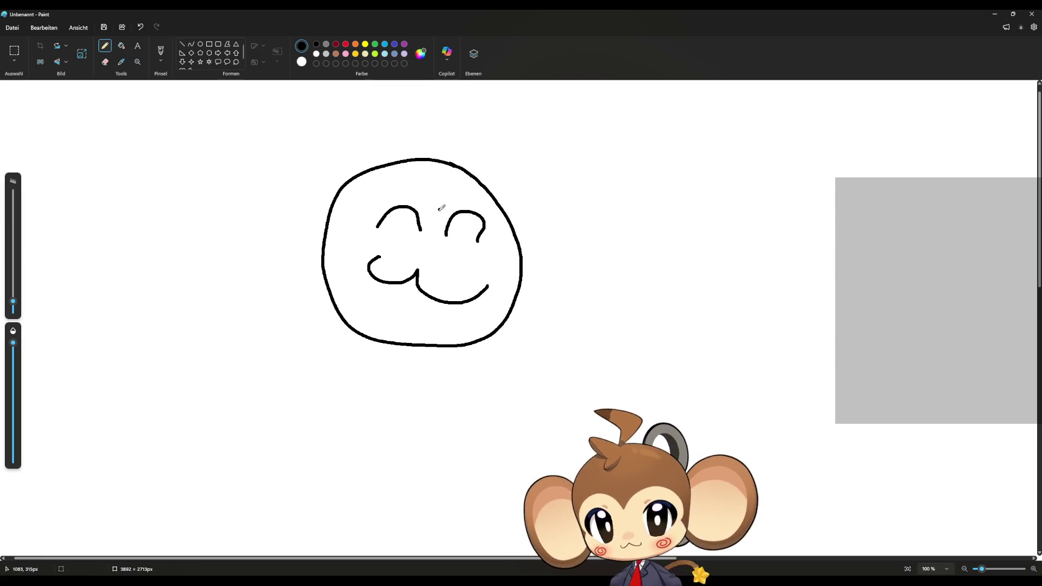
pyautogui.moveTo(438, 210)
pyautogui.mouseDown()
pyautogui.moveTo(381, 192)
pyautogui.moveTo(357, 234)
pyautogui.moveTo(318, 252)
pyautogui.mouseUp()
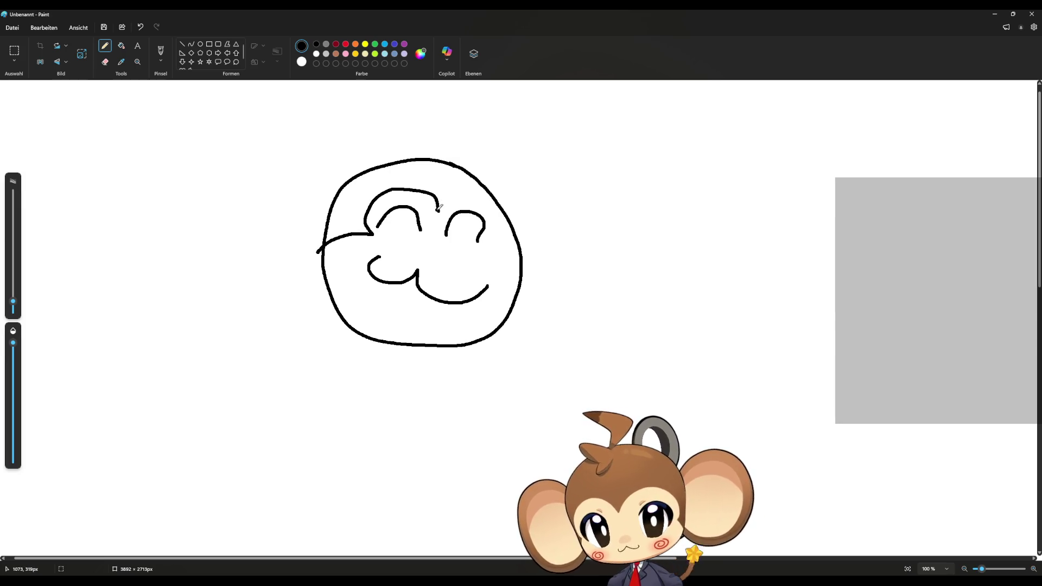
pyautogui.moveTo(438, 211)
pyautogui.mouseDown()
pyautogui.moveTo(476, 196)
pyautogui.moveTo(478, 252)
pyautogui.moveTo(513, 274)
pyautogui.mouseUp()
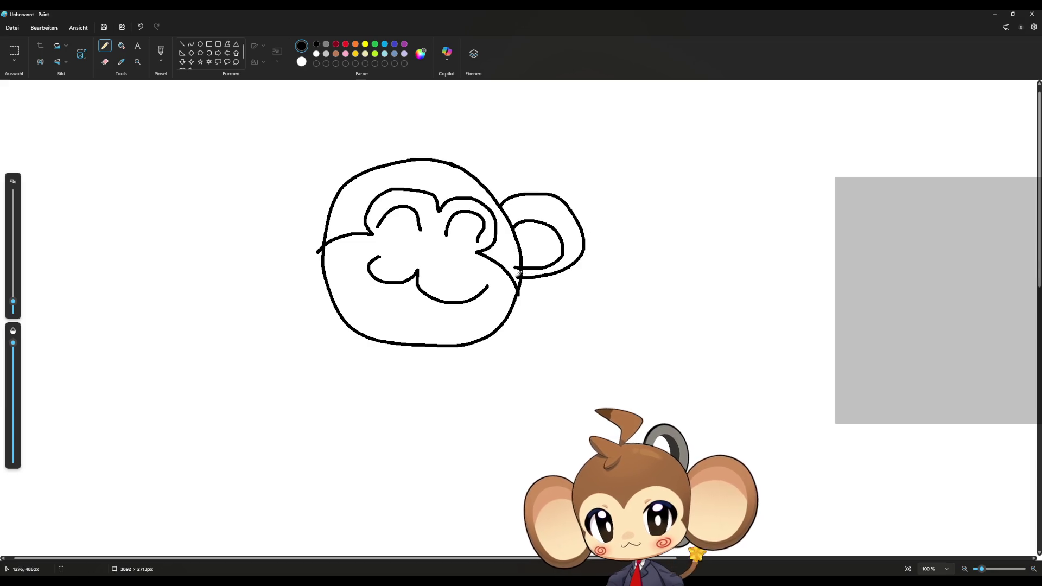
pyautogui.moveTo(328, 208)
pyautogui.mouseDown()
pyautogui.moveTo(298, 153)
pyautogui.moveTo(312, 249)
pyautogui.moveTo(326, 251)
pyautogui.mouseUp()
pyautogui.moveTo(449, 171)
pyautogui.mouseDown()
pyautogui.moveTo(493, 158)
pyautogui.moveTo(454, 120)
pyautogui.mouseUp()
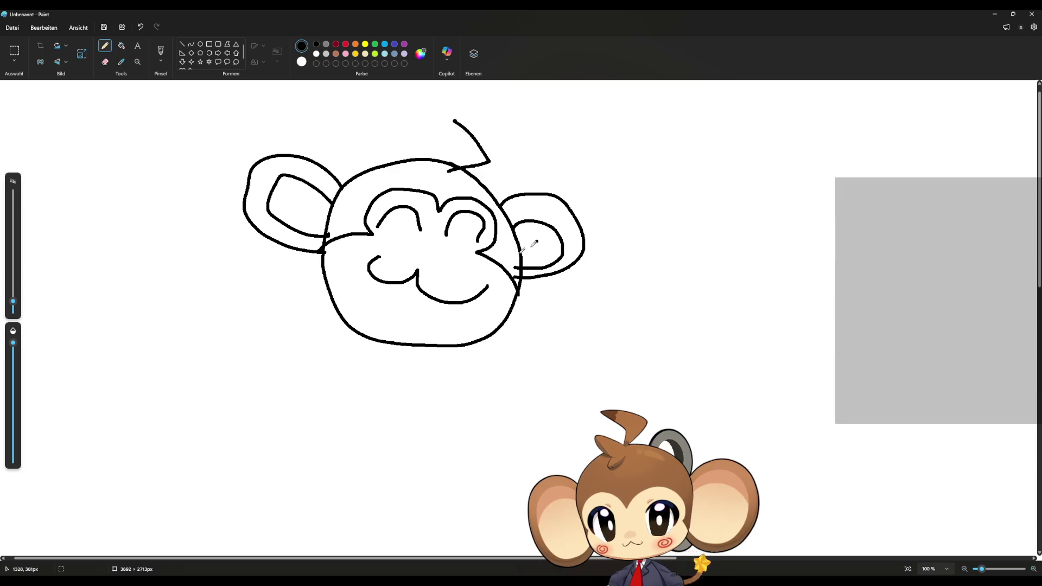
# Write the letters BRB beneath the monkey face.
pyautogui.moveTo(201, 334); pyautogui.dragTo(191, 388)
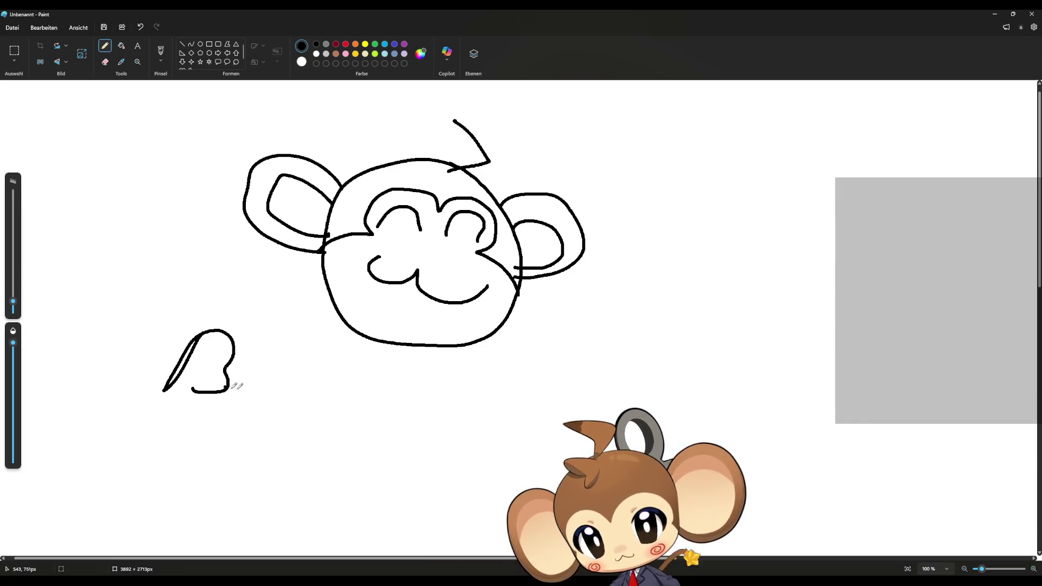
pyautogui.moveTo(274, 349)
pyautogui.mouseDown()
pyautogui.moveTo(271, 381)
pyautogui.moveTo(293, 417)
pyautogui.mouseUp()
pyautogui.moveTo(343, 369)
pyautogui.mouseDown()
pyautogui.moveTo(321, 404)
pyautogui.moveTo(332, 413)
pyautogui.moveTo(323, 411)
pyautogui.mouseUp()
# Draw thin dark-red spirals on both cheeks.
pyautogui.click(336, 43)
pyautogui.click(14, 306)
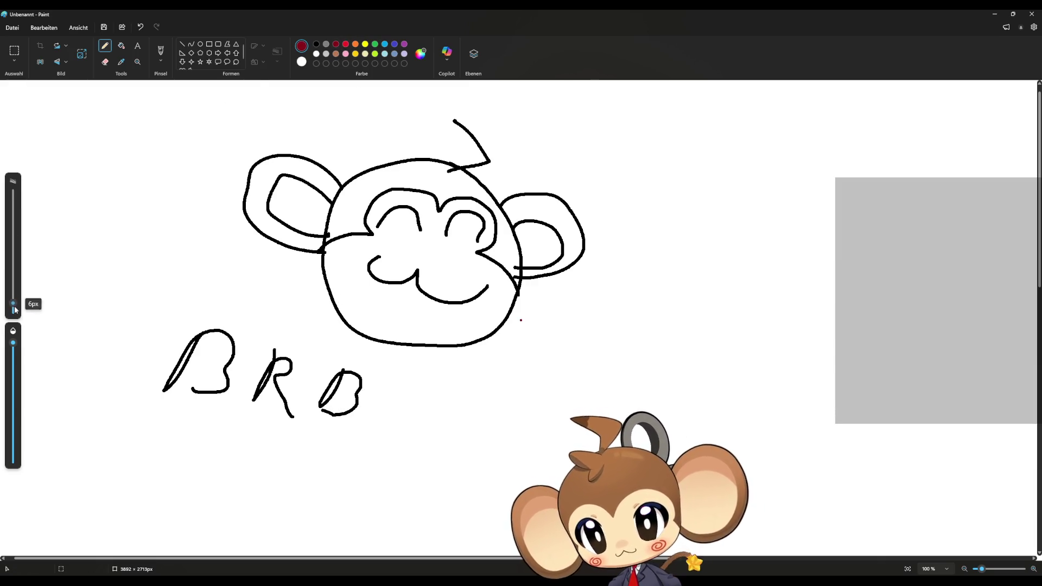
pyautogui.moveTo(392, 239)
pyautogui.mouseDown()
pyautogui.moveTo(360, 241)
pyautogui.moveTo(384, 245)
pyautogui.moveTo(375, 244)
pyautogui.mouseUp()
pyautogui.moveTo(463, 255)
pyautogui.mouseDown()
pyautogui.moveTo(495, 268)
pyautogui.moveTo(466, 267)
pyautogui.moveTo(483, 268)
pyautogui.mouseUp()
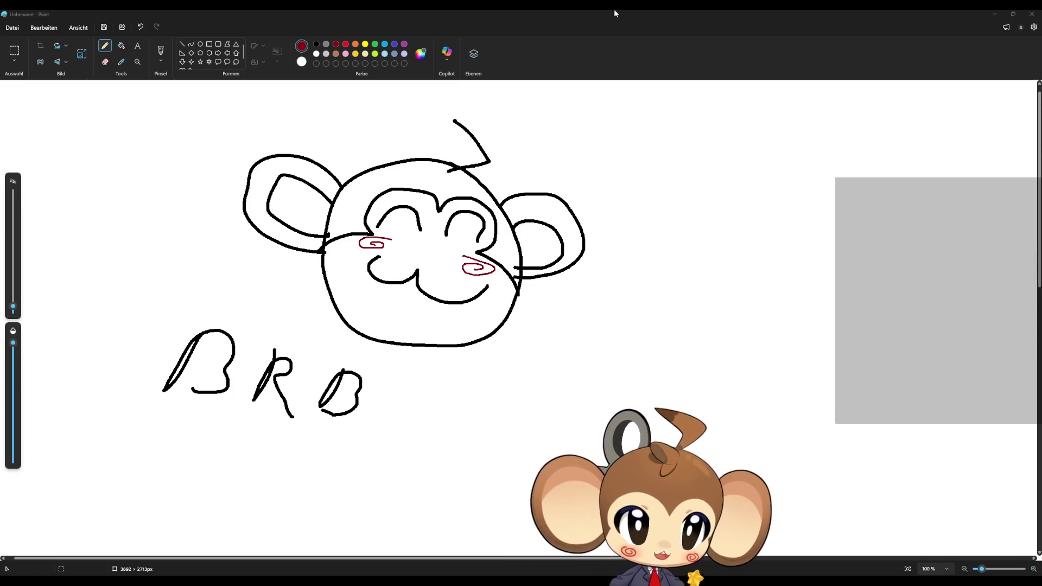
# Close the Paint monkey drawing with 'Nicht speichern' and return to the Unreal dialogue struct editor.
pyautogui.click(1031, 13)
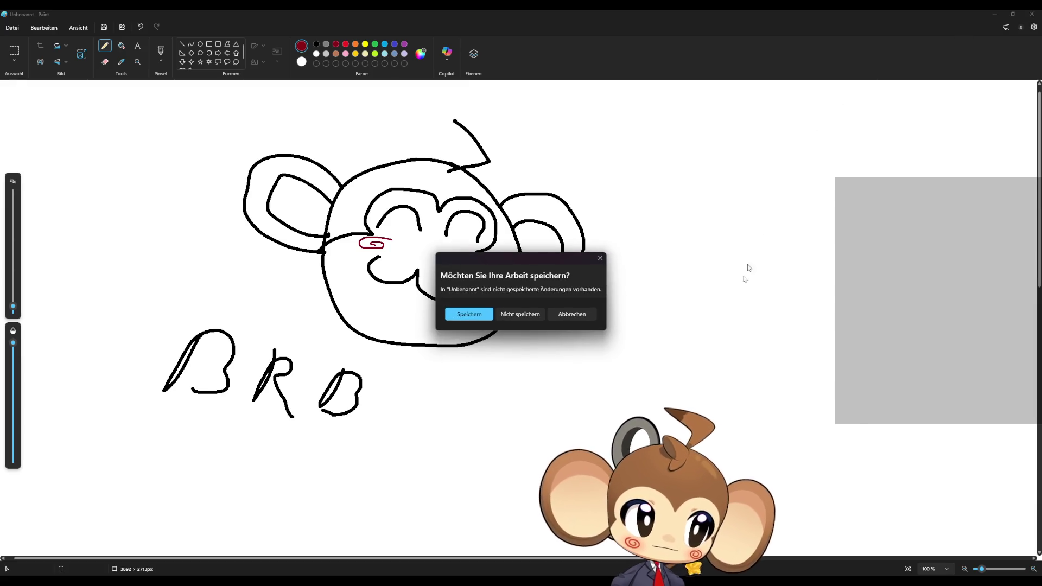
pyautogui.click(529, 317)
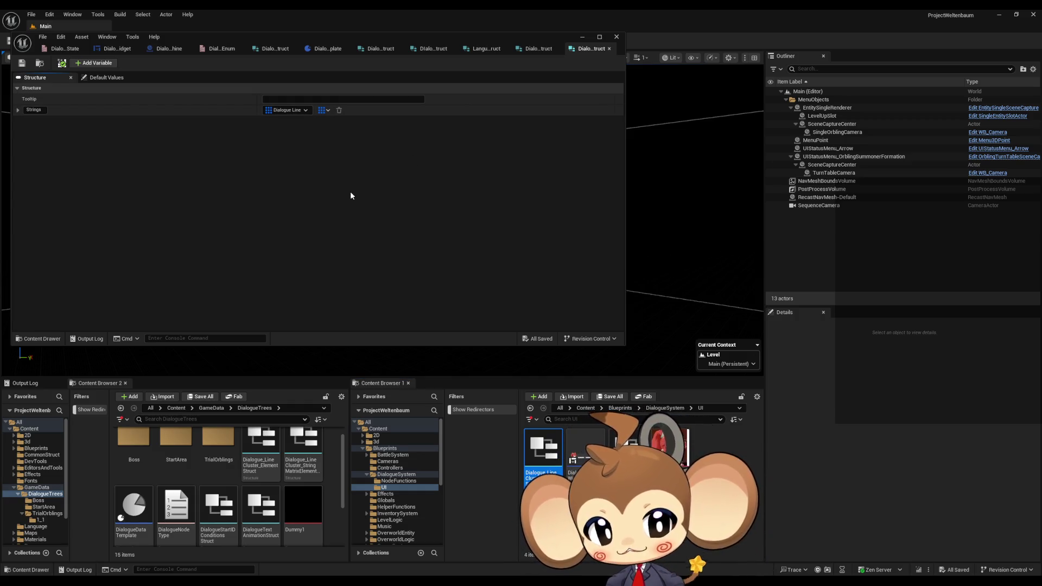
pyautogui.click(624, 516)
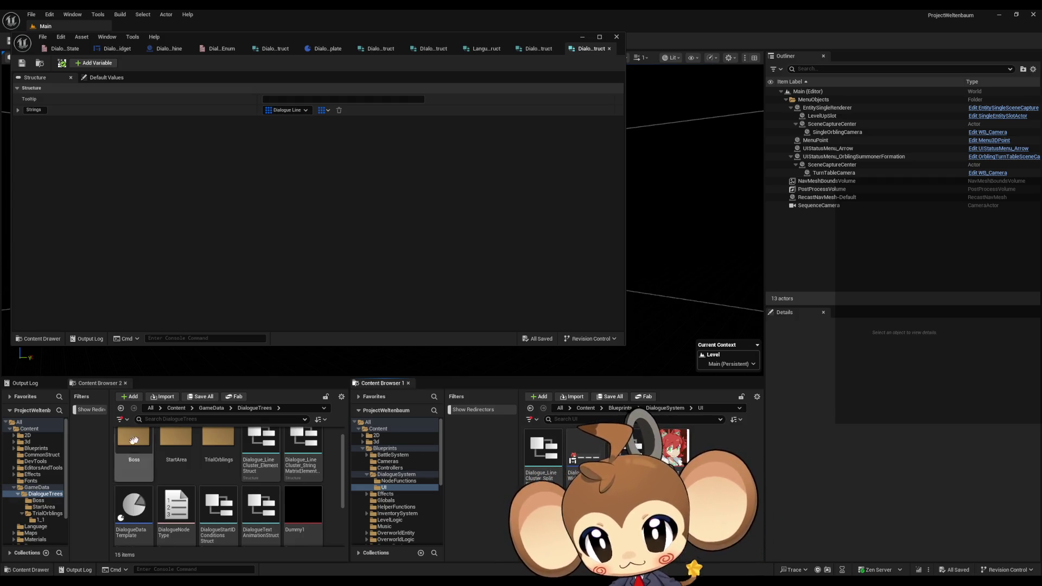
pyautogui.click(261, 456)
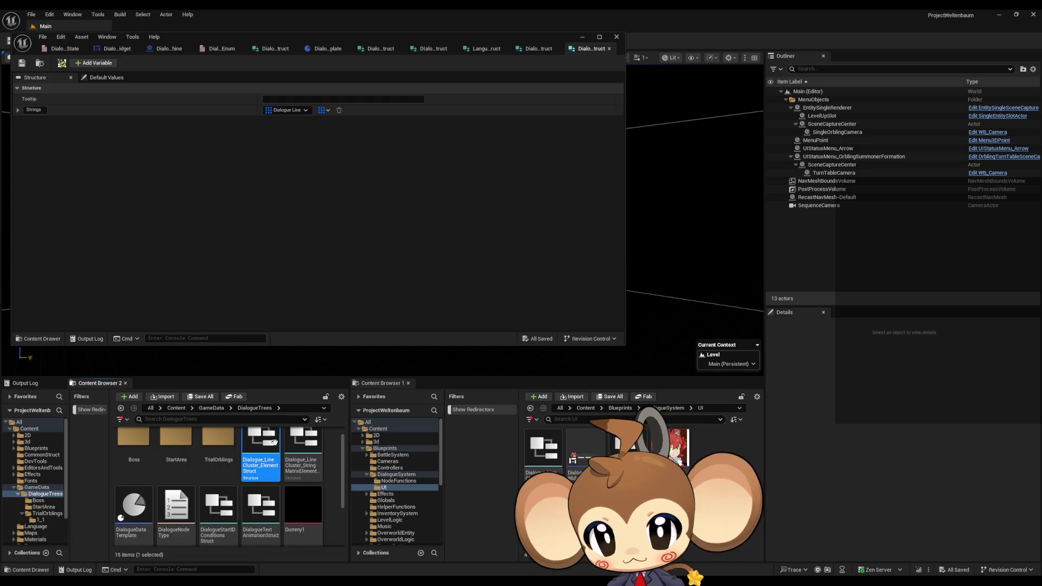
pyautogui.click(303, 456)
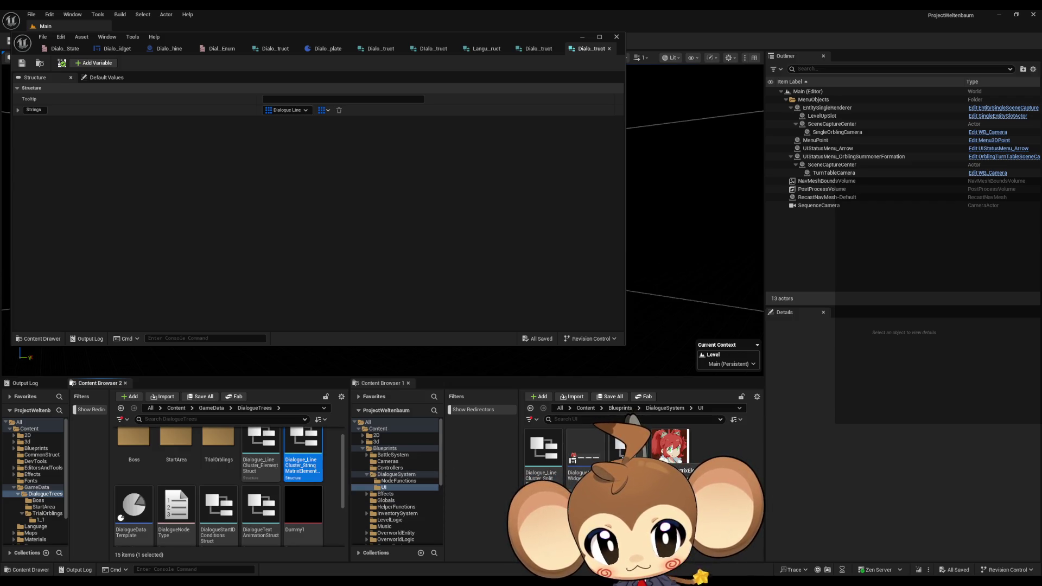
pyautogui.click(292, 507)
pyautogui.click(303, 442)
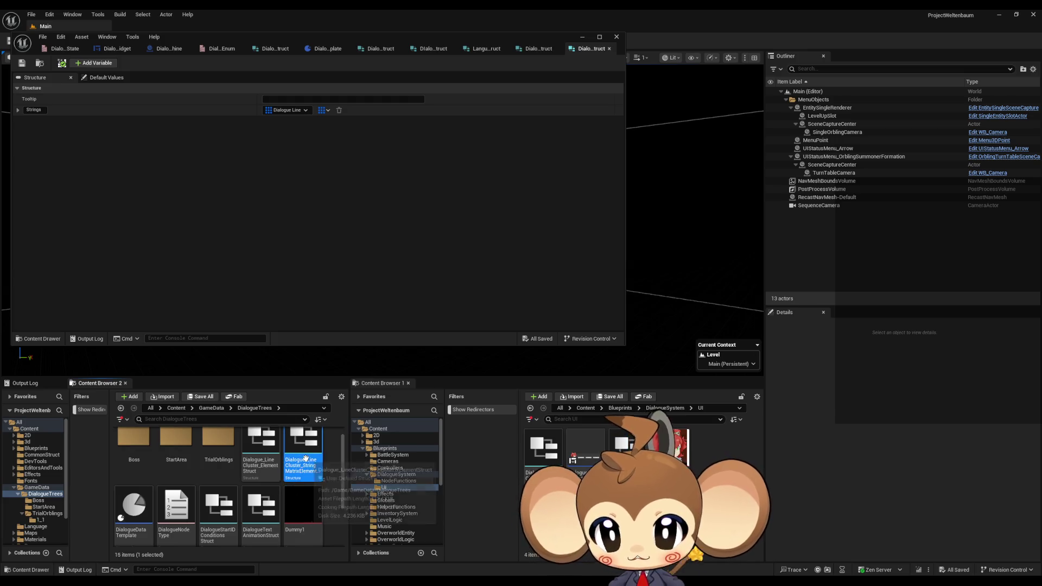
pyautogui.press('Delete')
pyautogui.click(634, 148)
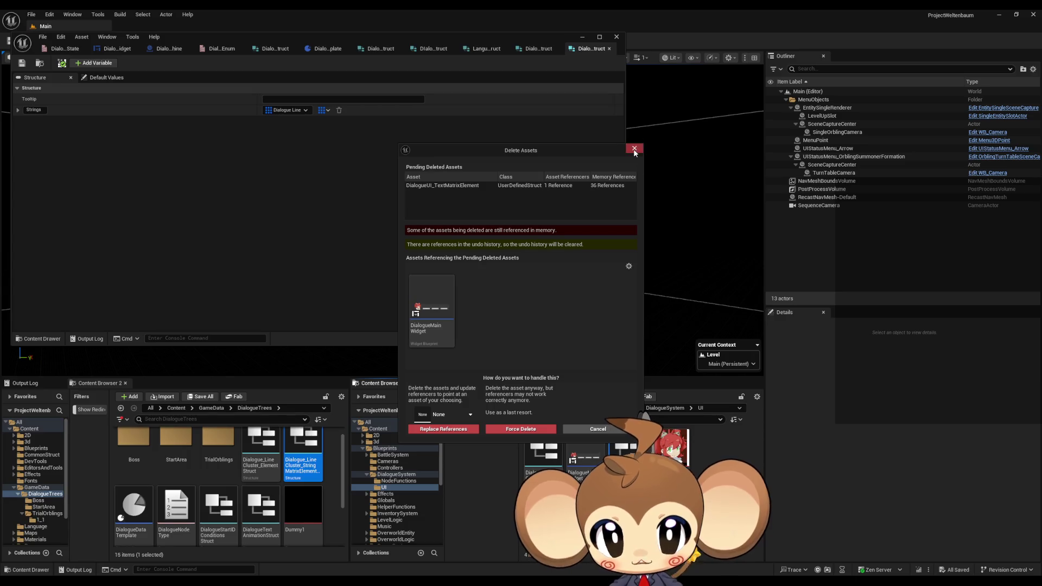
pyautogui.click(634, 149)
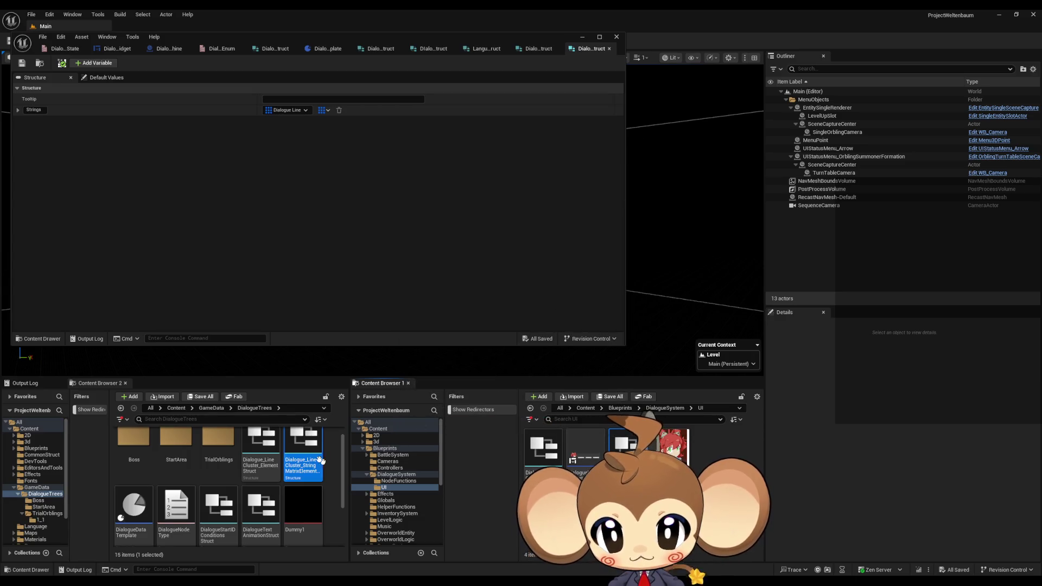
pyautogui.doubleClick(627, 448)
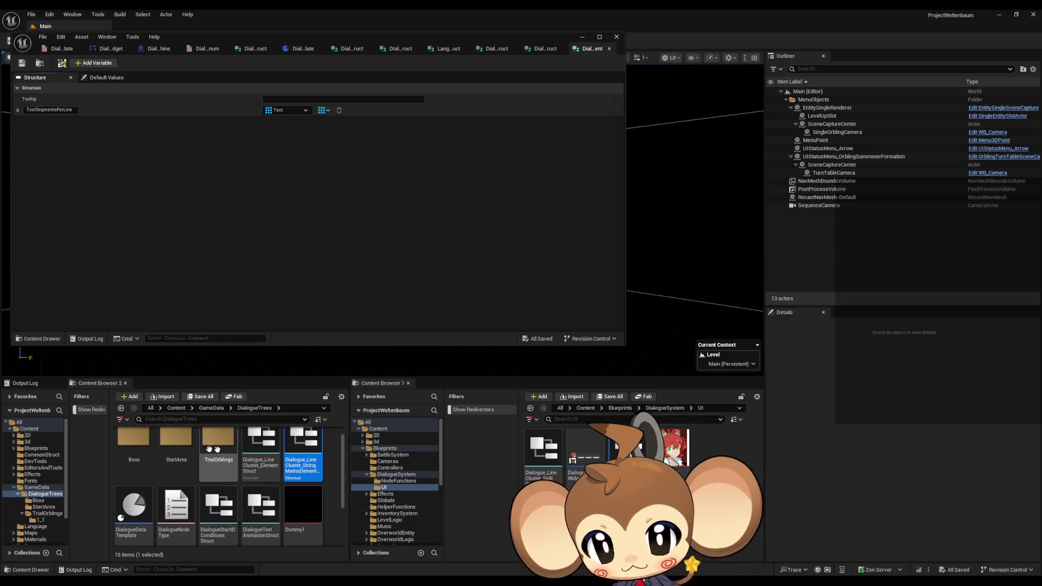
# Switch between the line-cluster and string matrix element structs, ending on the string matrix struct.
pyautogui.doubleClick(311, 446)
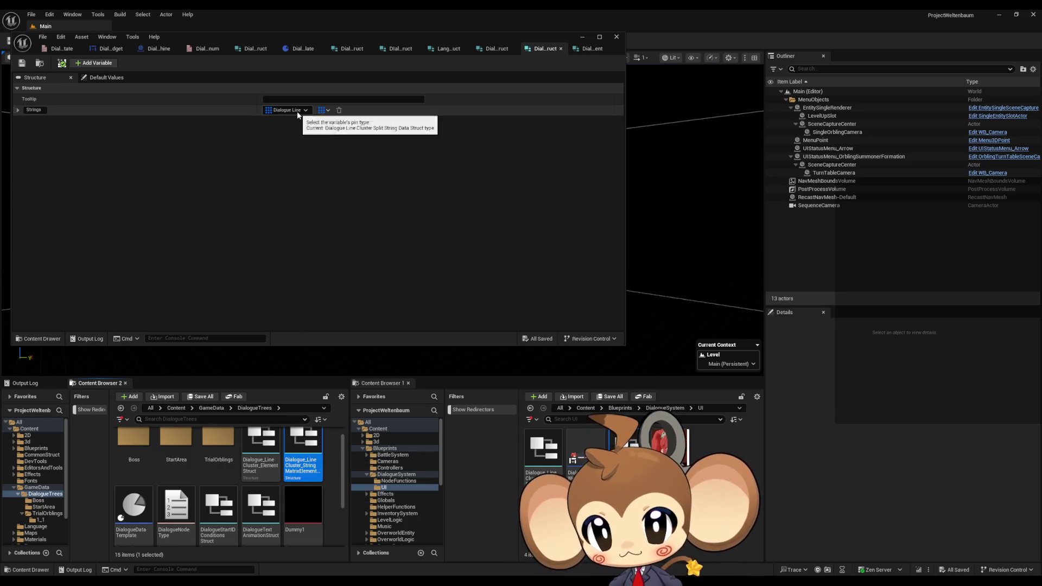
pyautogui.doubleClick(258, 454)
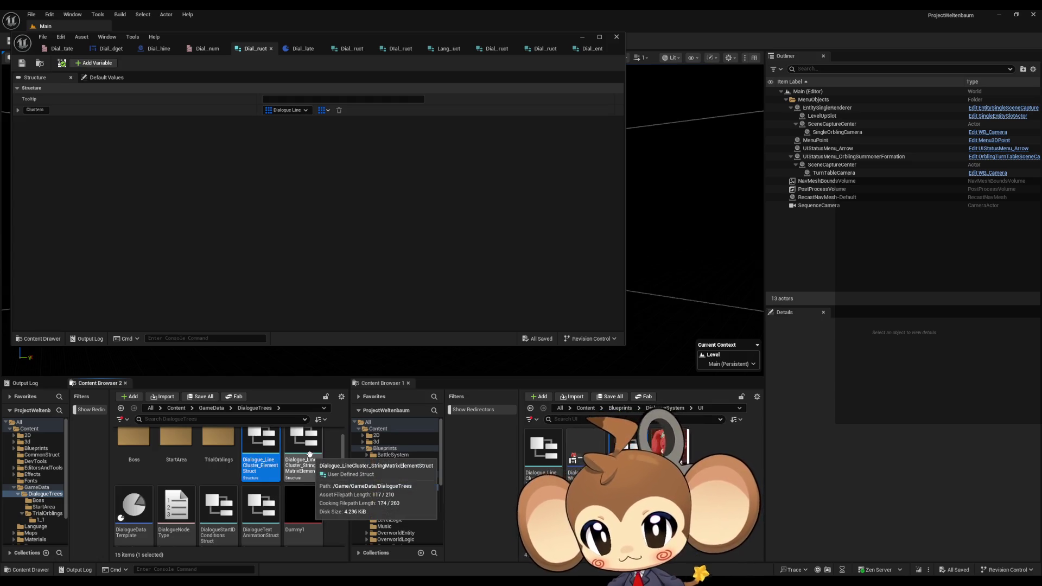
pyautogui.doubleClick(309, 454)
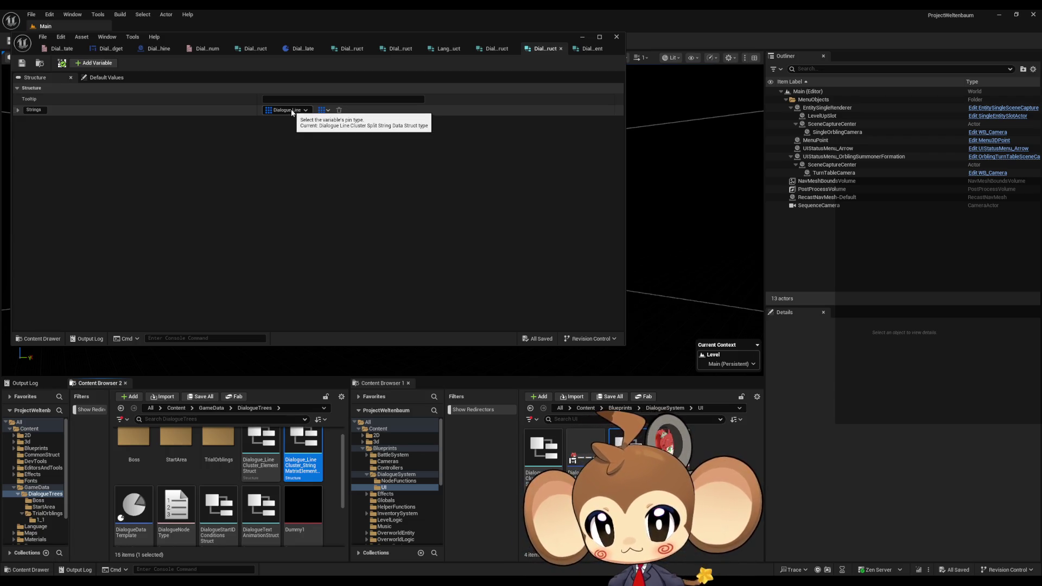
pyautogui.doubleClick(265, 465)
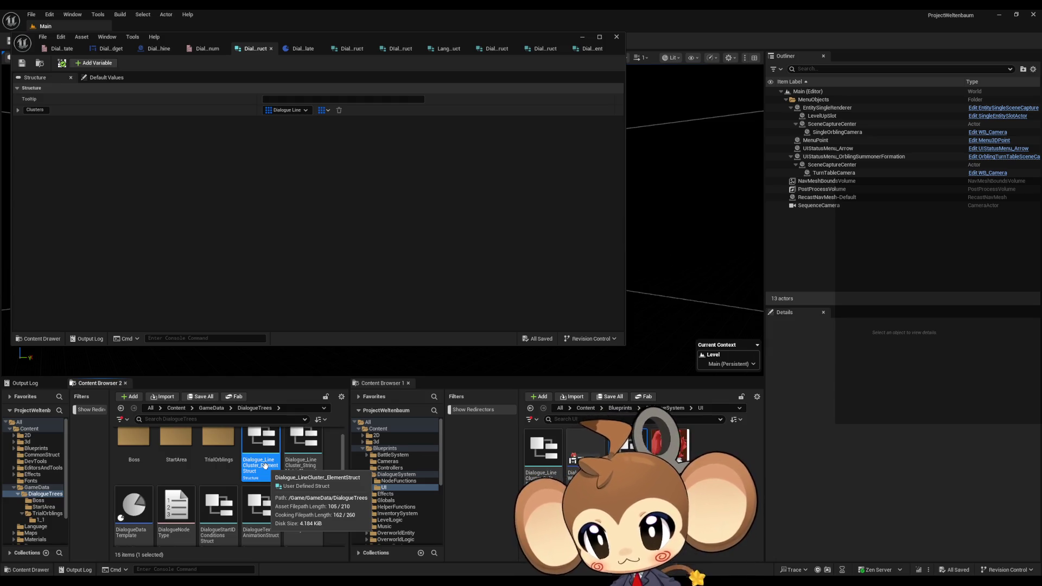
pyautogui.doubleClick(303, 459)
# Rename the Strings variable to LineWithSegments.
pyautogui.click(43, 111)
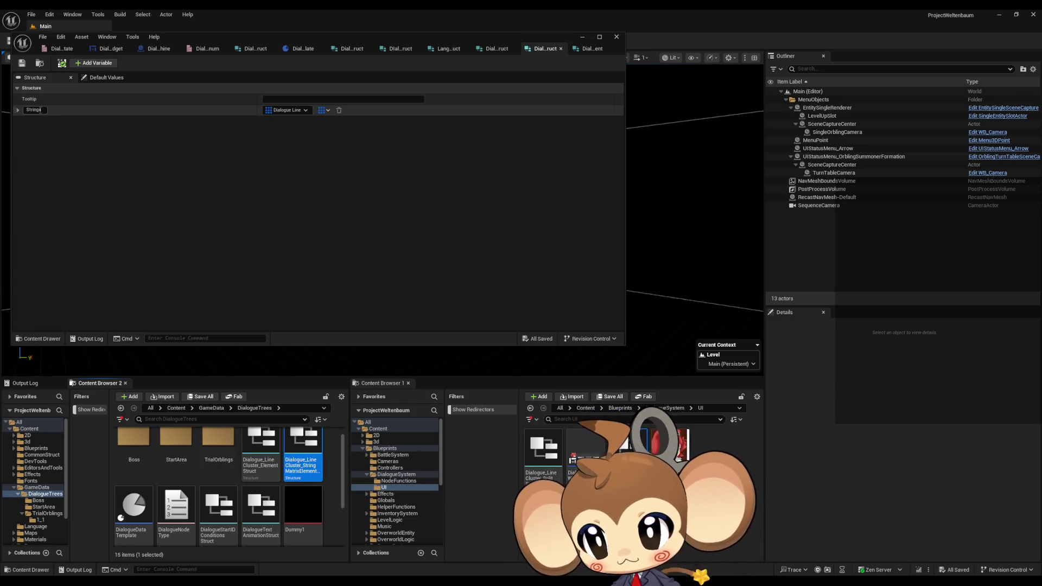
pyautogui.write('Line')
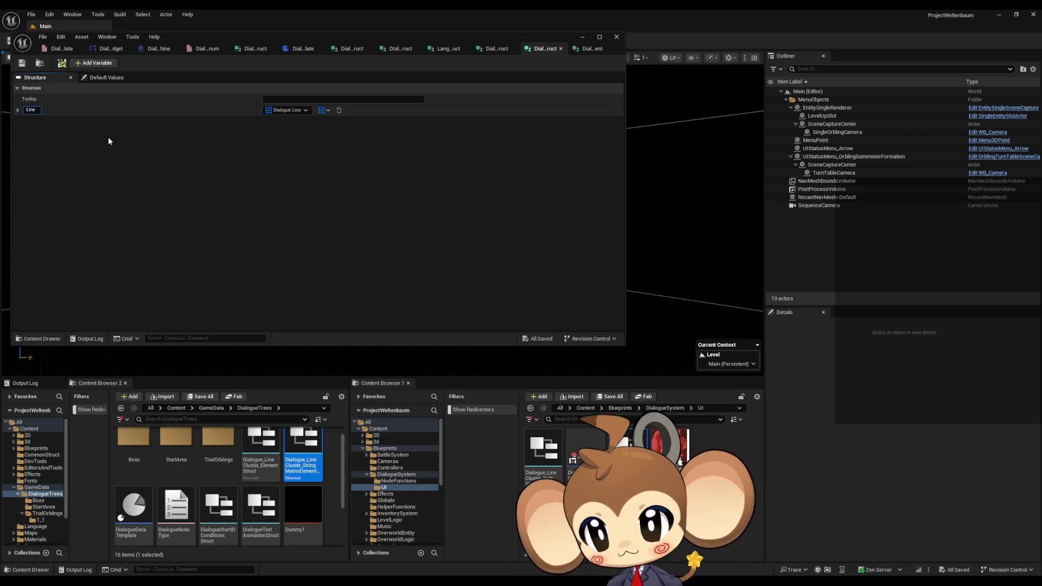
pyautogui.write('W')
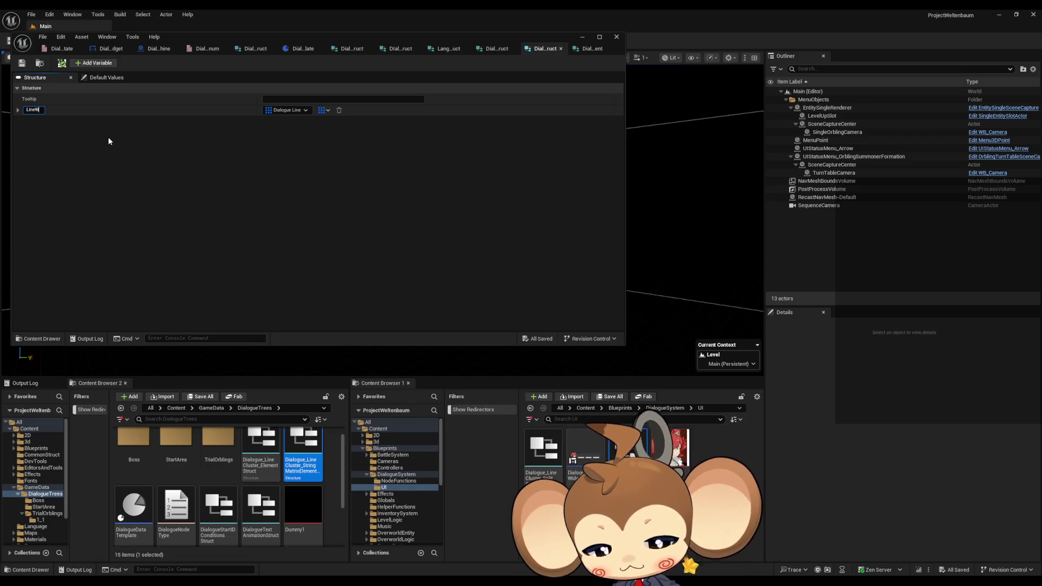
pyautogui.write('ithSegments')
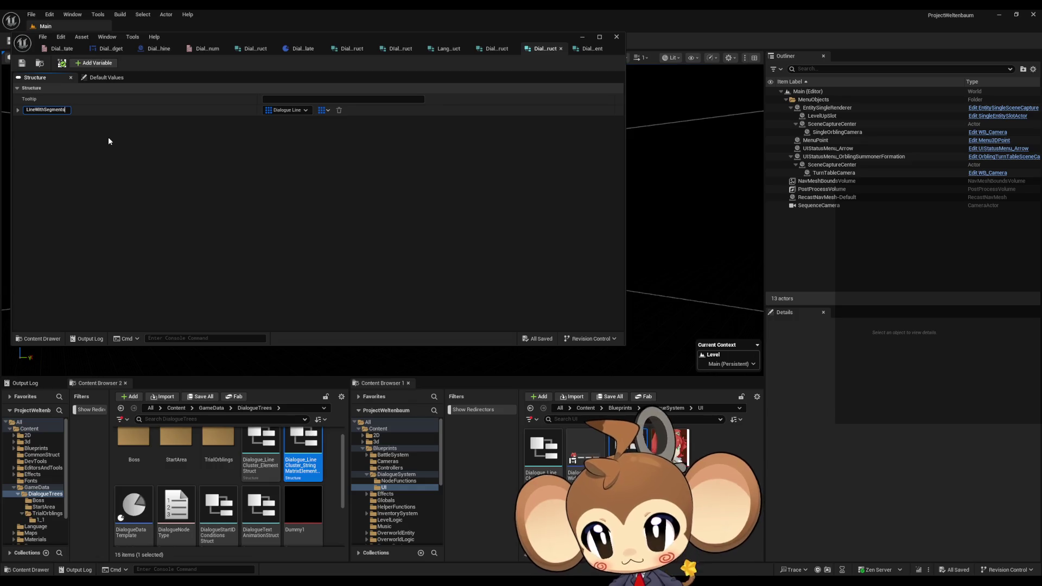
pyautogui.press('Return')
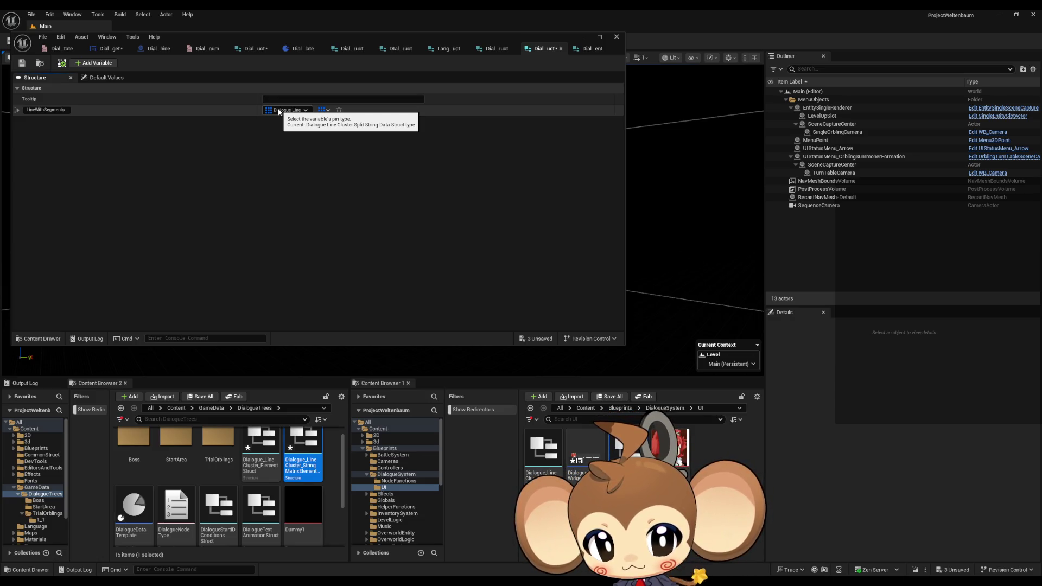
# Open the Dialogue_LineCluster struct and run File > Save All twice to save every modified struct.
pyautogui.doubleClick(544, 454)
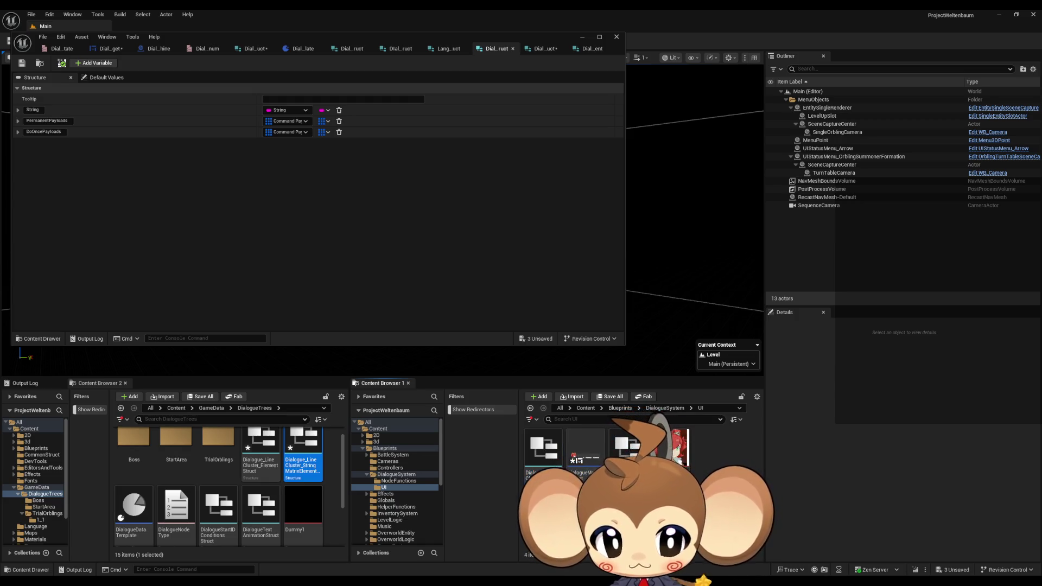
pyautogui.click(43, 37)
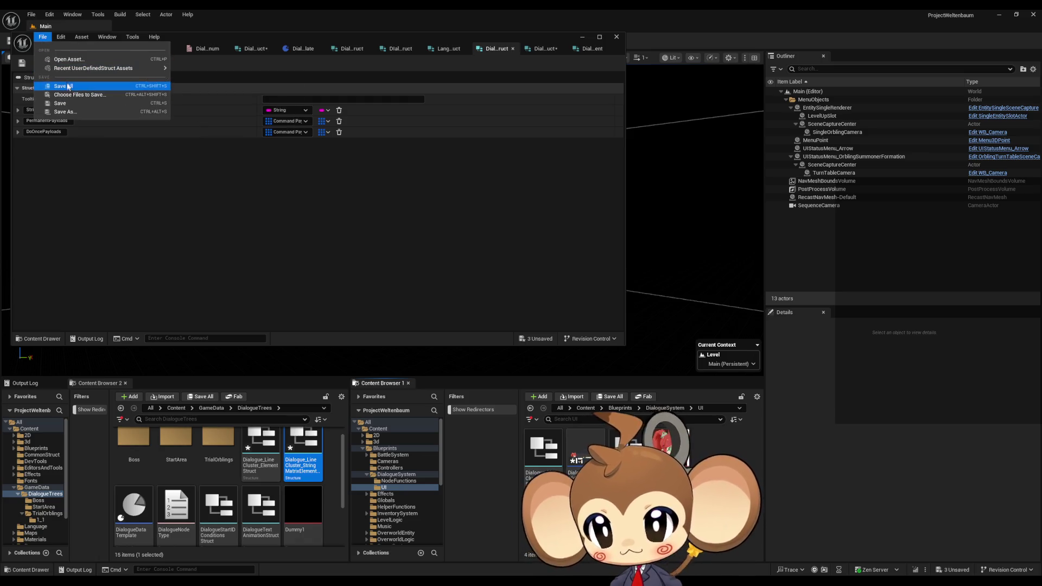
pyautogui.click(68, 86)
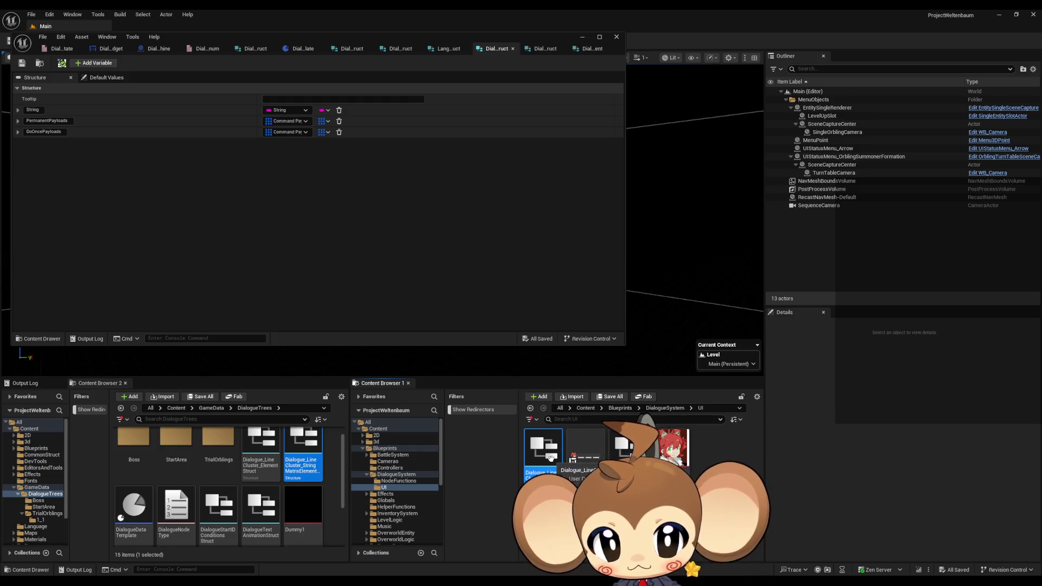
pyautogui.click(43, 37)
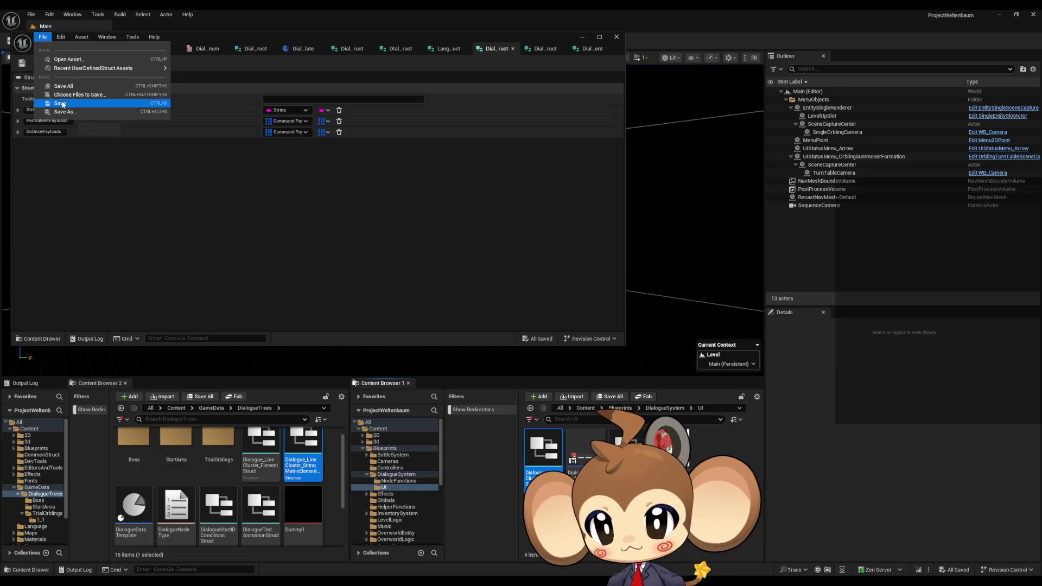
pyautogui.click(69, 88)
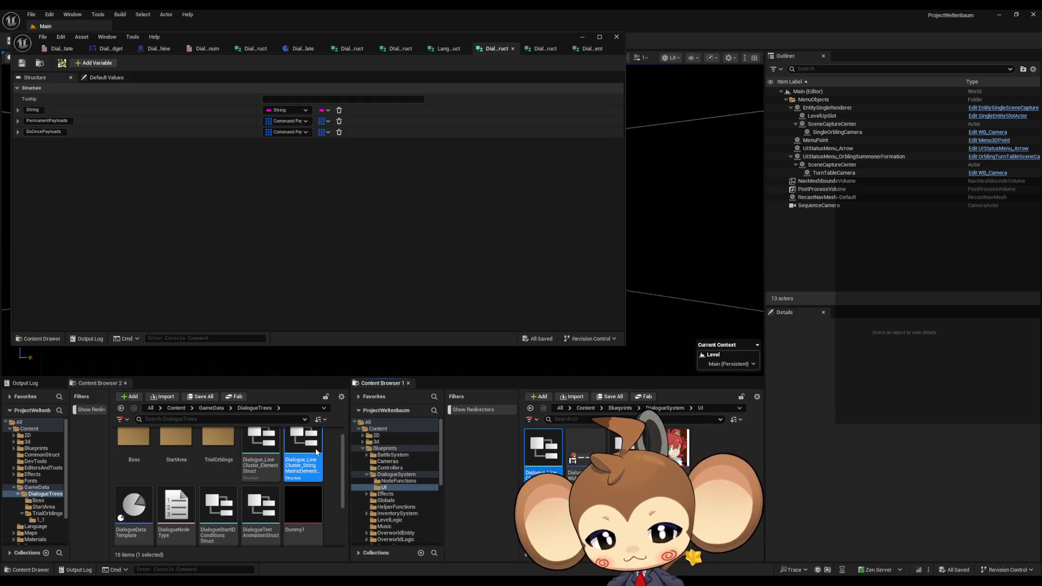
# Delete the StringMatrixElement and Dialogue_LineCluster_ElementStruct structs, leaving 13 items in DialogueTrees.
pyautogui.doubleClick(304, 440)
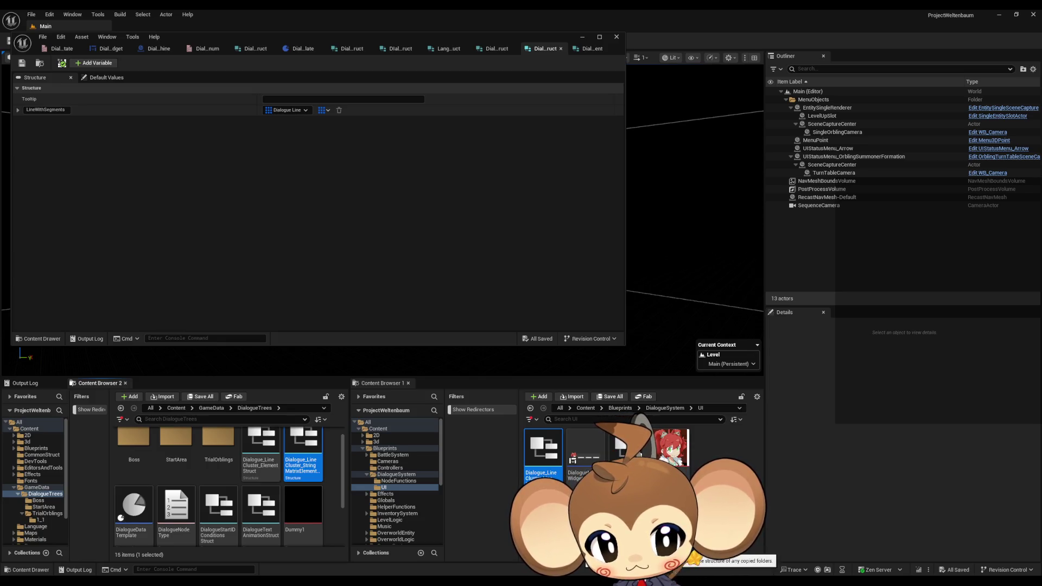
pyautogui.press('Delete')
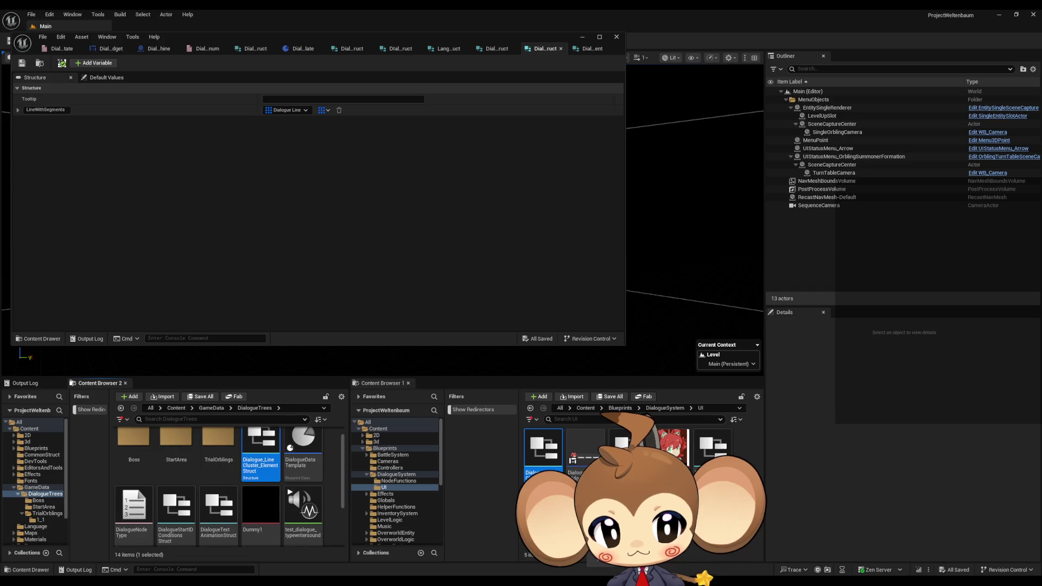
pyautogui.press('Delete')
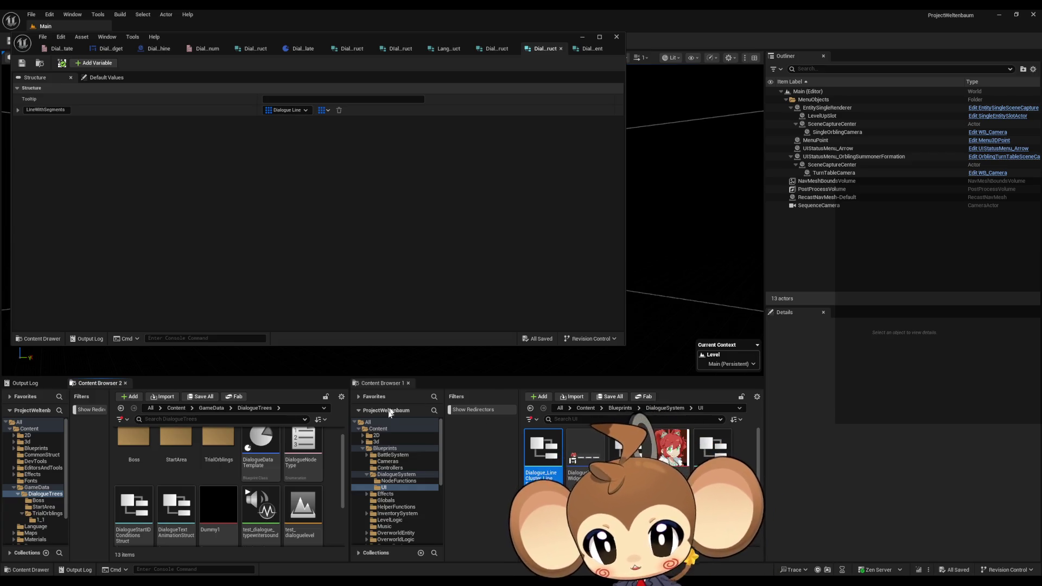
pyautogui.doubleClick(306, 448)
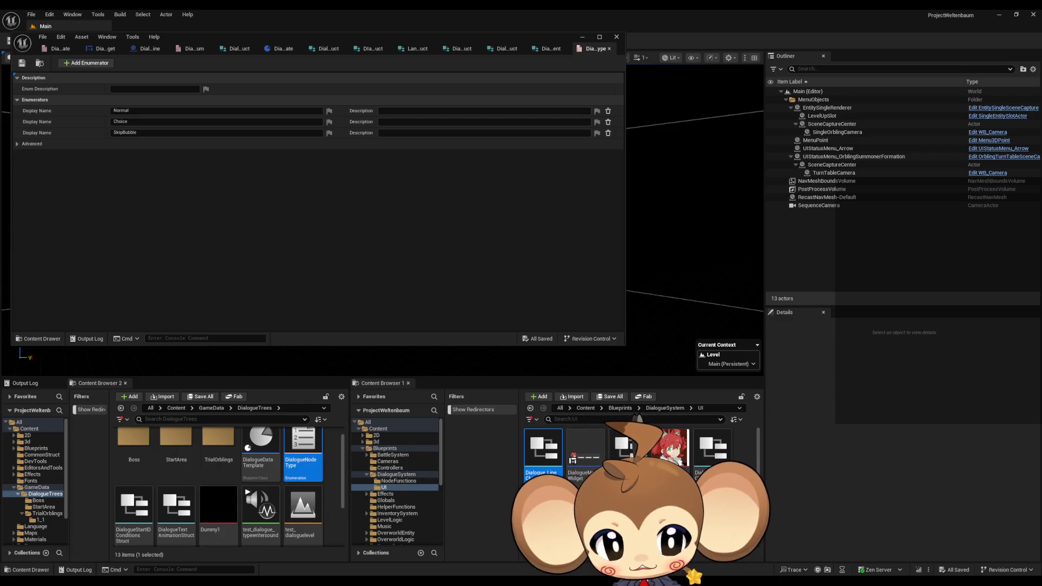
# Move DialogueNodeType and DialogueStartIDConditionsStruct into the DialogueSystem/UI folder.
pyautogui.click(495, 471)
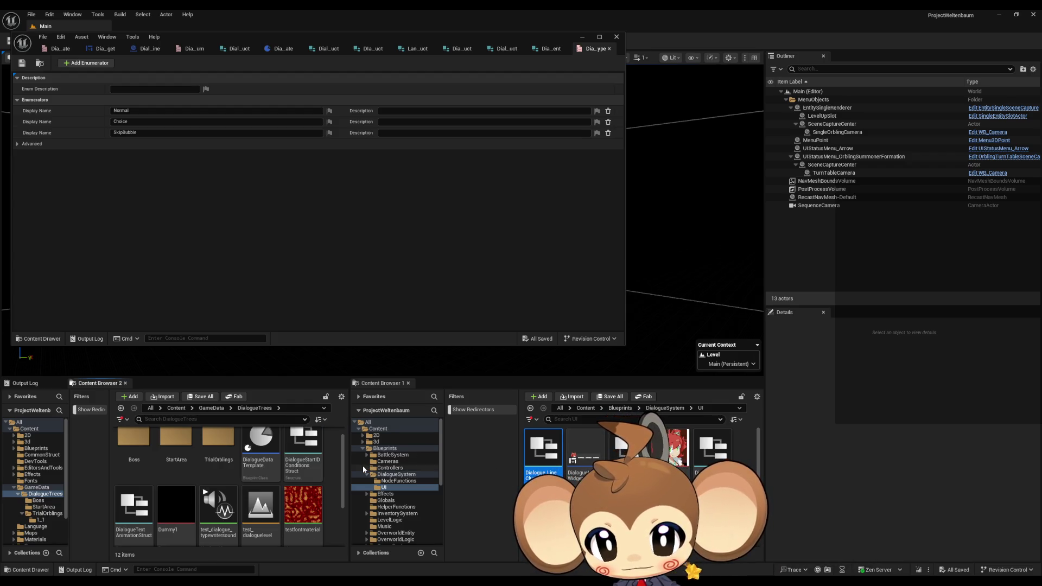
pyautogui.click(315, 461)
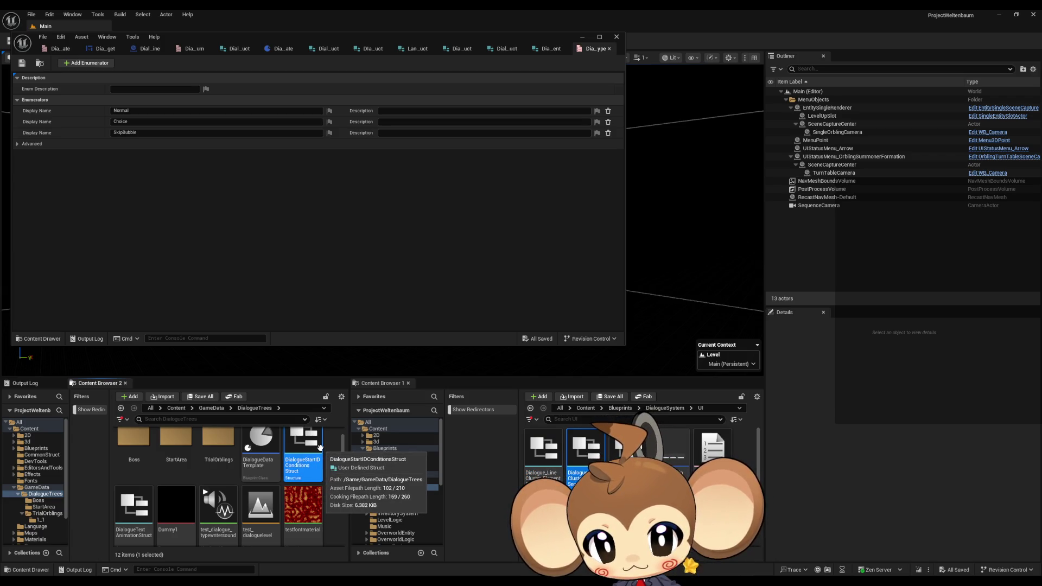
pyautogui.click(658, 409)
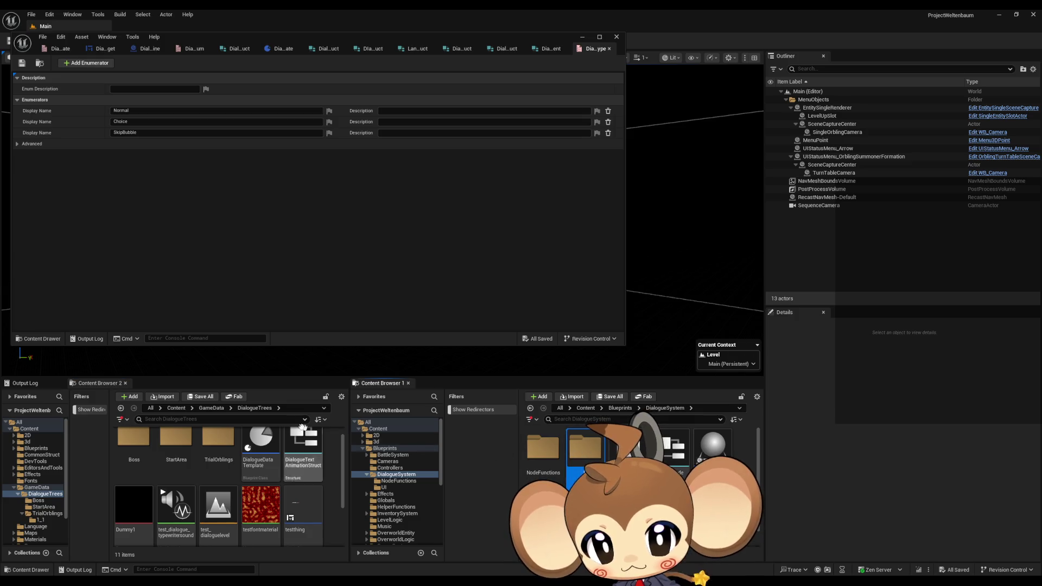
pyautogui.click(384, 487)
pyautogui.click(289, 444)
pyautogui.doubleClick(289, 443)
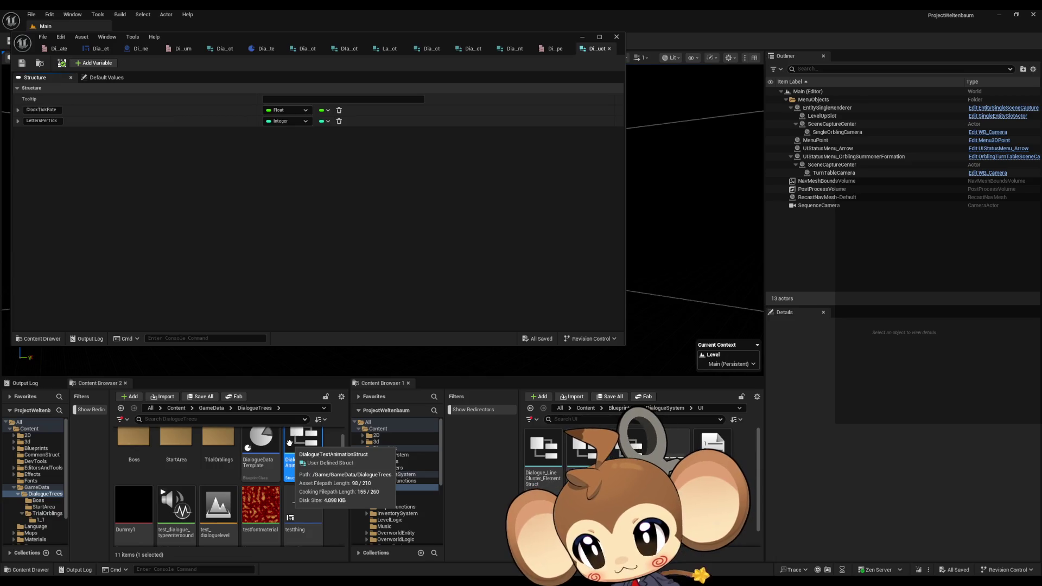
# Drag DialogueTextAnimationStruct into the UI folder, leaving 10 items in DialogueTrees.
pyautogui.moveTo(302, 444)
pyautogui.mouseDown()
pyautogui.moveTo(488, 496)
pyautogui.moveTo(596, 499)
pyautogui.mouseUp()
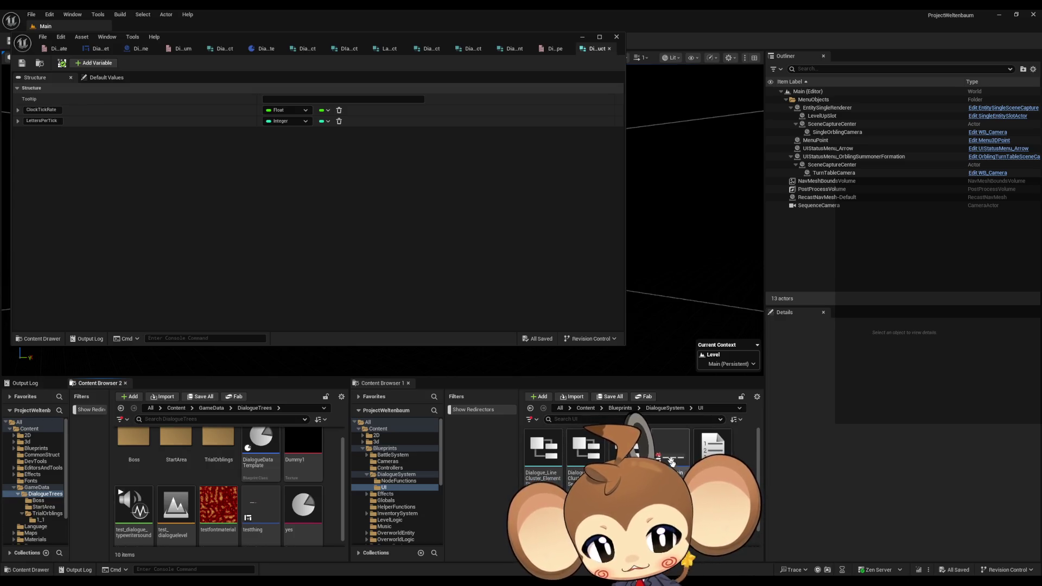
pyautogui.click(687, 453)
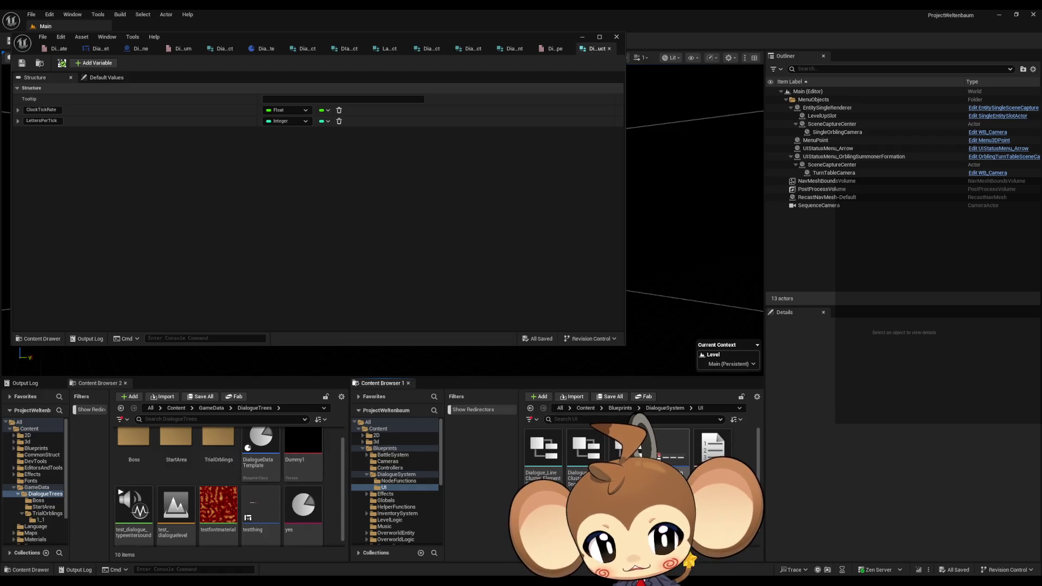
pyautogui.moveTo(282, 479)
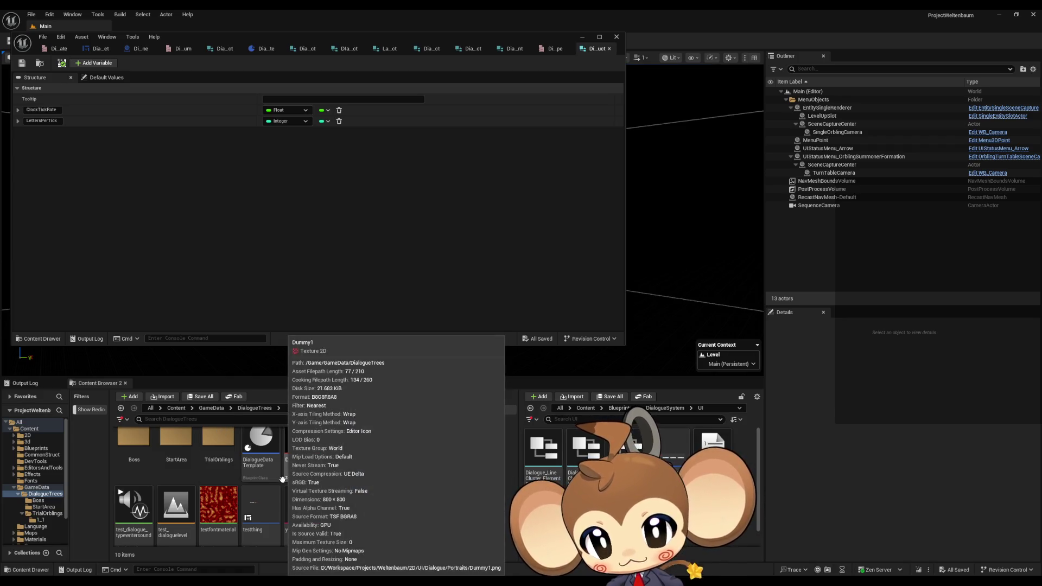
pyautogui.scroll(-1, 304, 480)
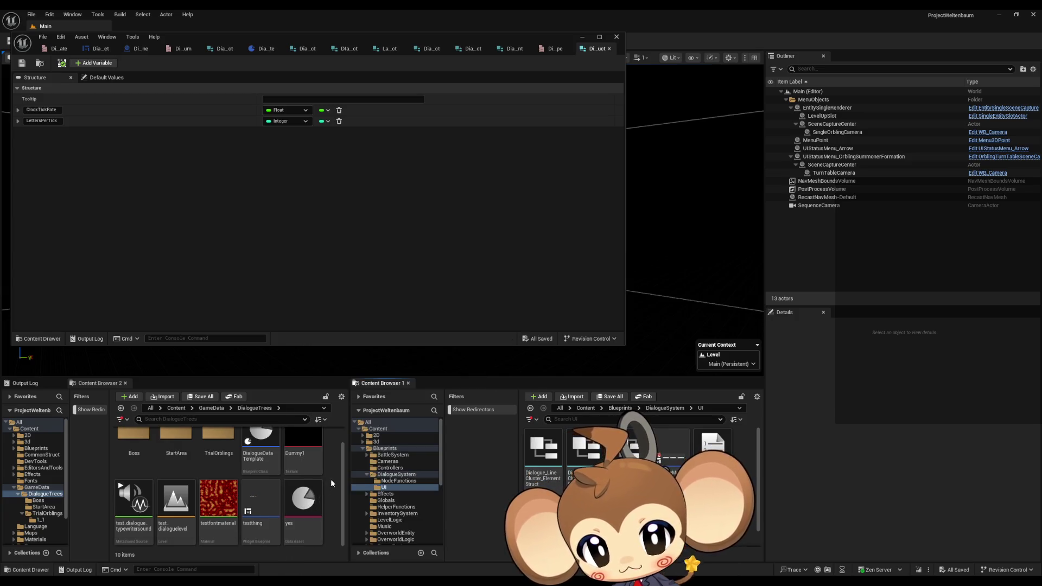
pyautogui.click(664, 408)
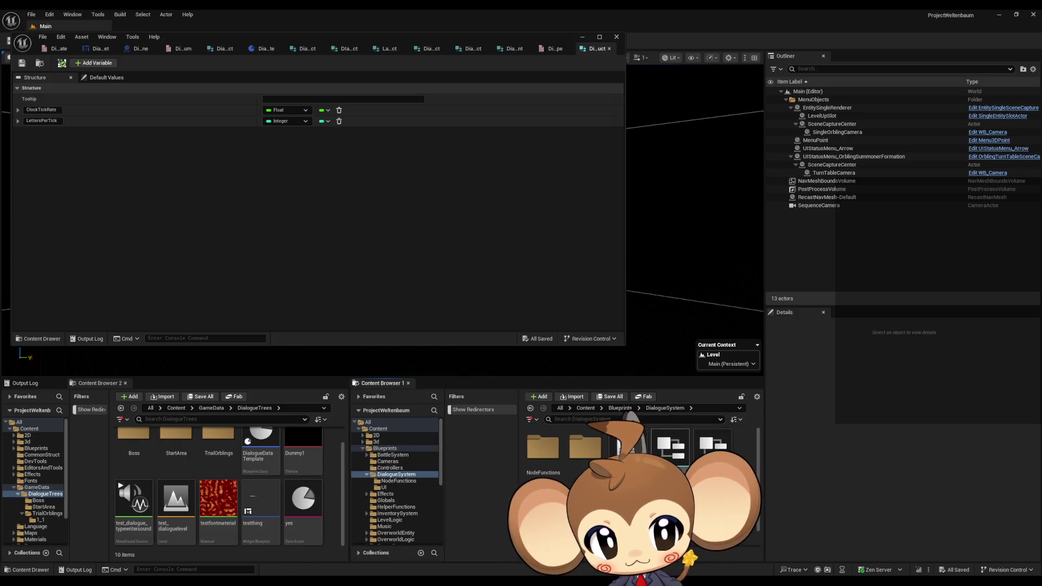
# Create a 'test' folder in DialogueSystem and move the six test assets, Dummy1 through yes, into it.
pyautogui.rightClick(637, 443)
pyautogui.click(693, 264)
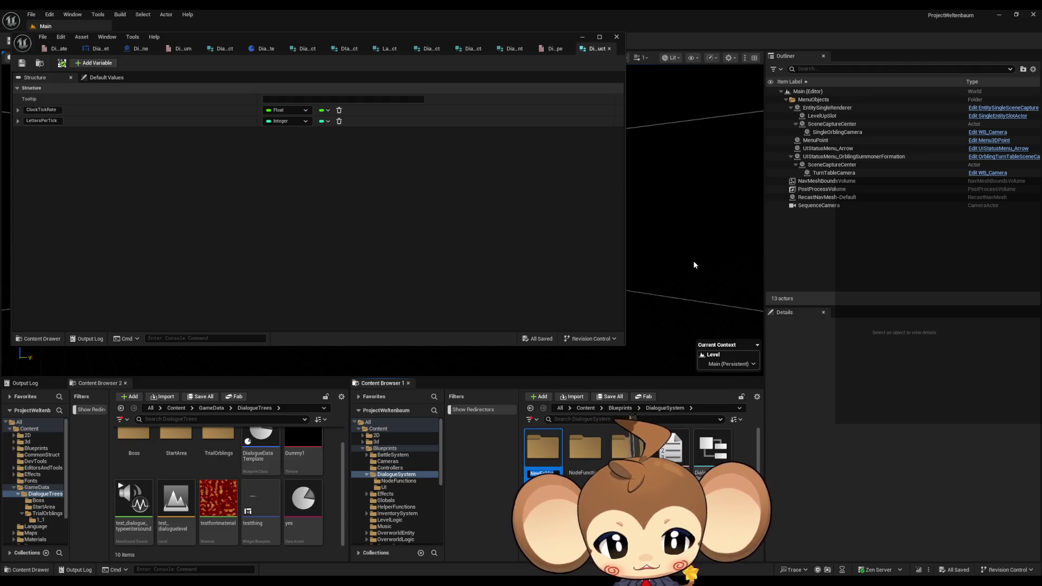
pyautogui.write('tes')
pyautogui.press('Return')
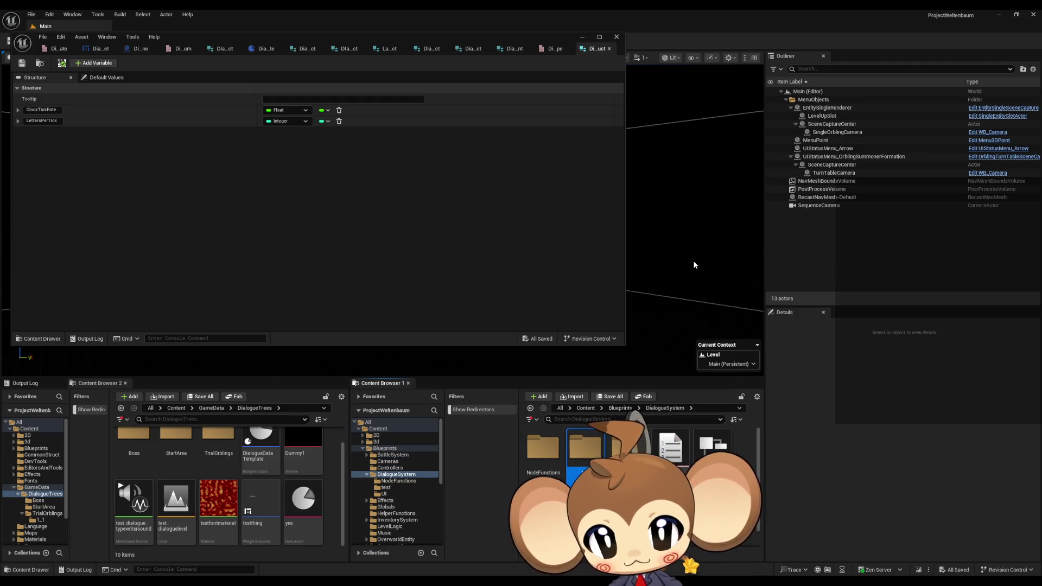
pyautogui.doubleClick(586, 454)
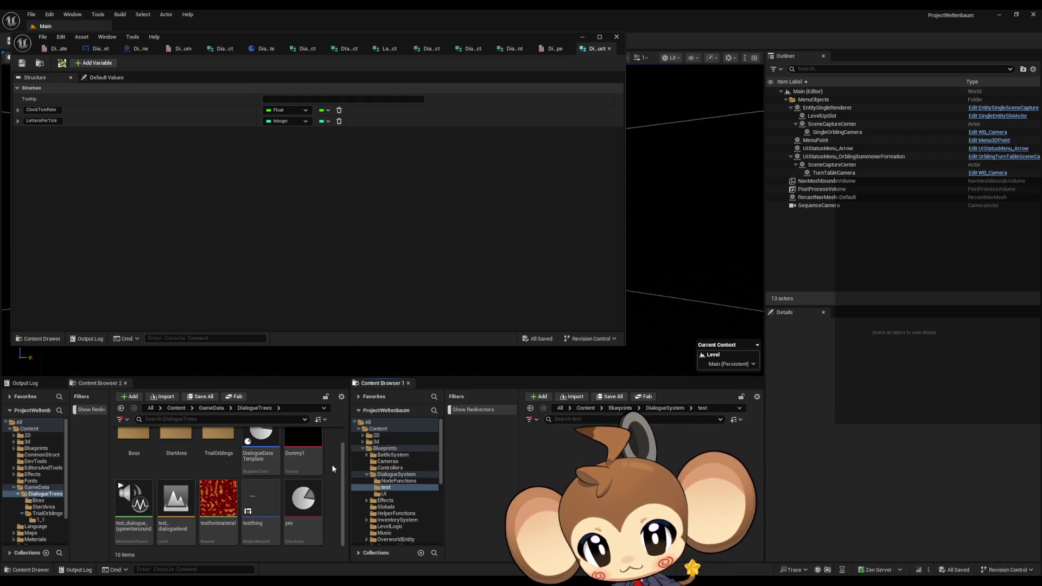
pyautogui.click(308, 450)
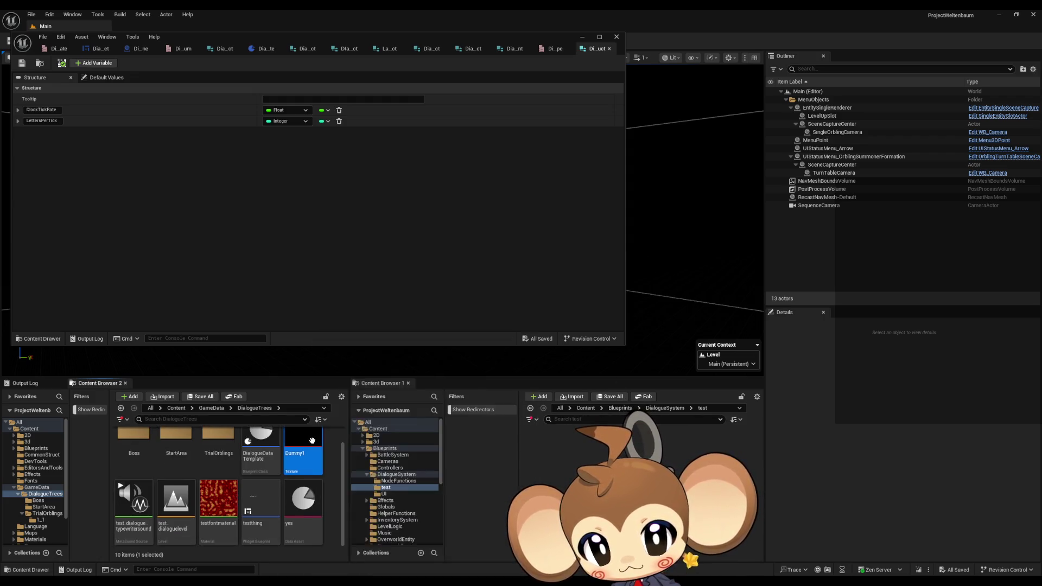
pyautogui.hotkey('shift', 'End')
pyautogui.moveTo(317, 460); pyautogui.dragTo(576, 460)
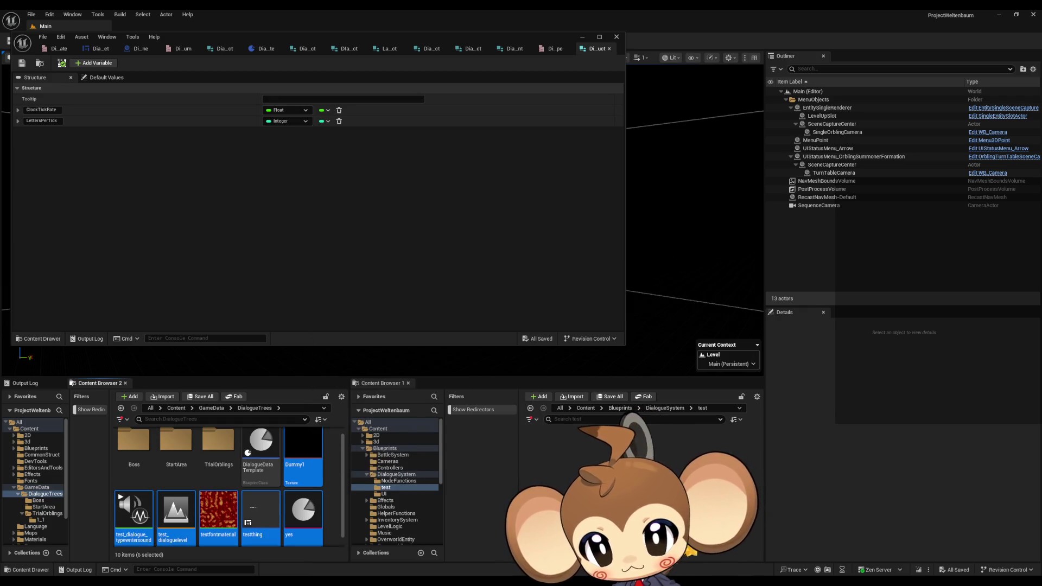
# Run Update Redirector References on the leftover yes redirector to clean it up.
pyautogui.rightClick(328, 449)
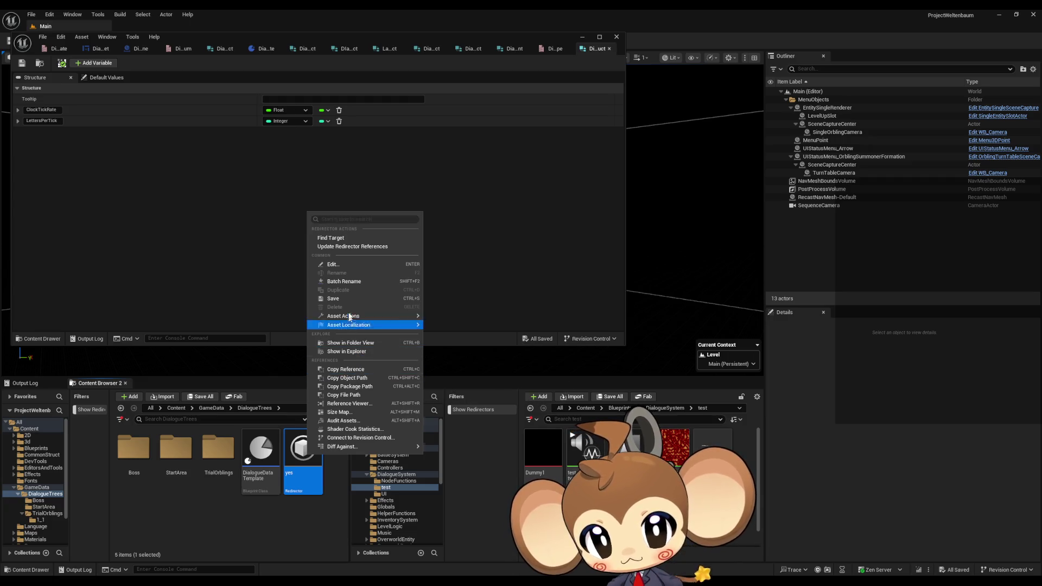
pyautogui.click(344, 248)
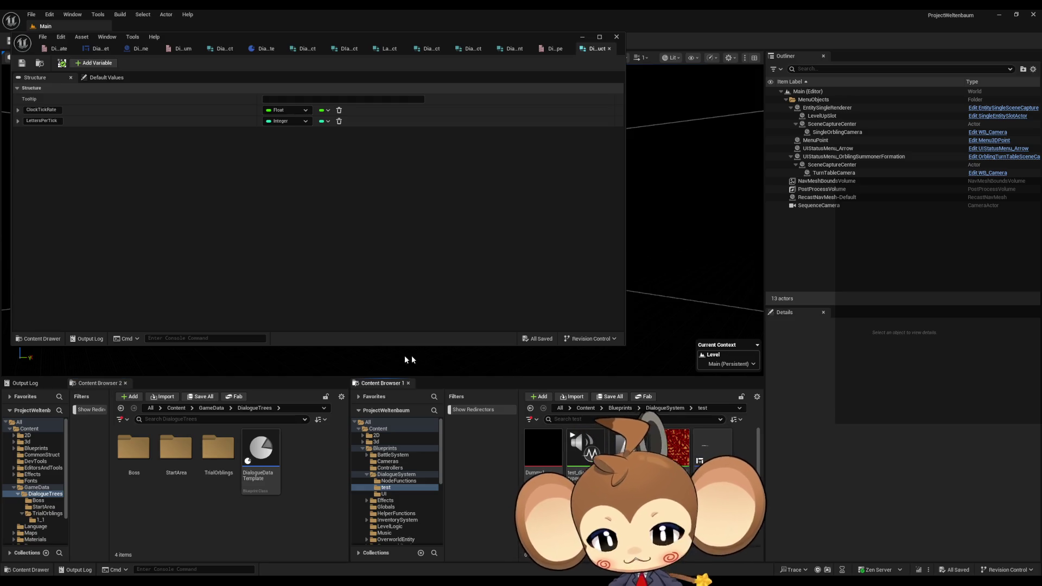
pyautogui.click(314, 465)
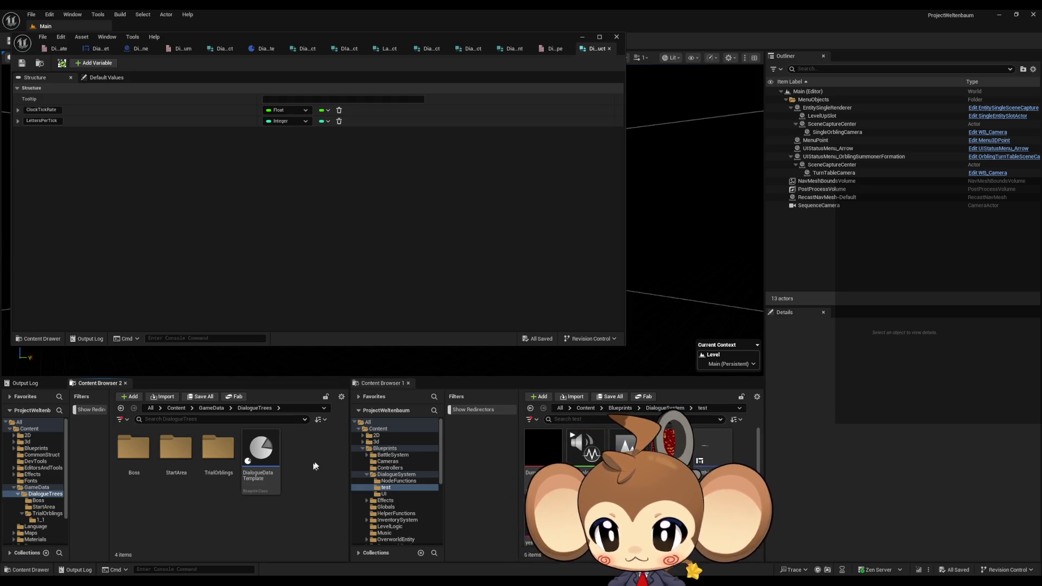
# Browse the Boss and StartArea dialogue folders, then open the DialogueDataTemplate blueprint in DialogueTrees.
pyautogui.click(654, 410)
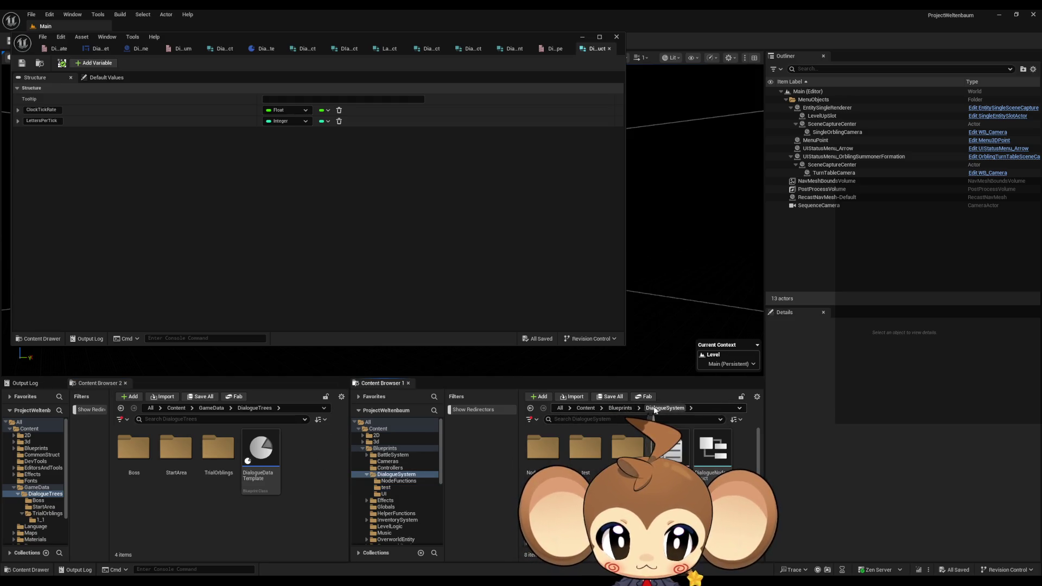
pyautogui.click(621, 408)
pyautogui.click(396, 474)
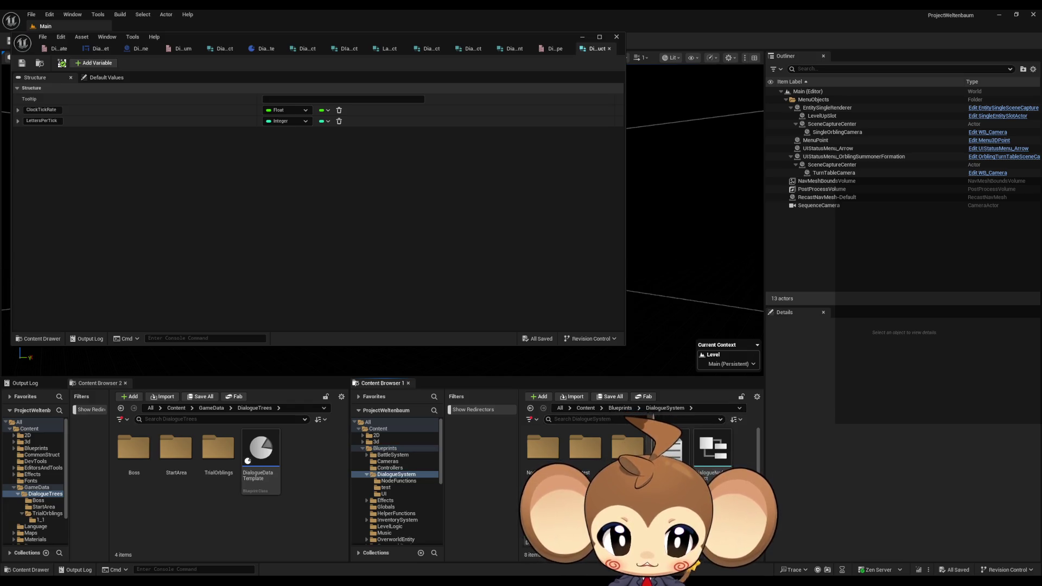
pyautogui.click(261, 459)
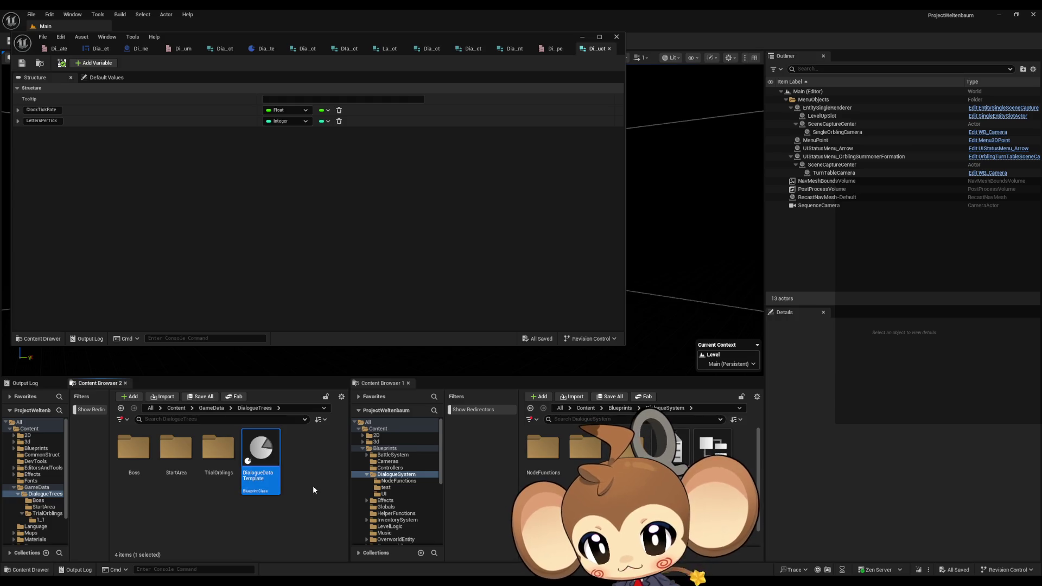
pyautogui.doubleClick(134, 449)
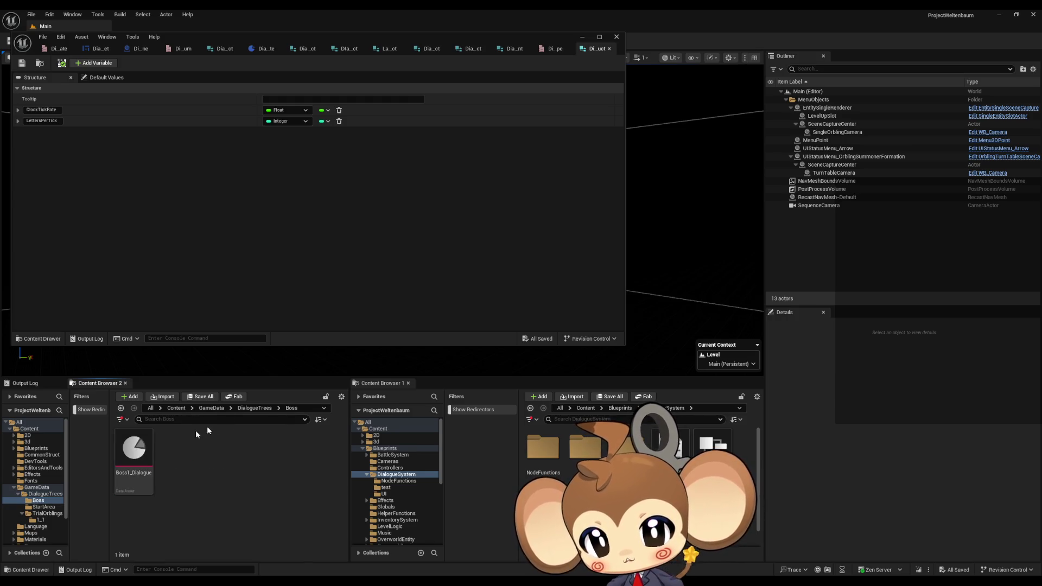
pyautogui.click(253, 408)
pyautogui.doubleClick(175, 450)
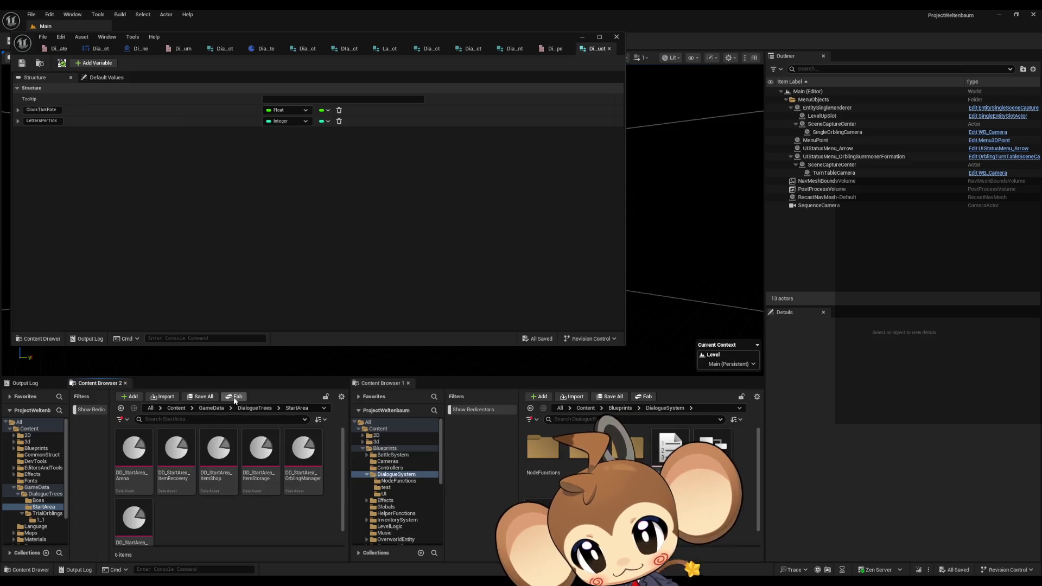
pyautogui.click(247, 409)
pyautogui.doubleClick(271, 445)
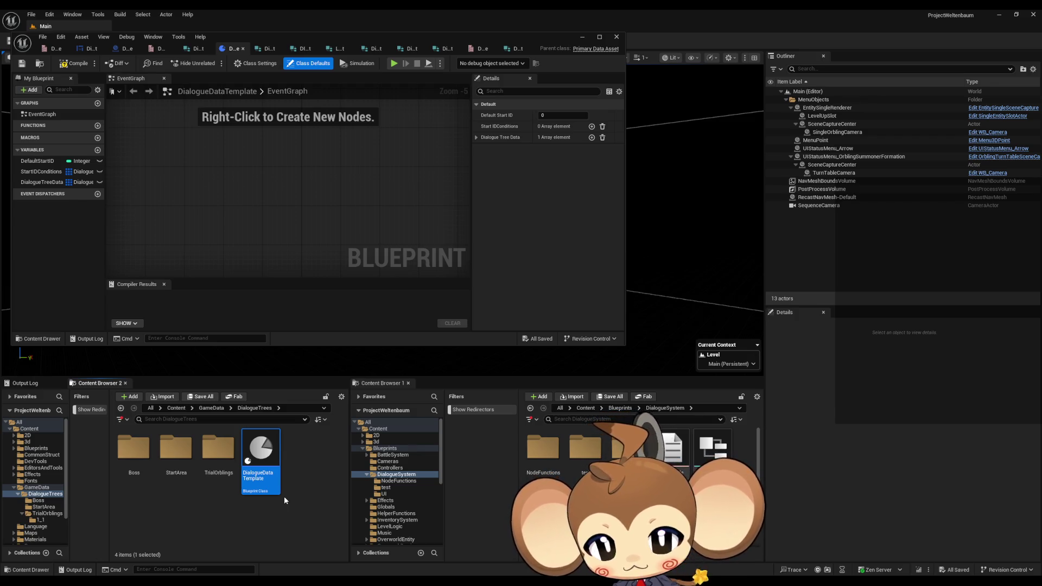
# Start a play test with Alt+P and open the failing DialogueMainWidget to list its compile errors.
pyautogui.click(582, 38)
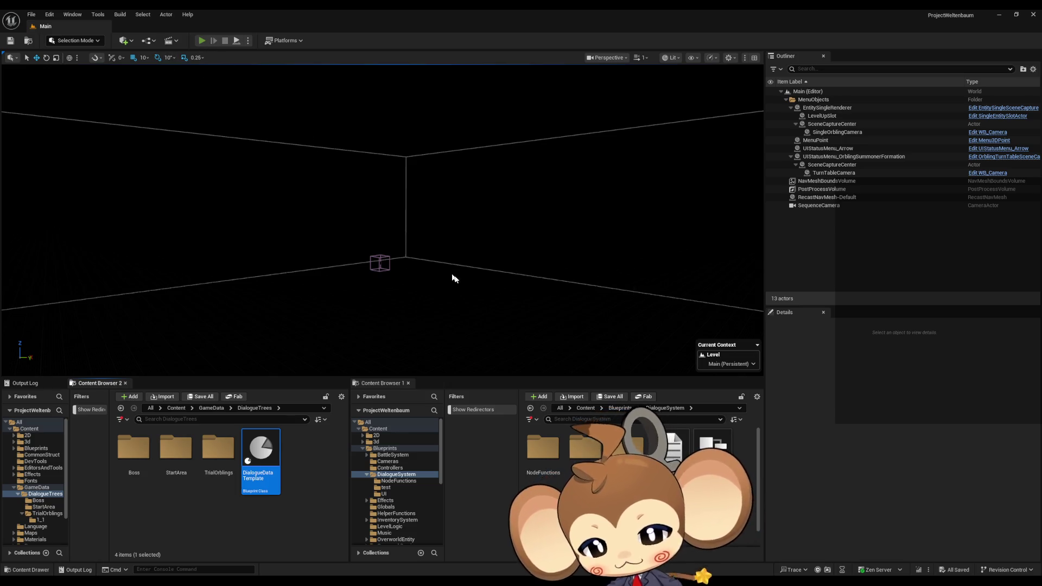
pyautogui.hotkey('alt', 'p')
pyautogui.click(445, 298)
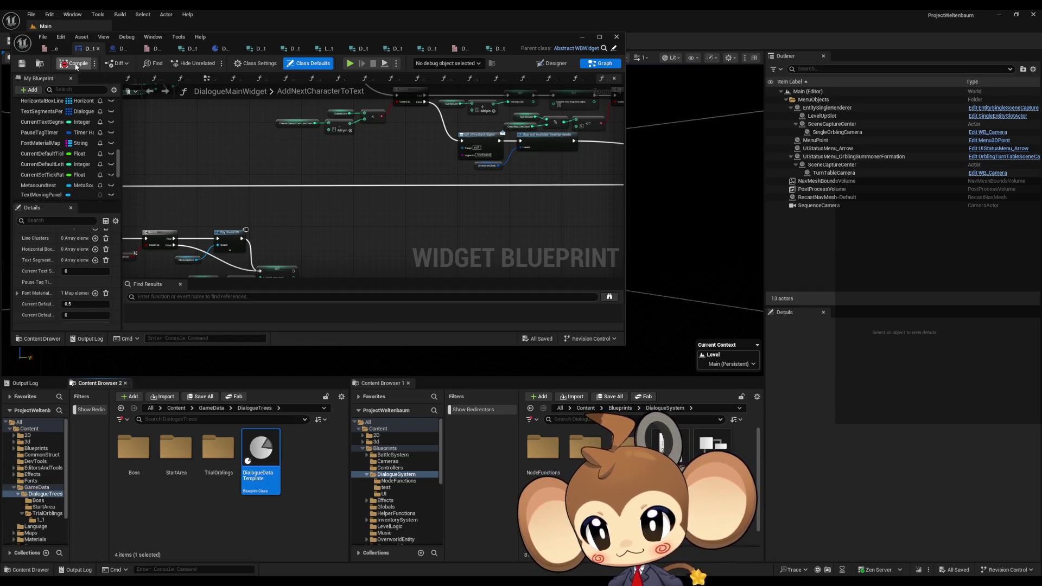
pyautogui.click(76, 65)
pyautogui.click(185, 296)
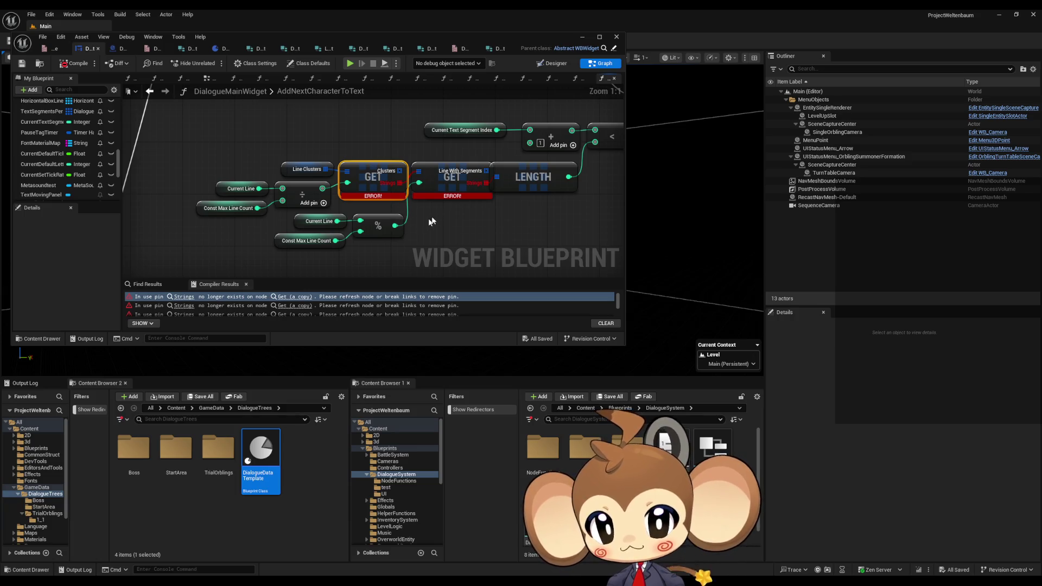
# Reconnect the Clusters output to the erroring GET node, clear its orphan Strings pin, and recompile.
pyautogui.moveTo(417, 217)
pyautogui.mouseDown()
pyautogui.moveTo(443, 209)
pyautogui.moveTo(422, 217)
pyautogui.mouseUp()
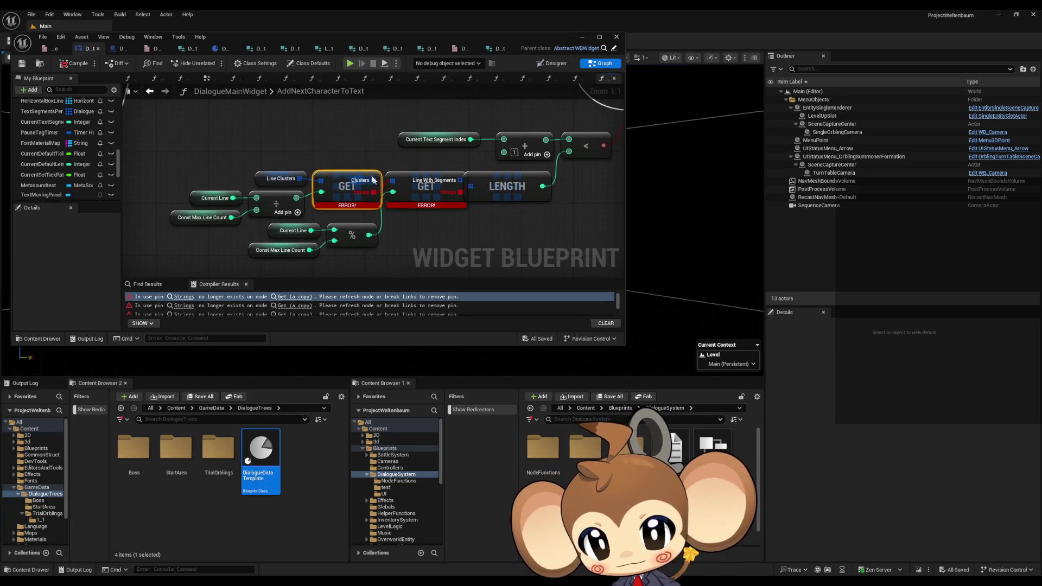
pyautogui.moveTo(373, 179); pyautogui.dragTo(392, 181)
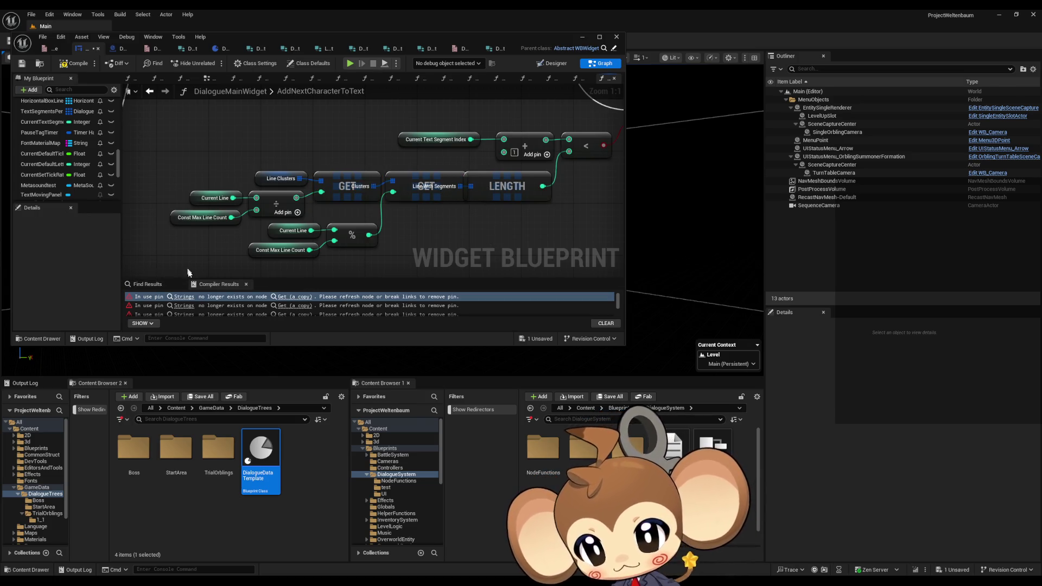
pyautogui.click(181, 308)
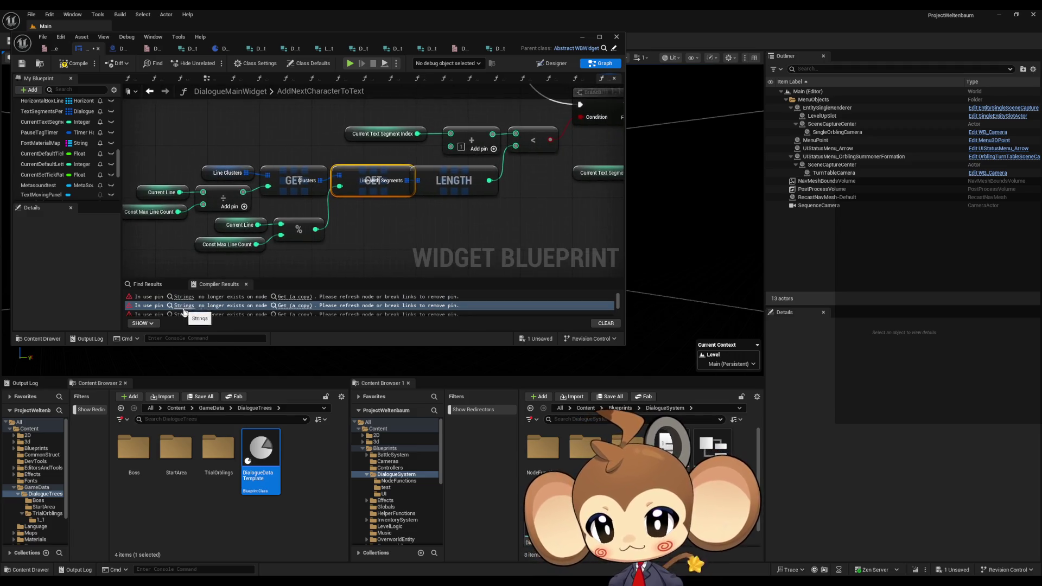
pyautogui.click(190, 314)
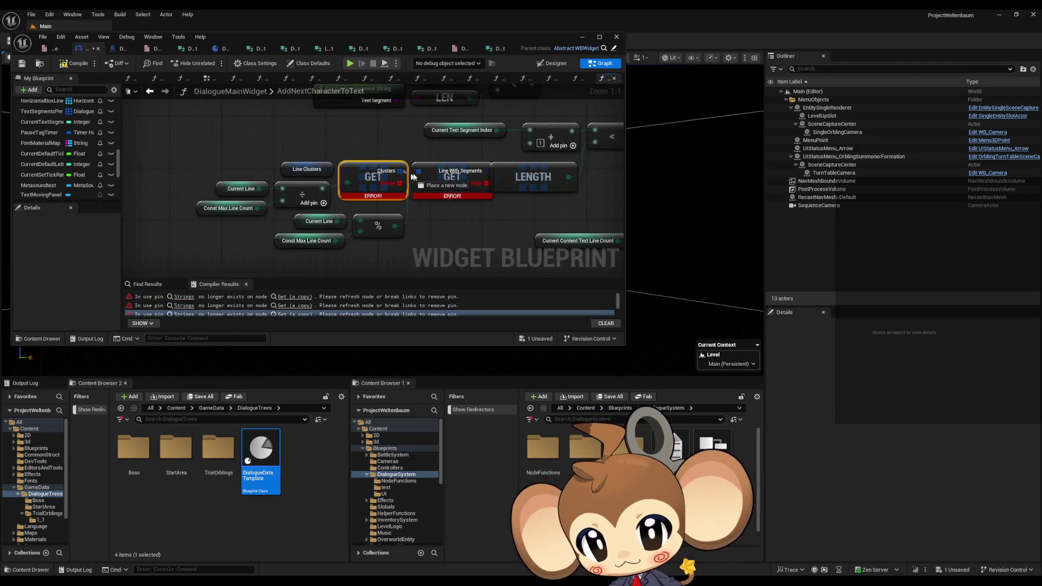
pyautogui.keyDown('alt'); pyautogui.click(487, 177); pyautogui.keyUp('alt')
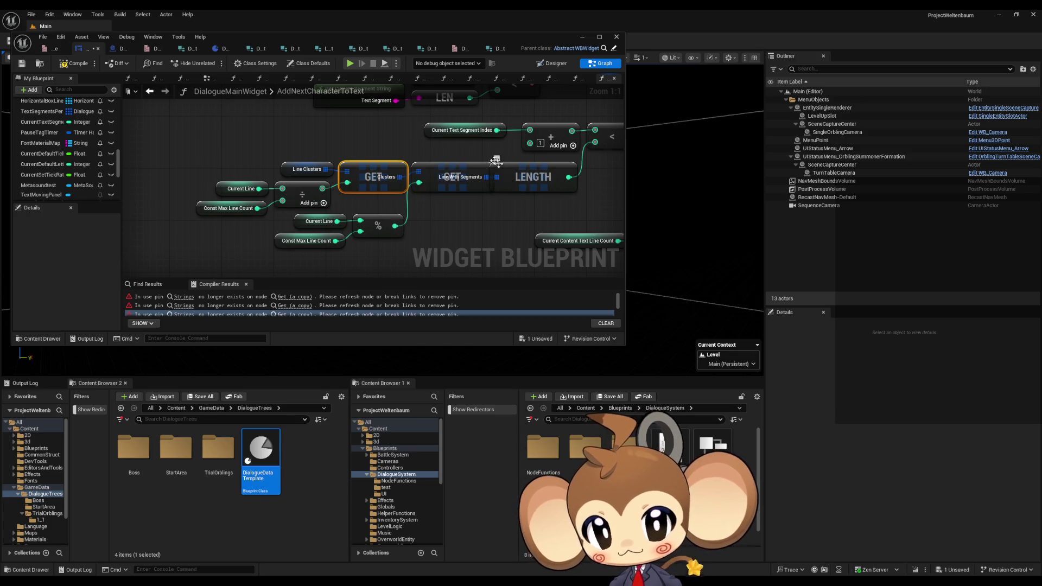
pyautogui.click(71, 64)
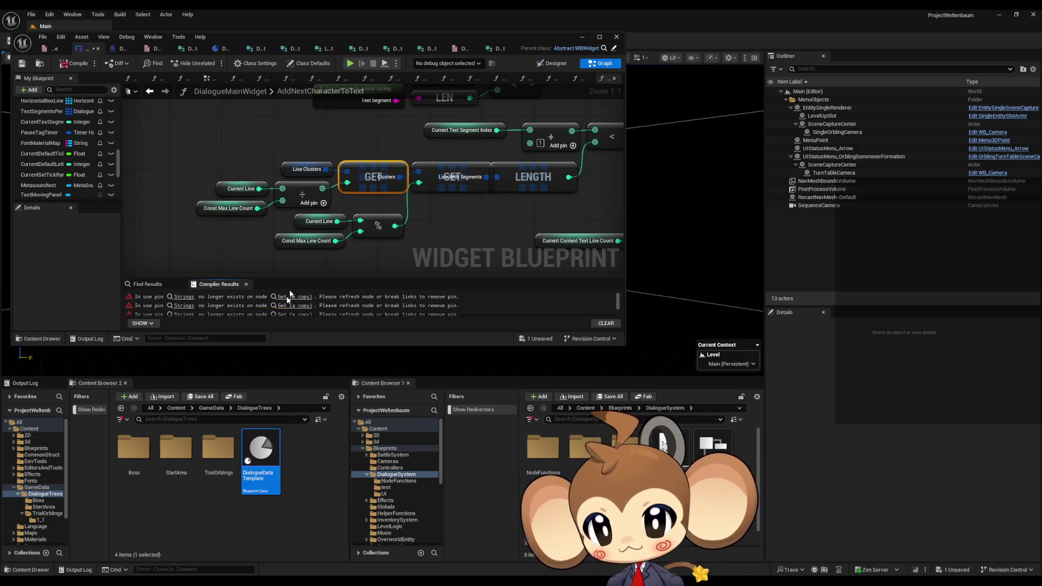
# Remove the orphan Strings pins from the GET node pairs in SkipToEndOfTextWhileWriting and the next function.
pyautogui.click(183, 297)
pyautogui.keyDown('alt'); pyautogui.click(399, 183); pyautogui.keyUp('alt')
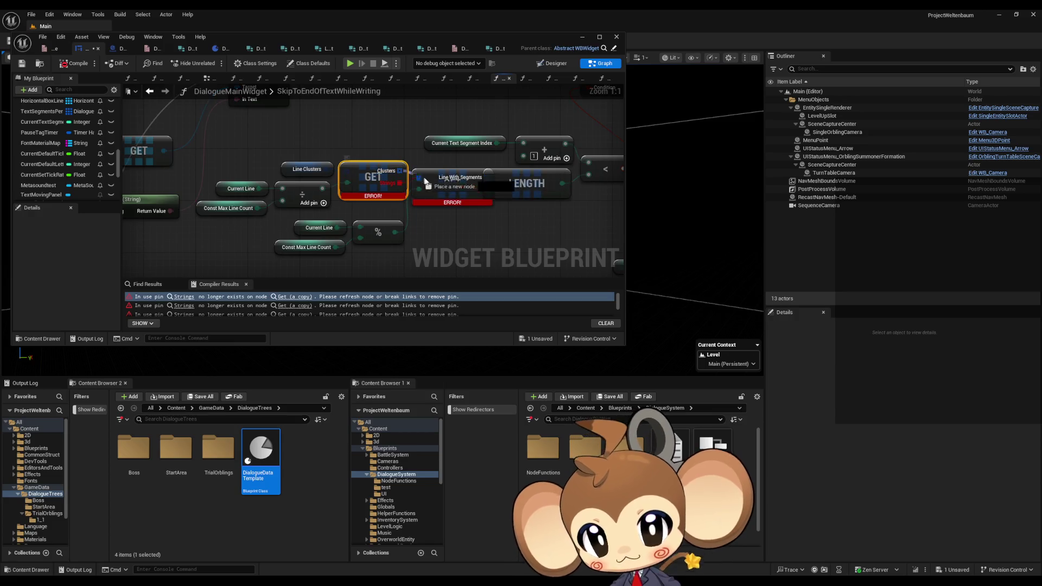
pyautogui.keyDown('alt'); pyautogui.click(486, 189); pyautogui.keyUp('alt')
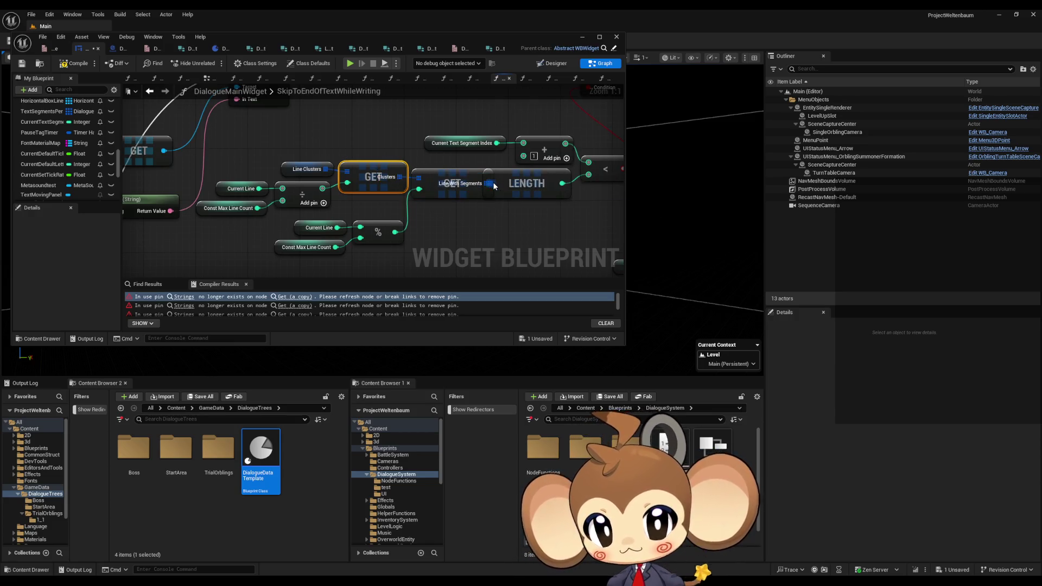
pyautogui.click(74, 63)
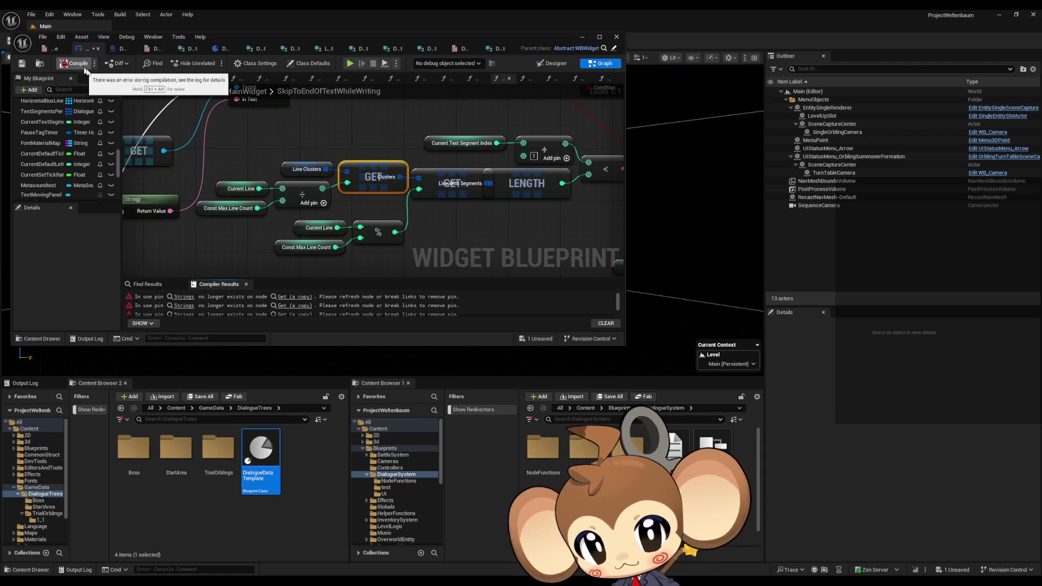
pyautogui.click(179, 298)
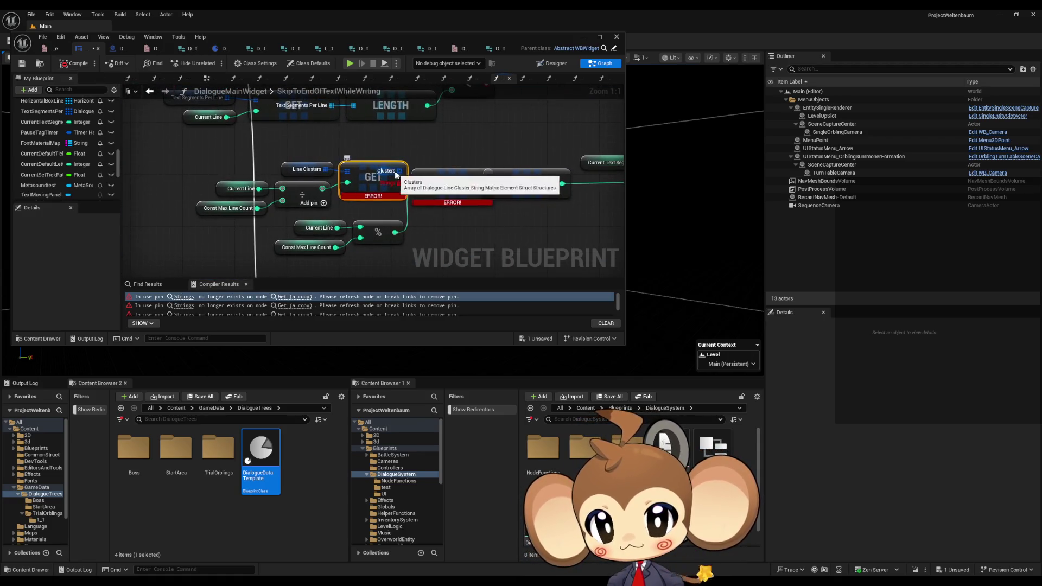
pyautogui.keyDown('alt'); pyautogui.click(399, 187); pyautogui.keyUp('alt')
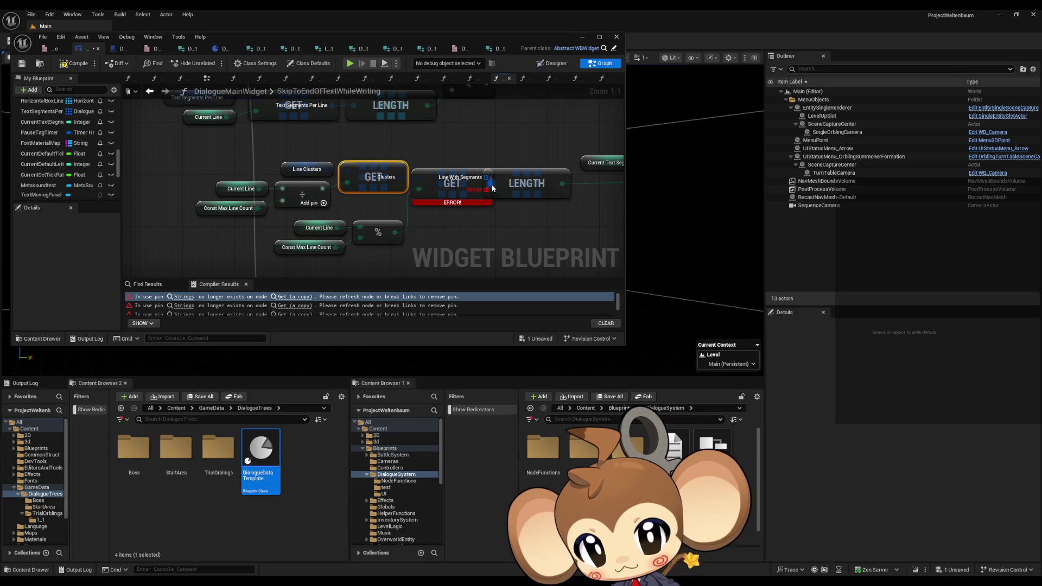
pyautogui.keyDown('alt'); pyautogui.click(488, 189); pyautogui.keyUp('alt')
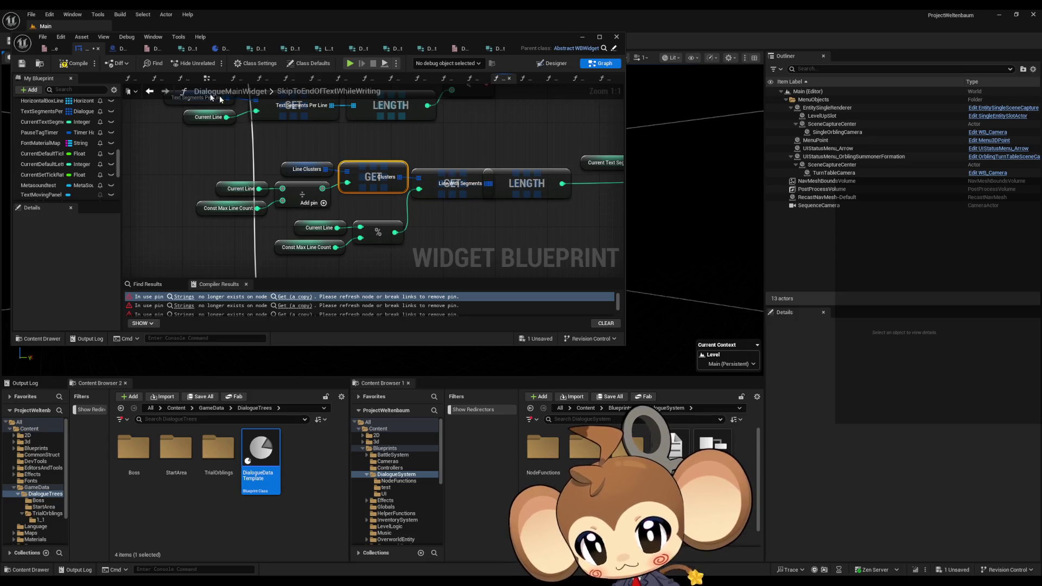
# Wire Clusters into the Line With Segments GETs in CreateTextSegment and GetCurrentSegmentString, then compile cleanly.
pyautogui.click(183, 306)
pyautogui.click(176, 315)
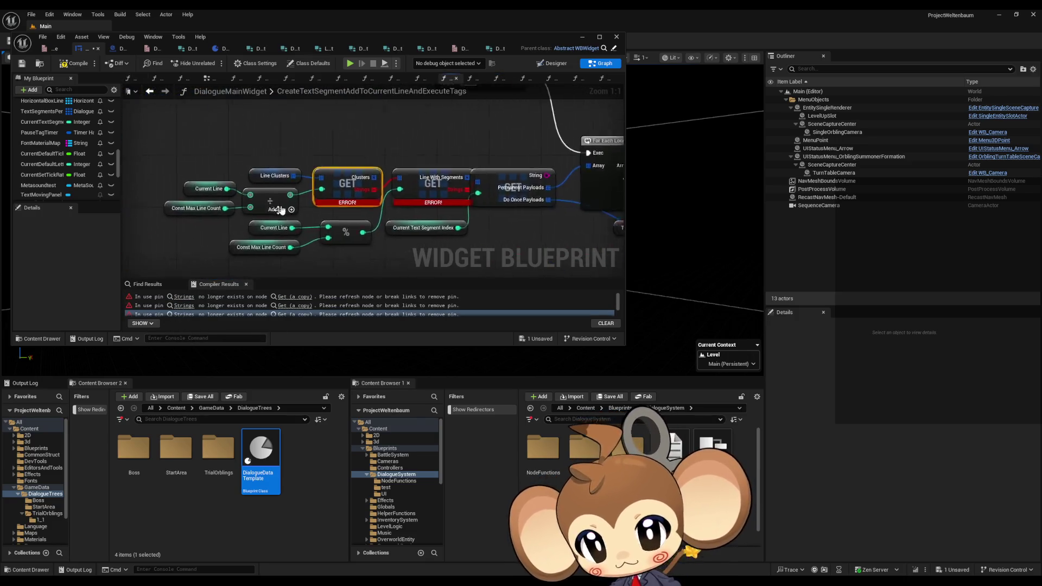
pyautogui.moveTo(400, 171); pyautogui.dragTo(425, 172)
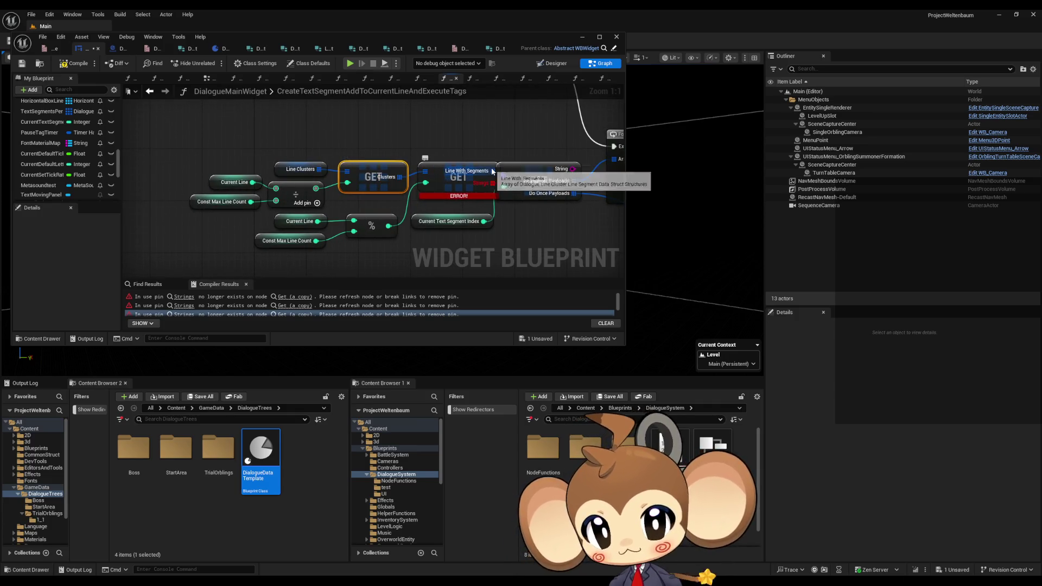
pyautogui.click(80, 60)
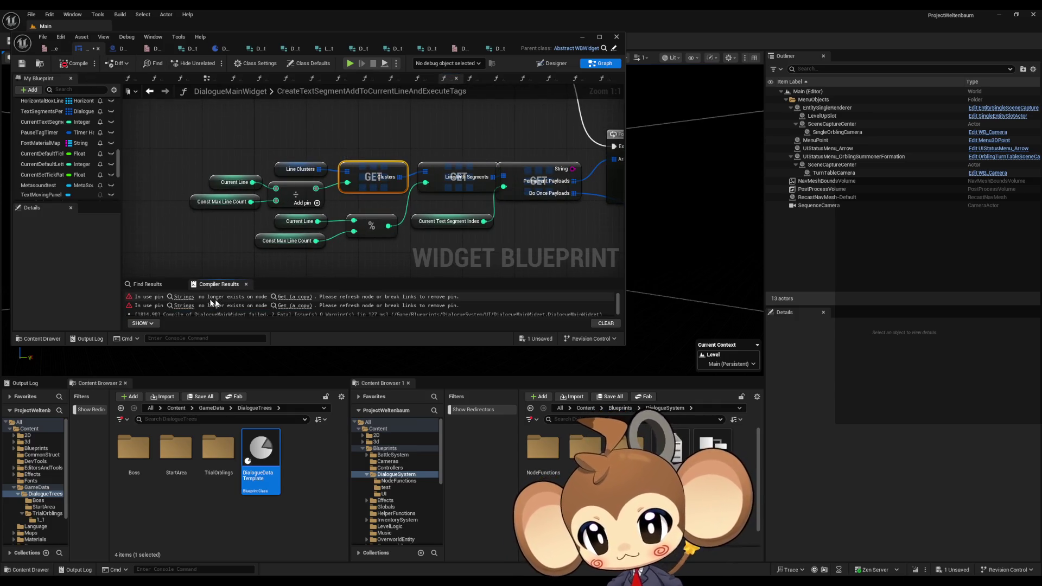
pyautogui.click(181, 300)
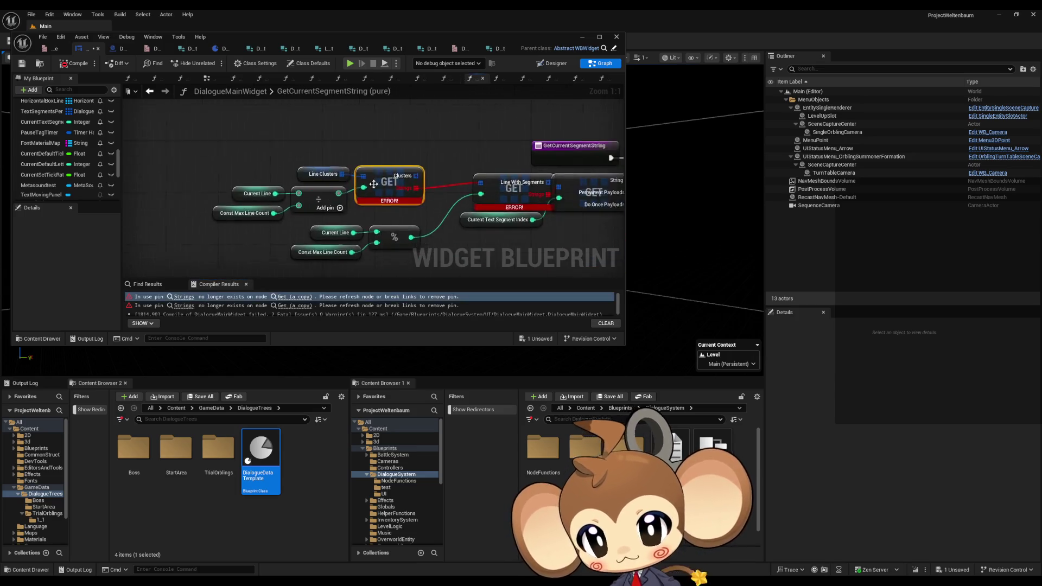
pyautogui.moveTo(400, 171)
pyautogui.mouseDown()
pyautogui.moveTo(472, 188)
pyautogui.moveTo(532, 177)
pyautogui.moveTo(544, 185)
pyautogui.mouseUp()
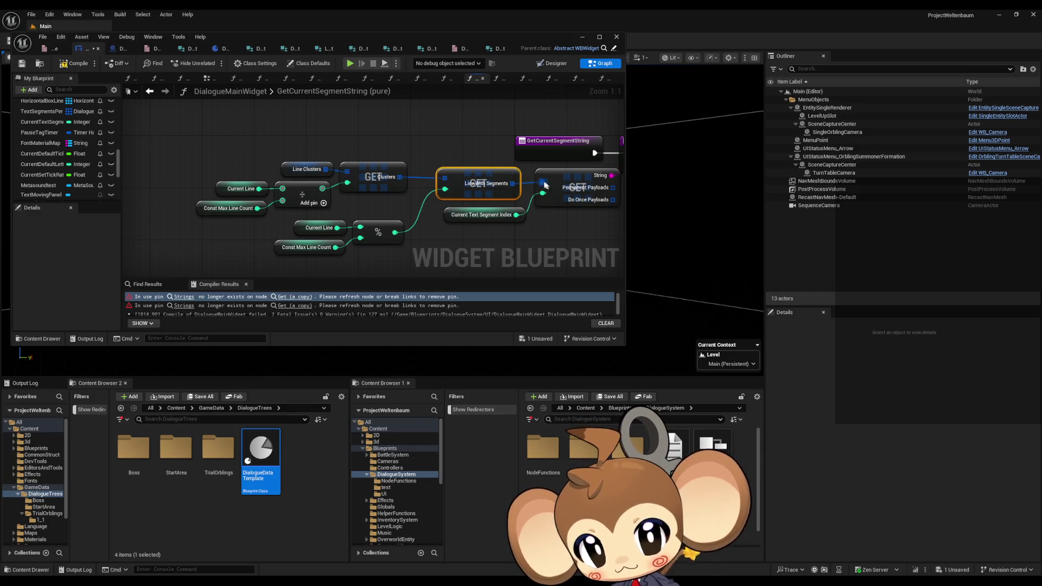
pyautogui.click(81, 59)
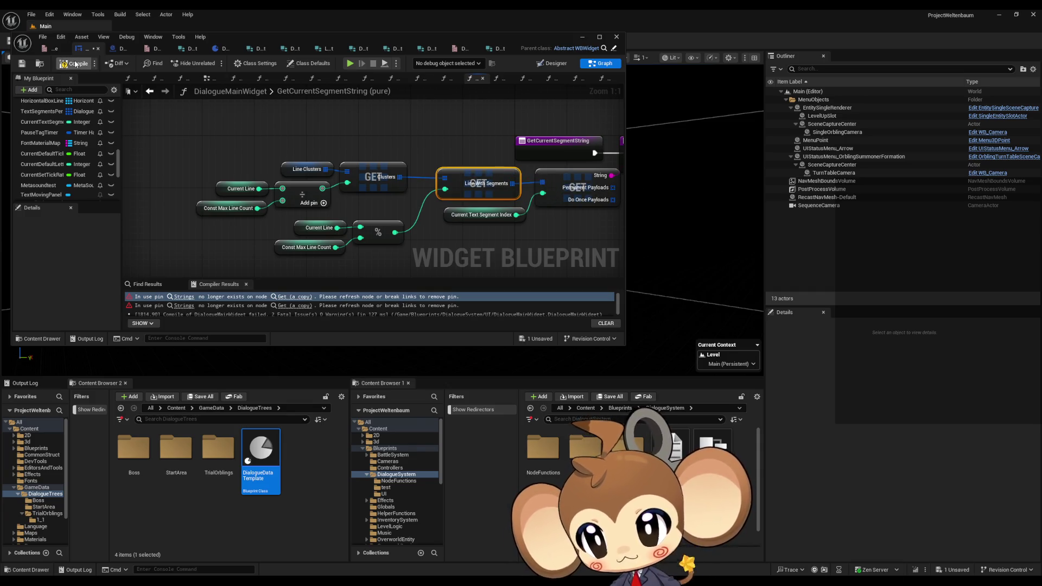
pyautogui.click(581, 36)
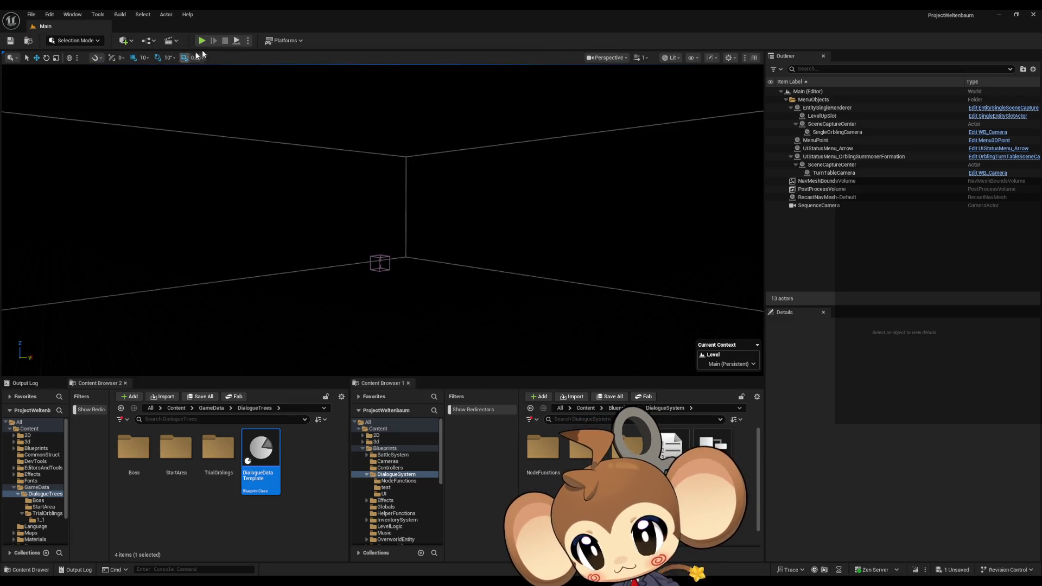
# Run Play-In-Editor, stop and restart it, then stop the session after the 'Could not load Save Game' error.
pyautogui.click(209, 41)
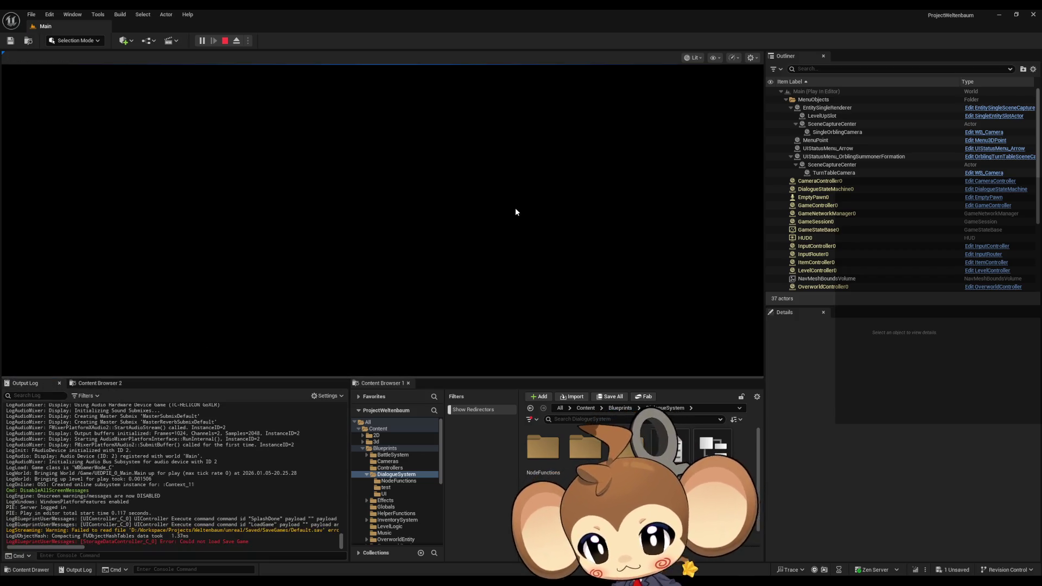
pyautogui.click(225, 41)
pyautogui.click(202, 41)
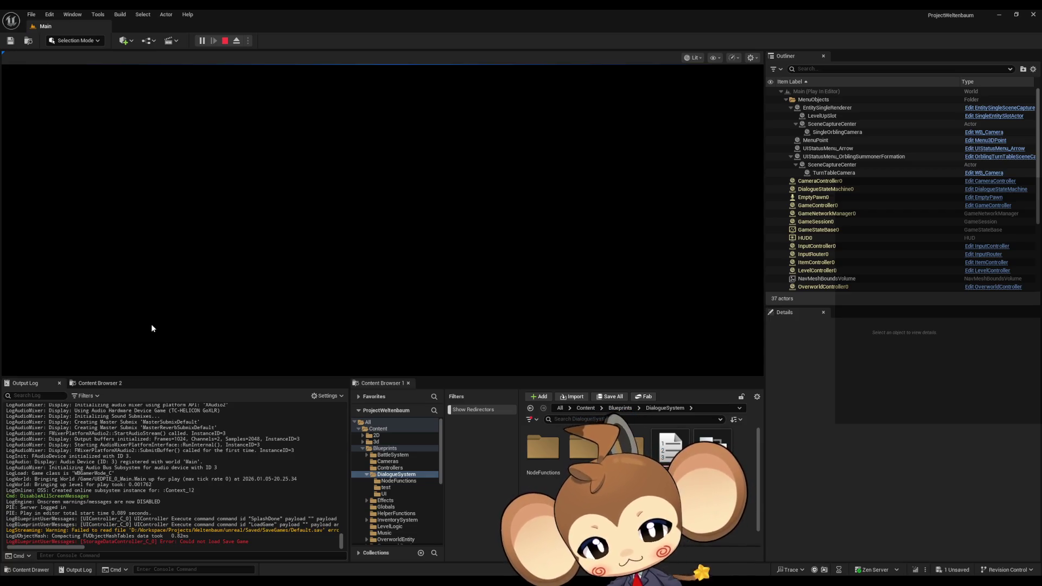
pyautogui.click(224, 41)
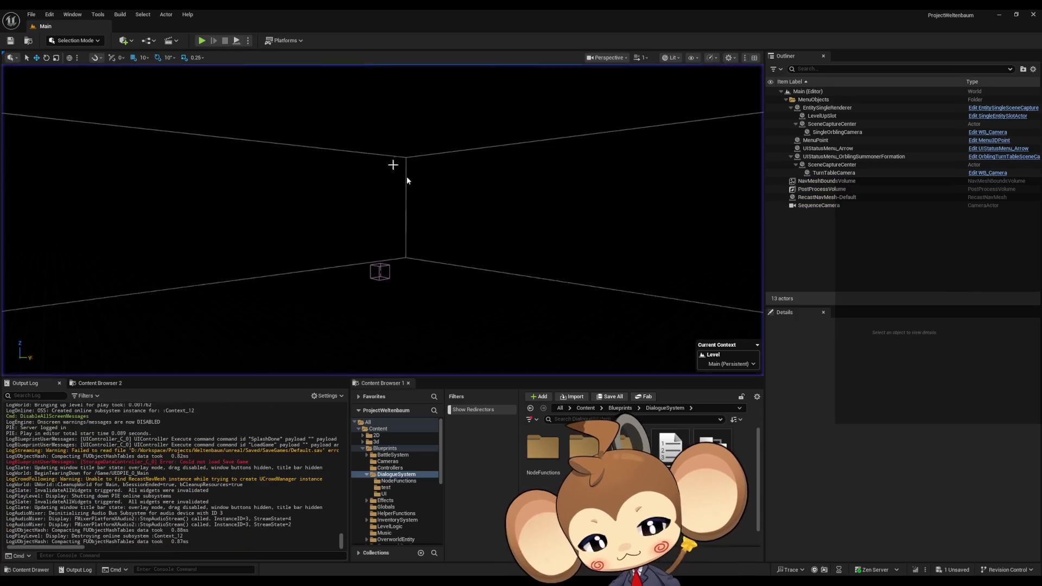
# Browse from Content into Blueprints > Storage and open the StorageData save-game Blueprint.
pyautogui.click(585, 408)
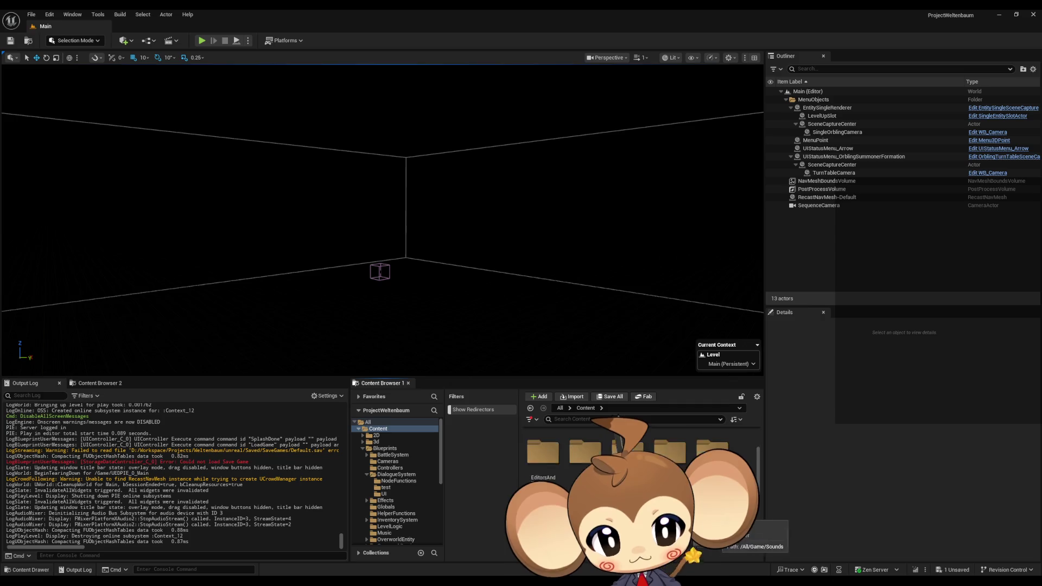
pyautogui.scroll(-3, 722, 510)
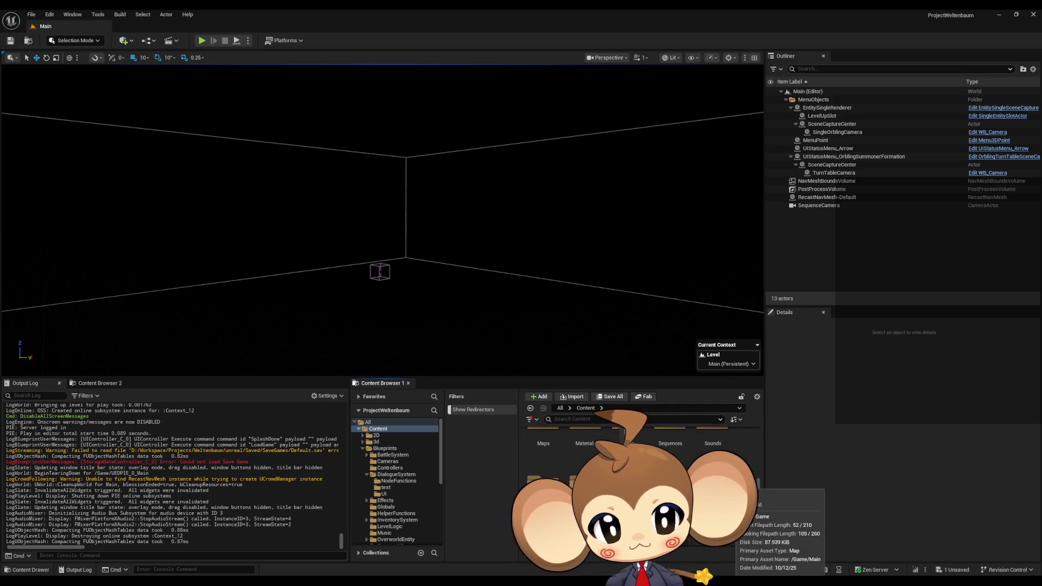
pyautogui.scroll(-1, 722, 510)
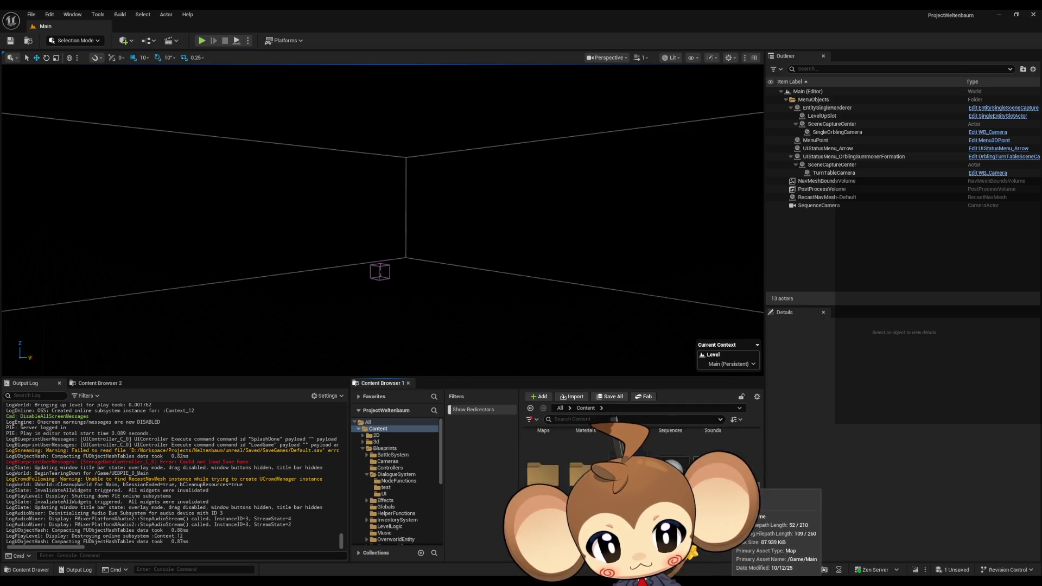
pyautogui.scroll(-2, 722, 488)
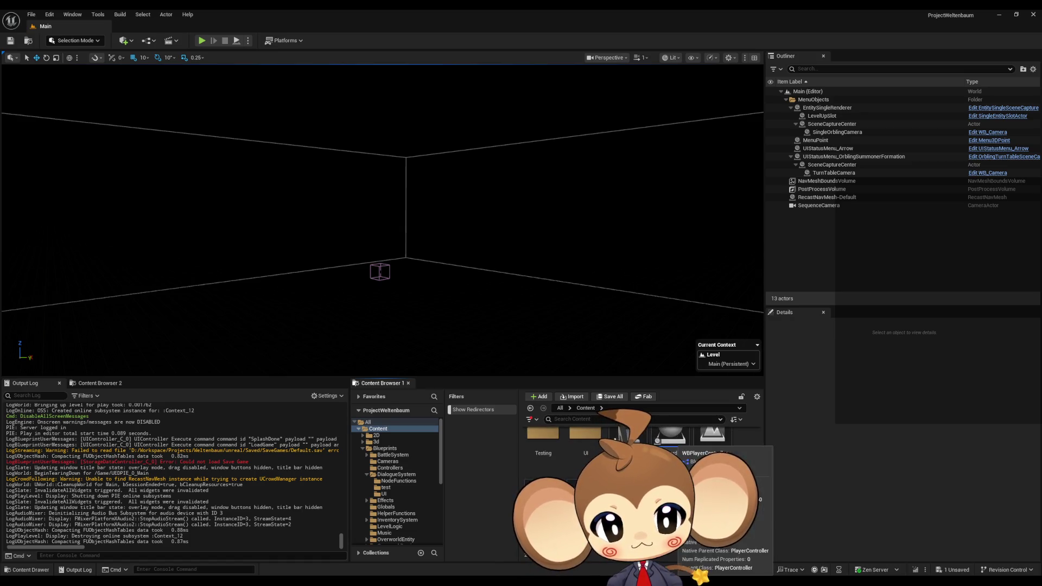
pyautogui.scroll(2, 641, 461)
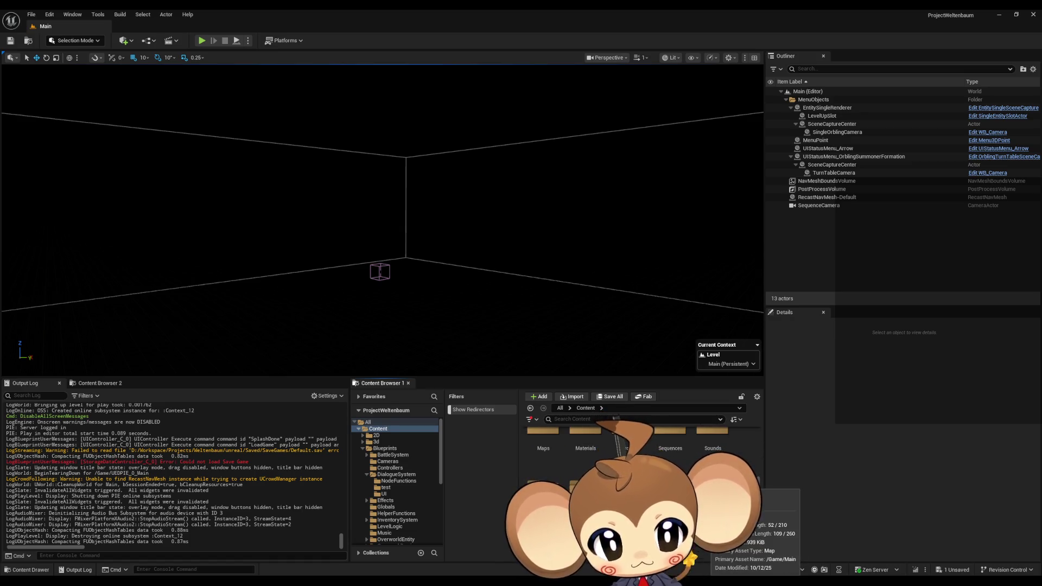
pyautogui.scroll(1, 678, 444)
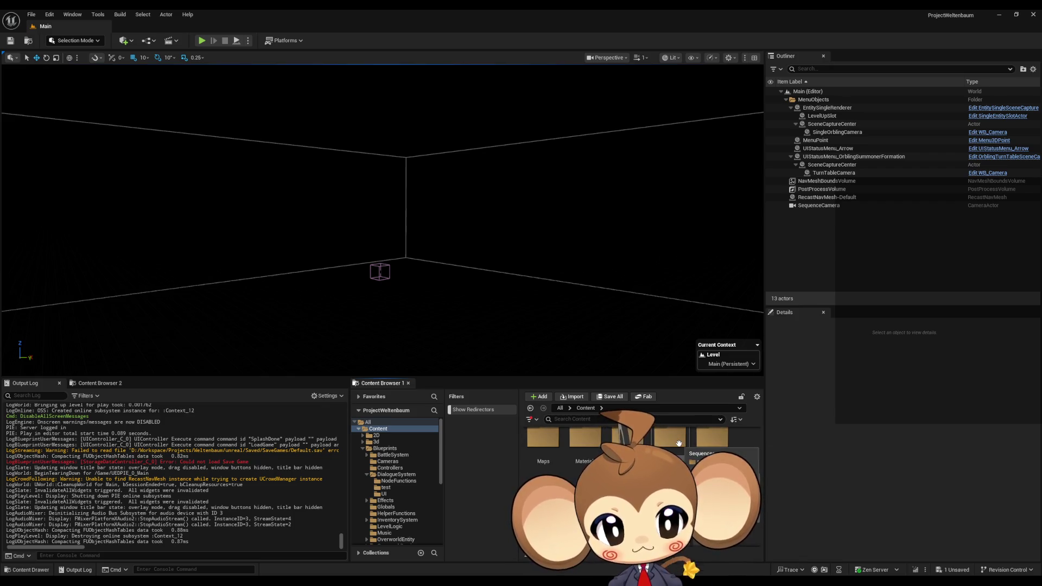
pyautogui.scroll(2, 695, 449)
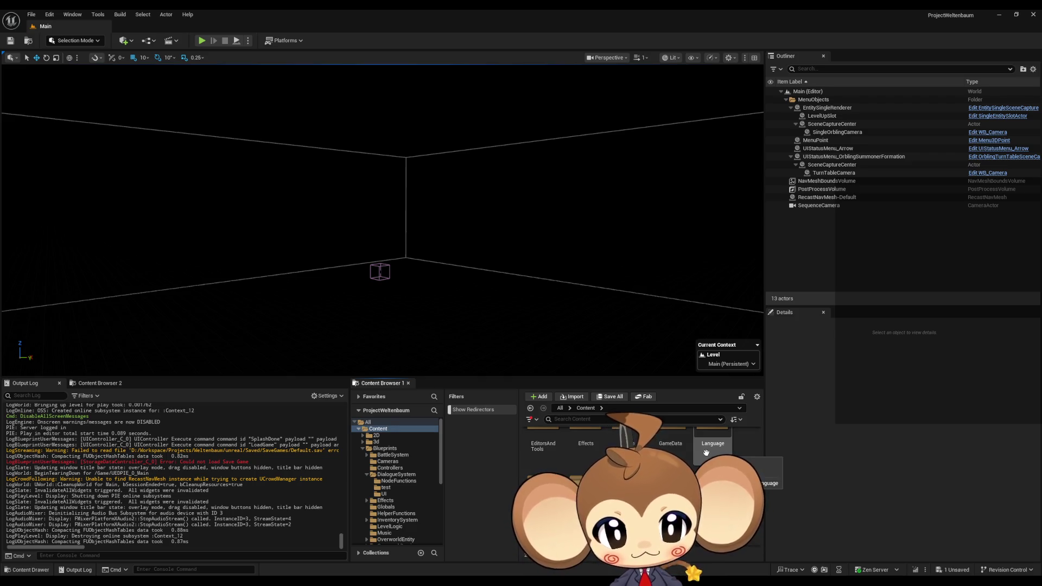
pyautogui.scroll(-1, 703, 454)
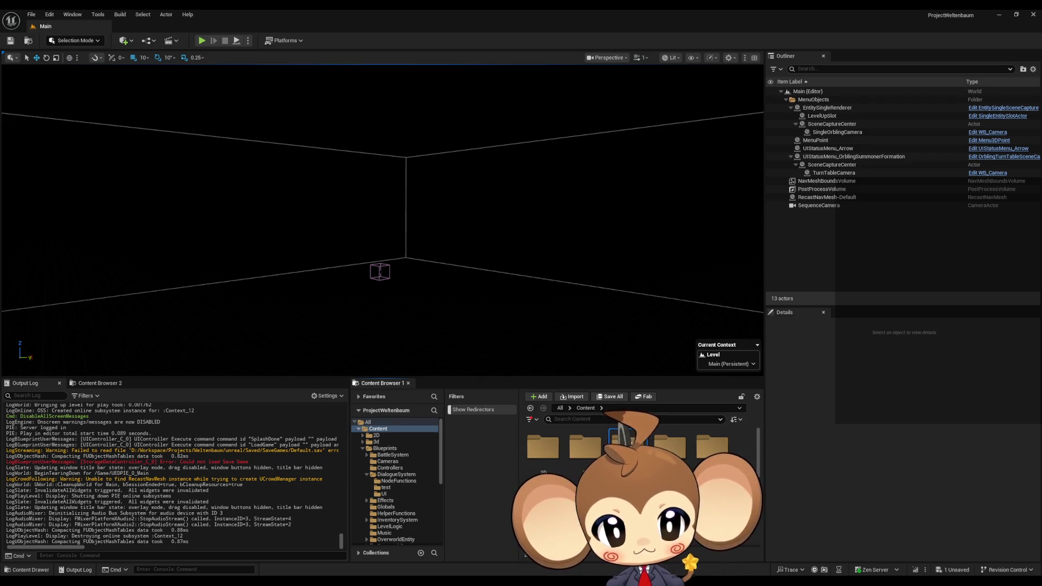
pyautogui.doubleClick(628, 445)
pyautogui.scroll(-1, 687, 468)
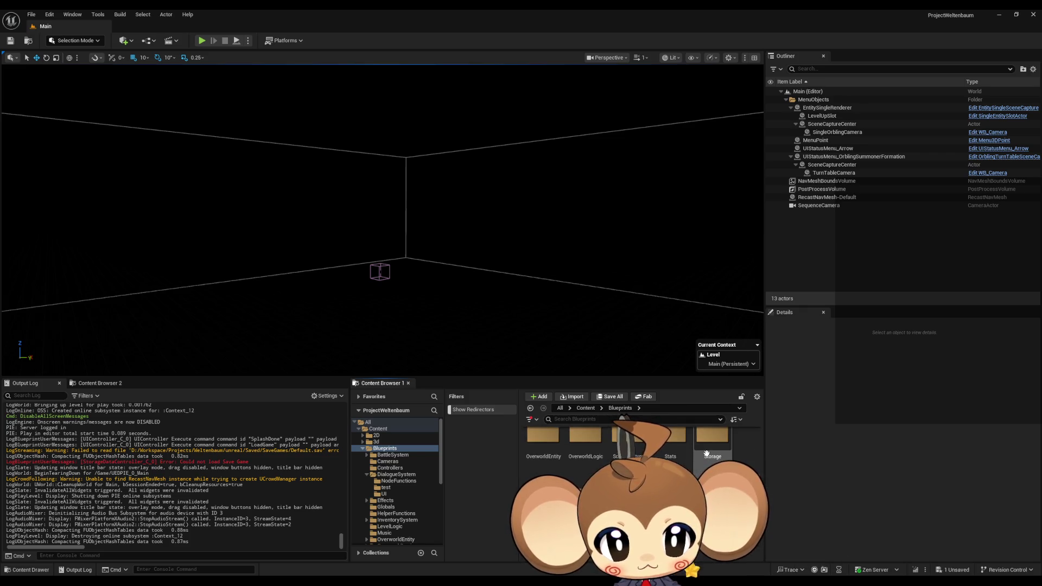
pyautogui.doubleClick(708, 451)
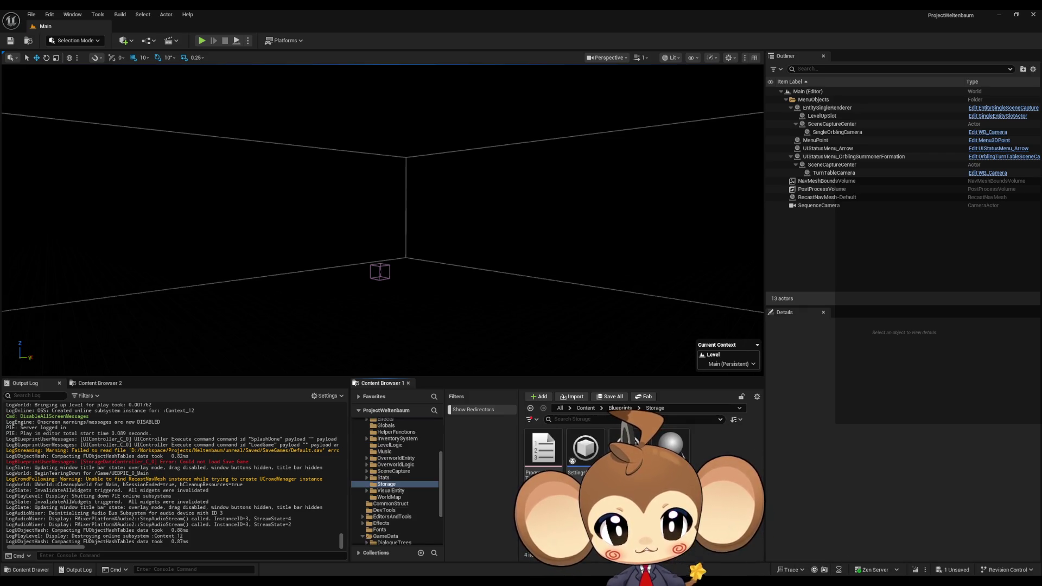
pyautogui.doubleClick(626, 447)
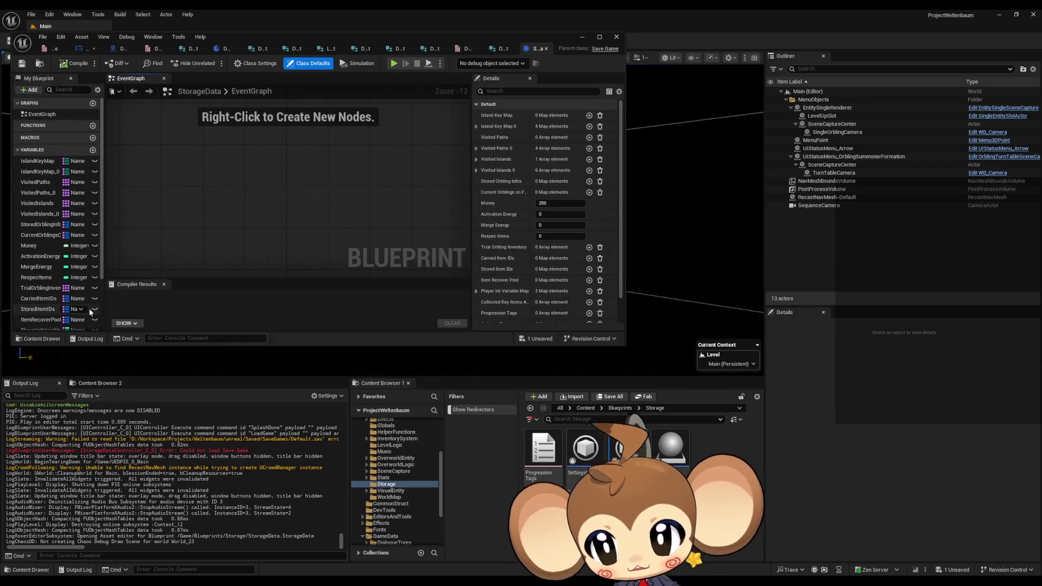
# Inspect the SavedFlowerTime and ProgressionTags variable properties in StorageData.
pyautogui.scroll(-3, 84, 308)
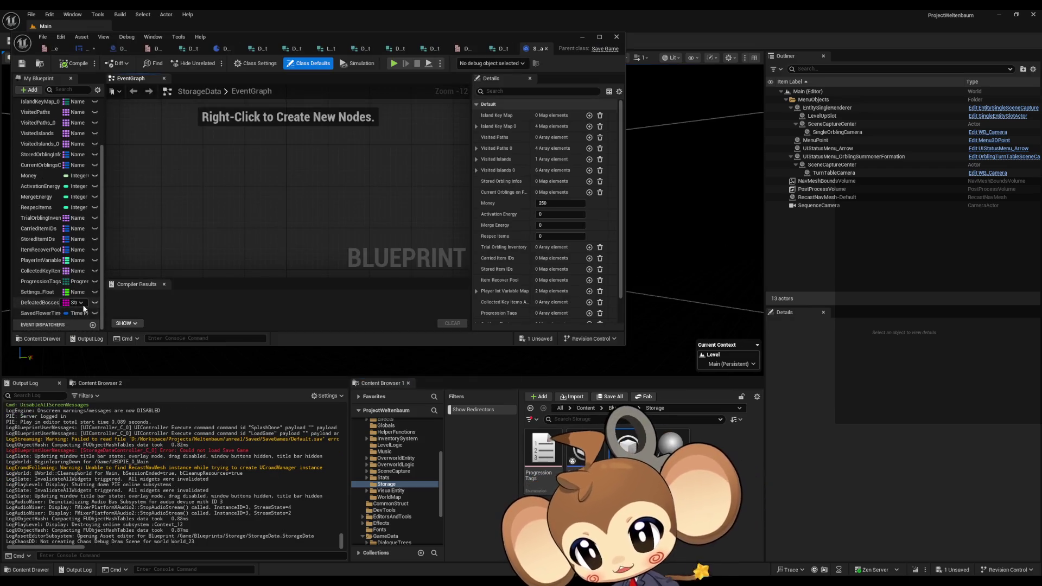
pyautogui.click(39, 314)
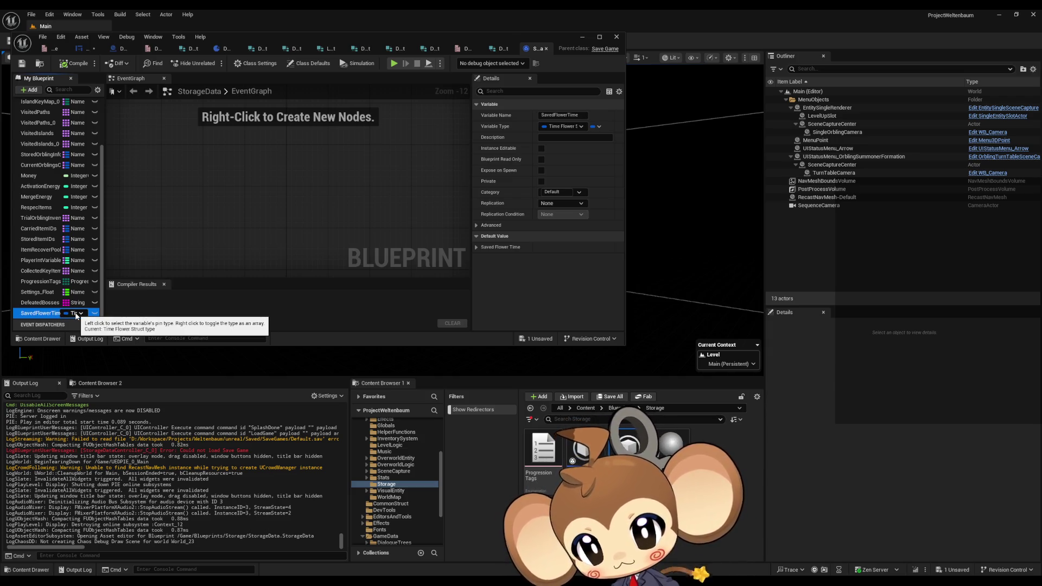
pyautogui.click(35, 282)
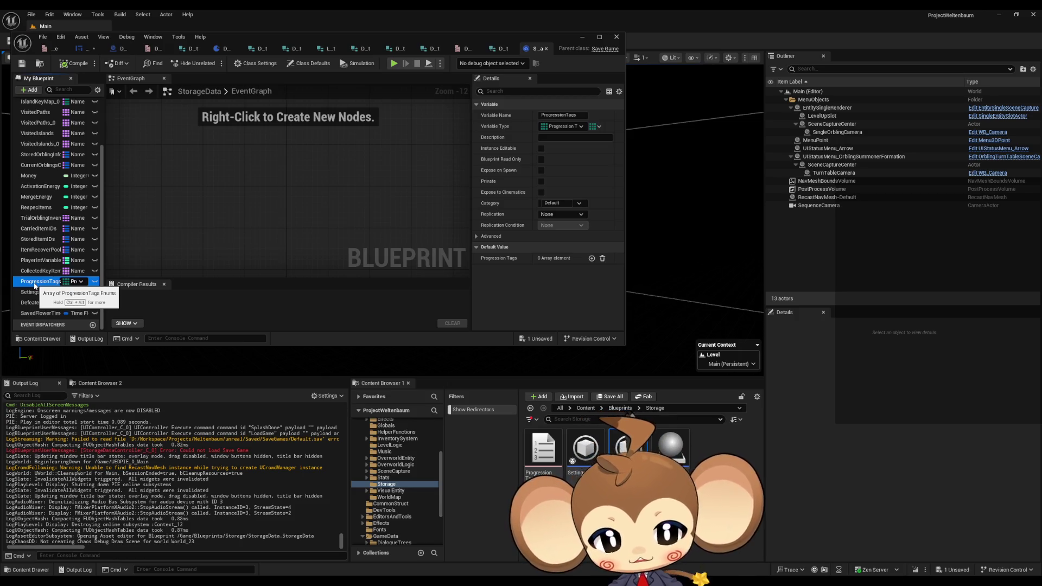
# Compile and save StorageData, then start a new play-test.
pyautogui.click(74, 63)
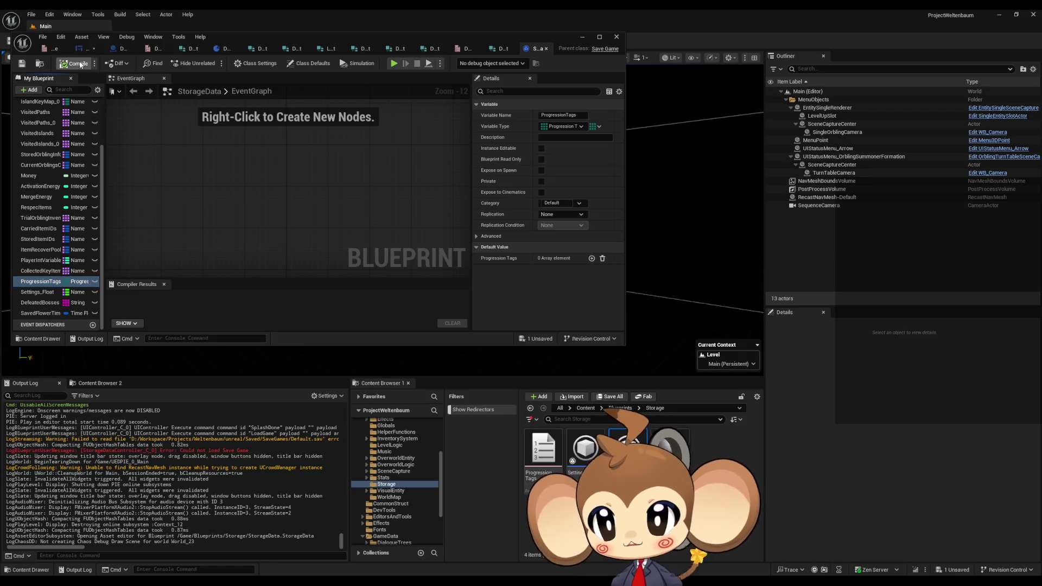
pyautogui.click(22, 64)
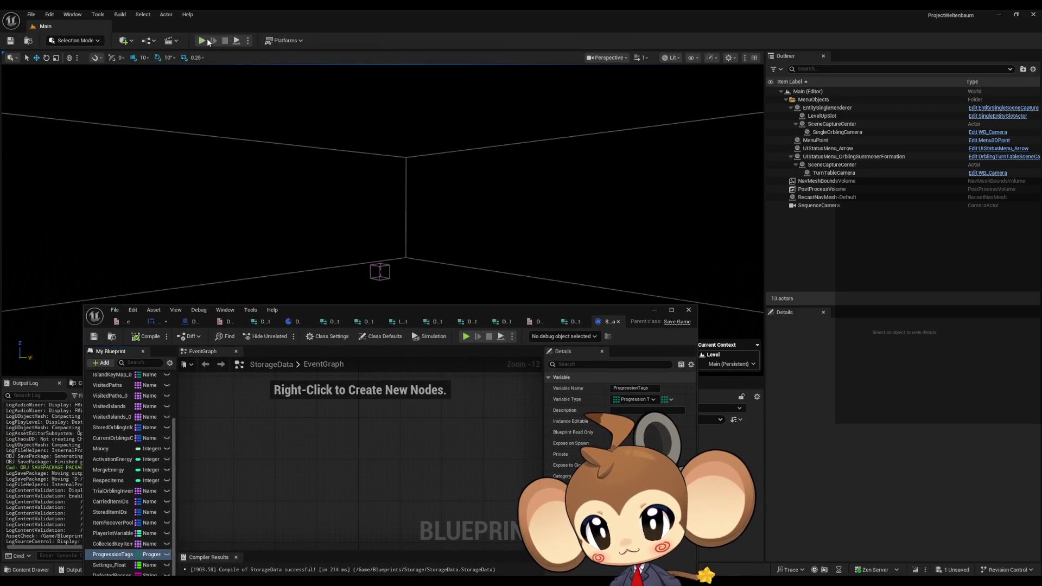
pyautogui.click(202, 40)
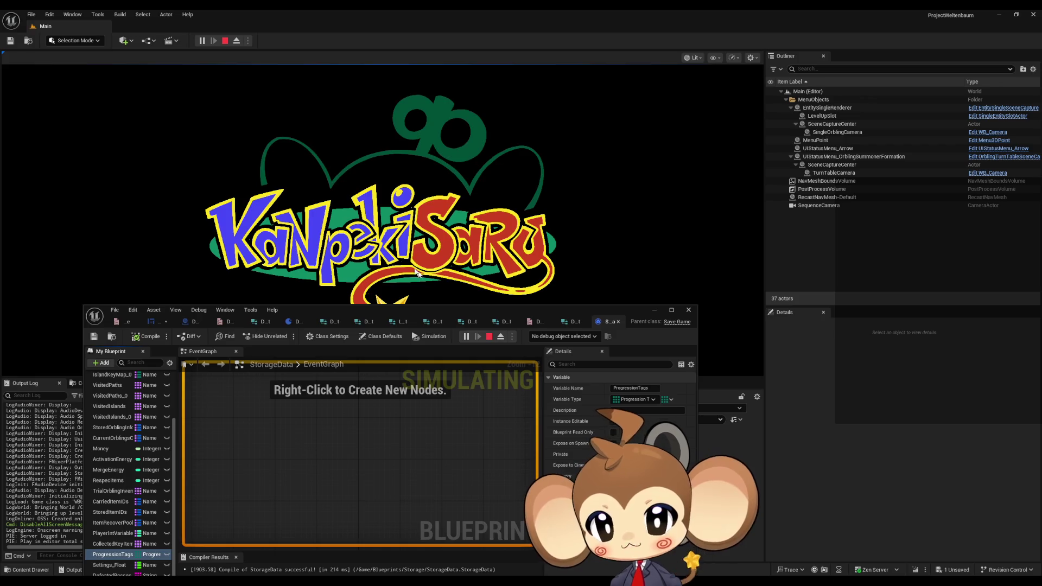
# Try Load Game in the running game, which fails to load, then stop the session.
pyautogui.moveTo(424, 308); pyautogui.dragTo(619, 350)
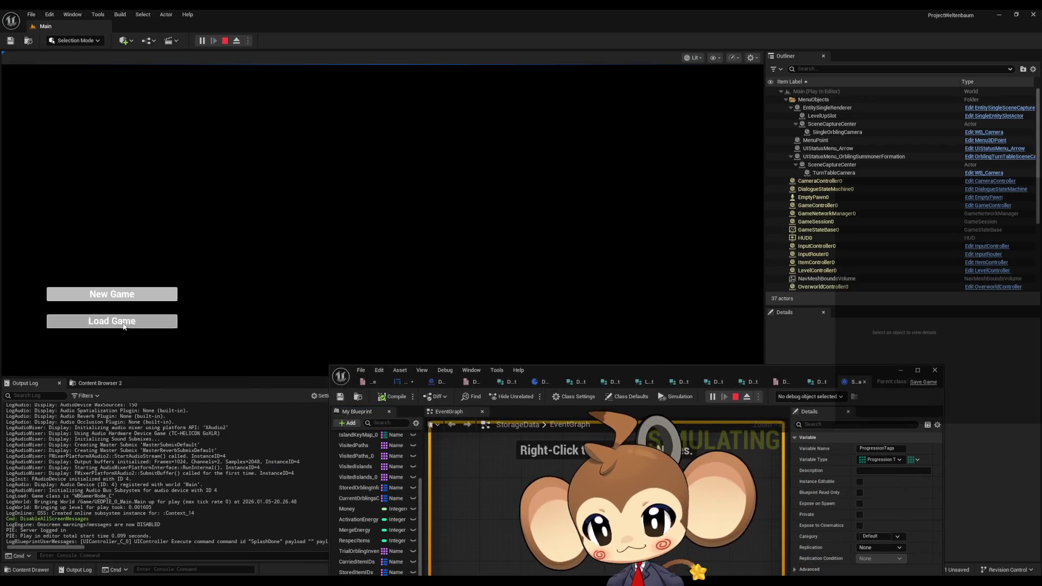
pyautogui.click(162, 322)
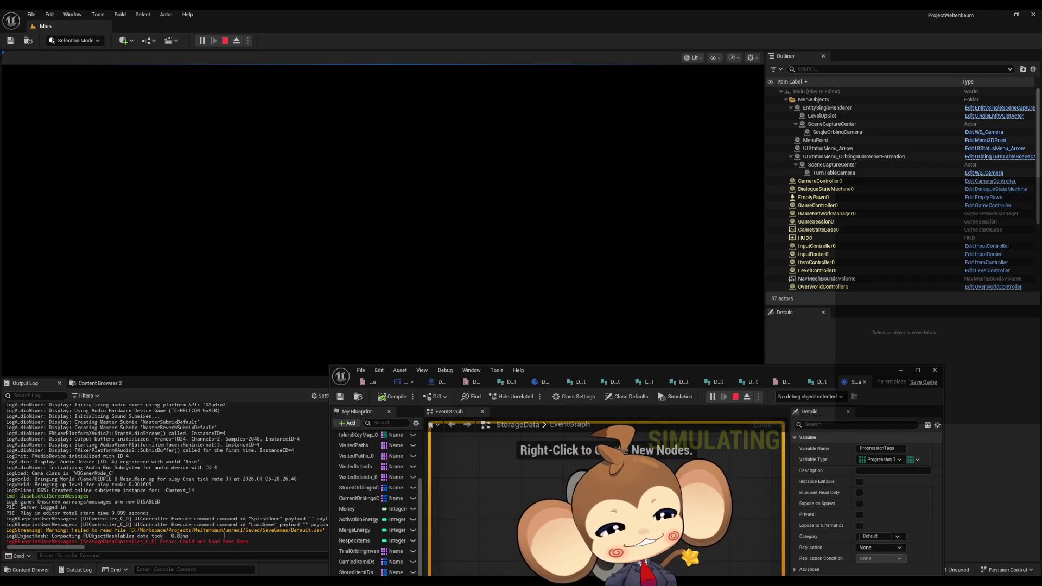
pyautogui.click(225, 40)
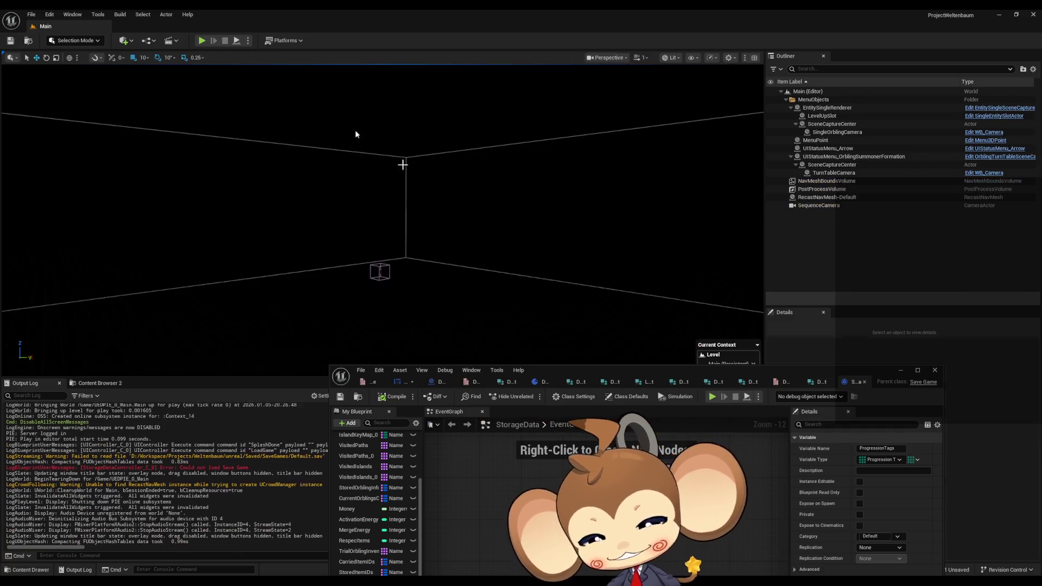
pyautogui.moveTo(651, 369); pyautogui.dragTo(399, 90)
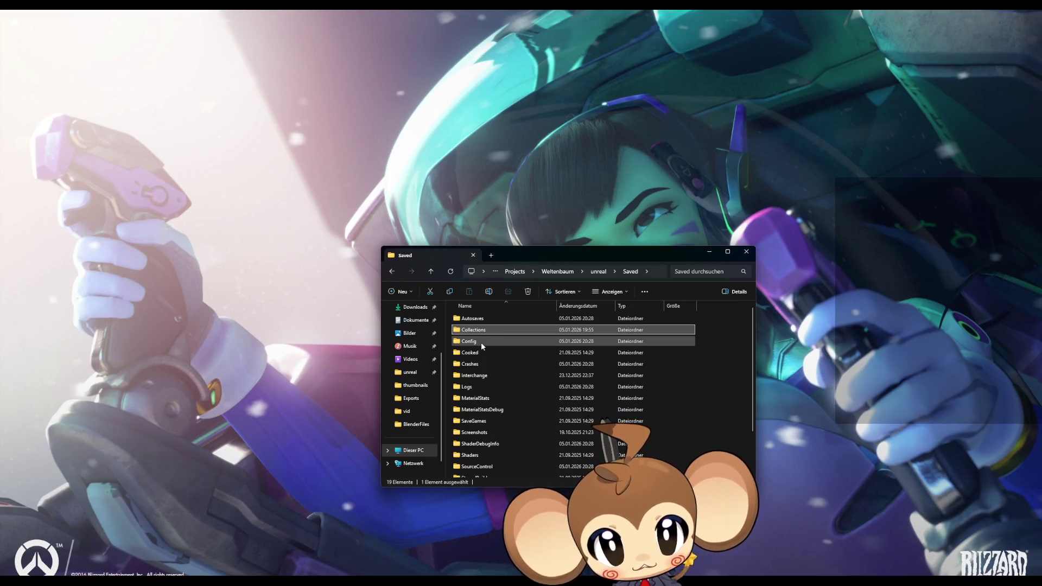
# Delete every folder and file in the Saved folder except SaveGames.
pyautogui.click(485, 353)
pyautogui.scroll(-1, 493, 358)
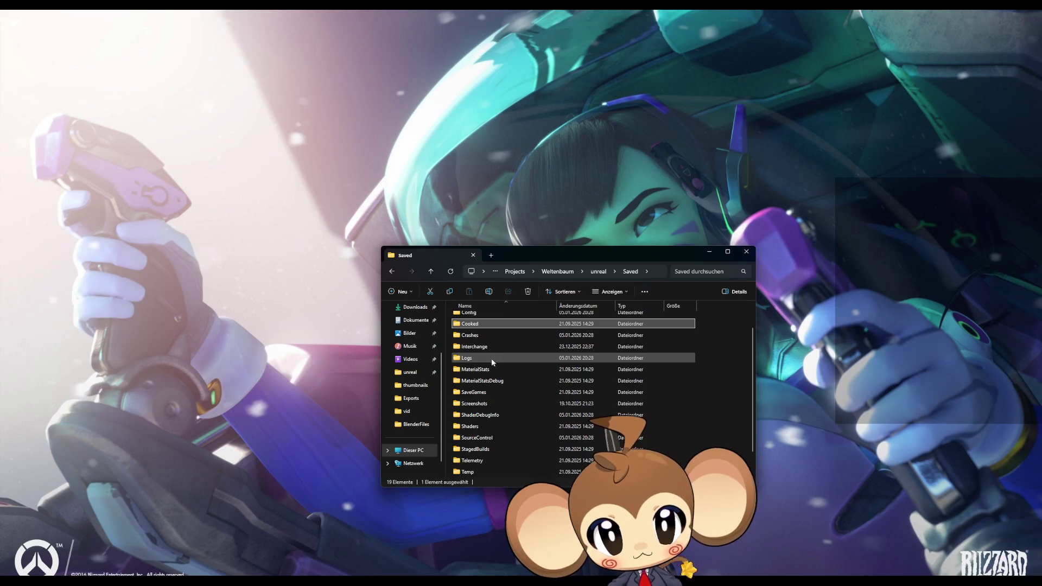
pyautogui.click(483, 381)
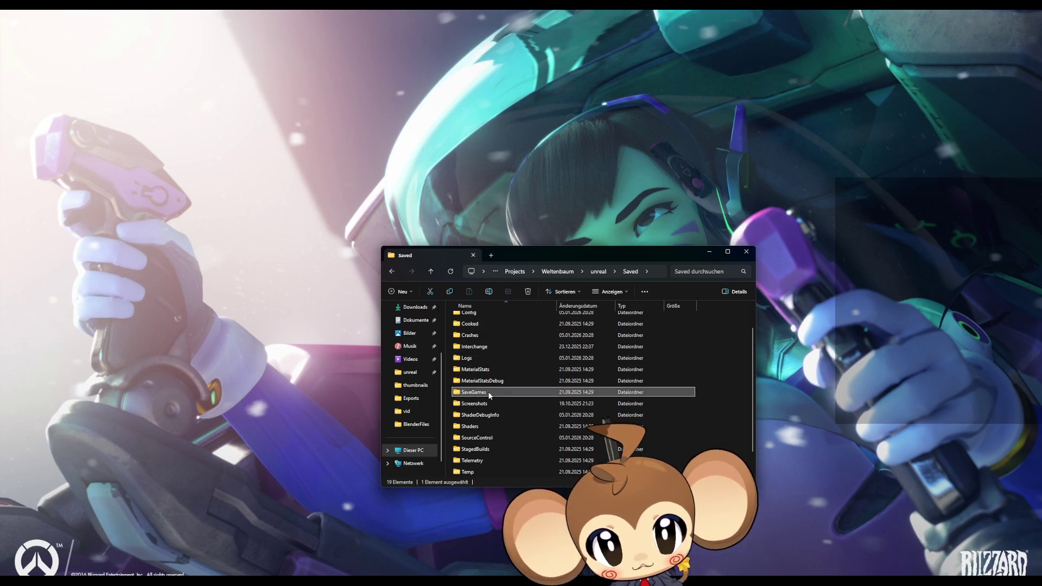
pyautogui.scroll(1, 472, 358)
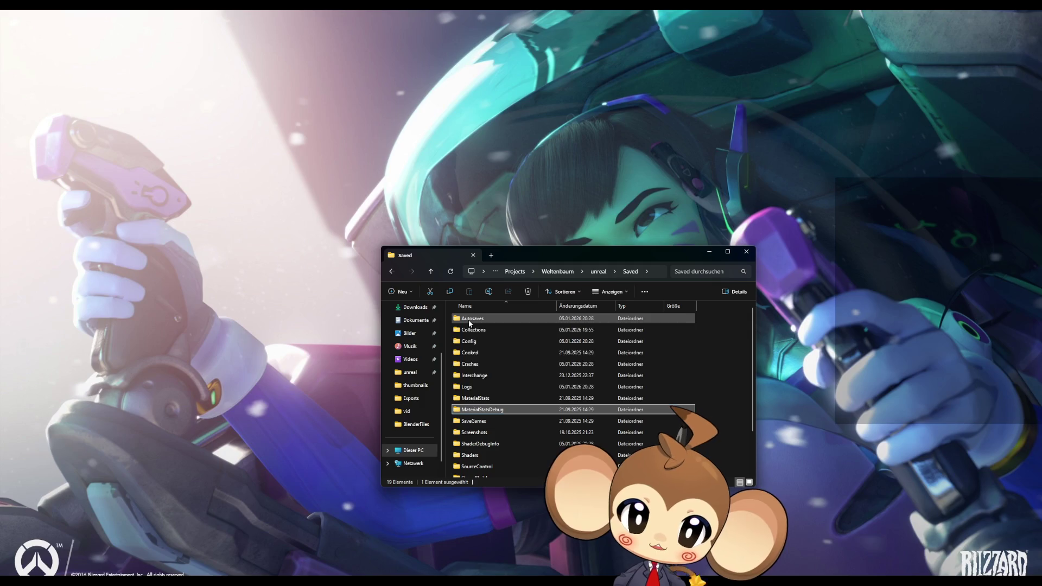
pyautogui.keyDown('shift'); pyautogui.click(470, 320); pyautogui.keyUp('shift')
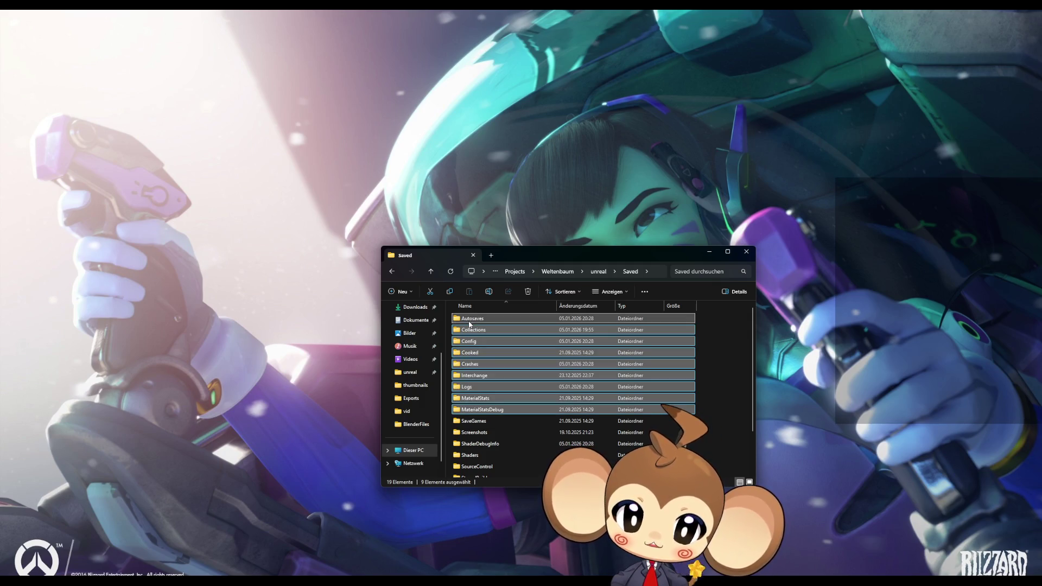
pyautogui.press('Delete')
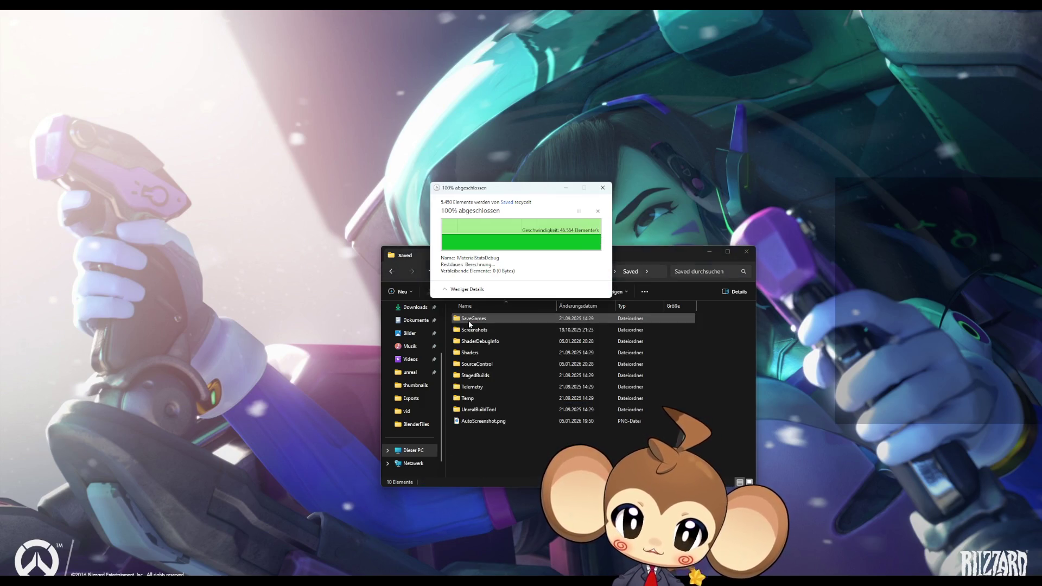
pyautogui.click(471, 328)
pyautogui.keyDown('shift'); pyautogui.click(475, 421); pyautogui.keyUp('shift')
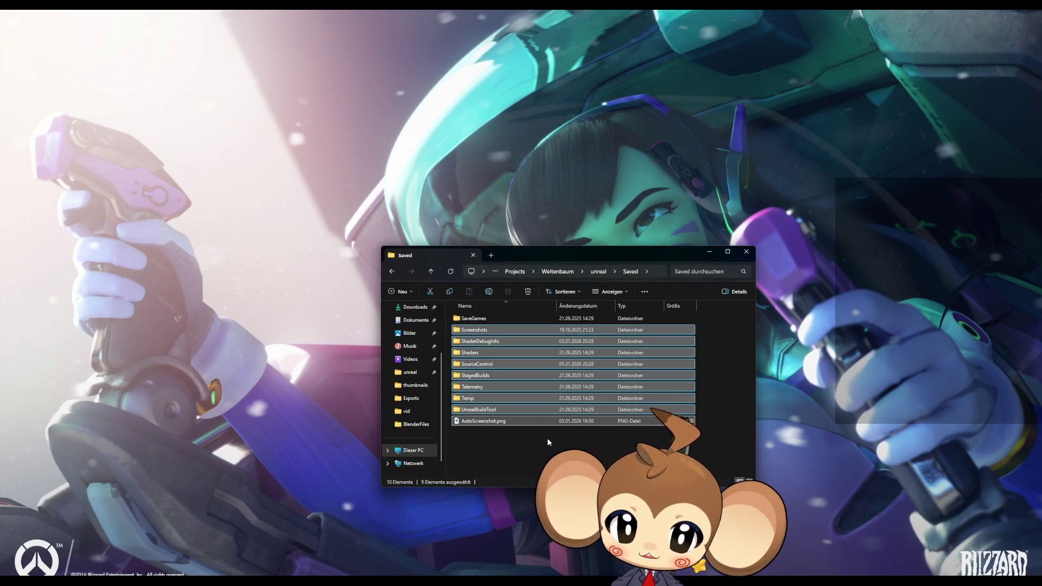
pyautogui.press('Delete')
# Close the properties windows of the unreal and Saved folders.
pyautogui.click(557, 271)
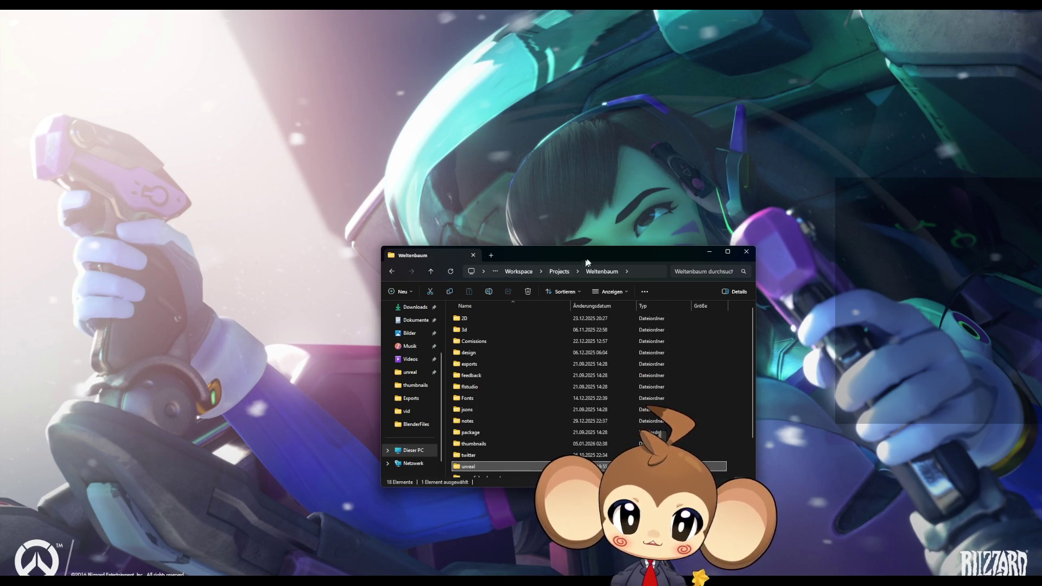
pyautogui.click(709, 251)
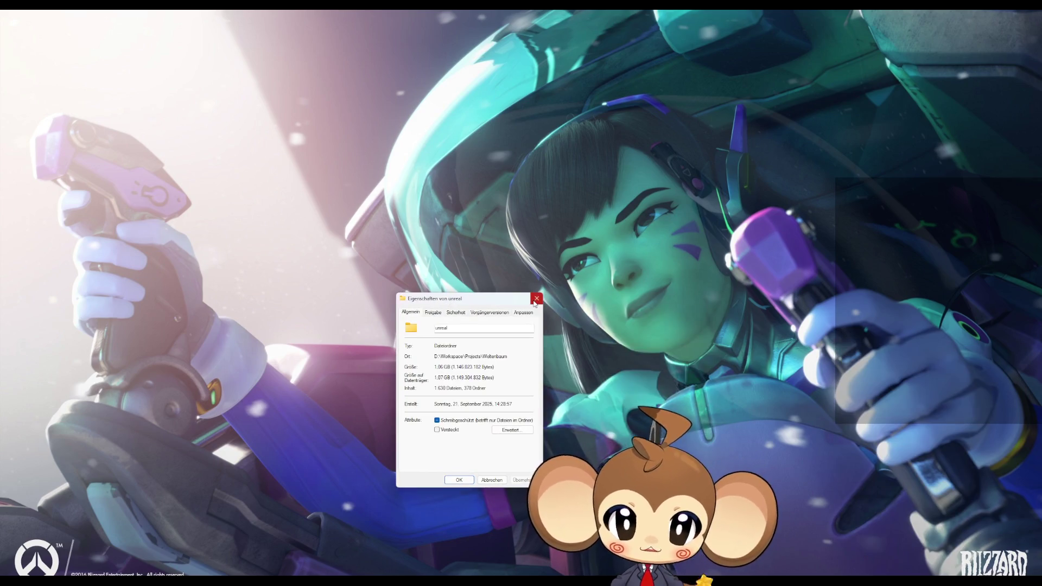
pyautogui.click(536, 301)
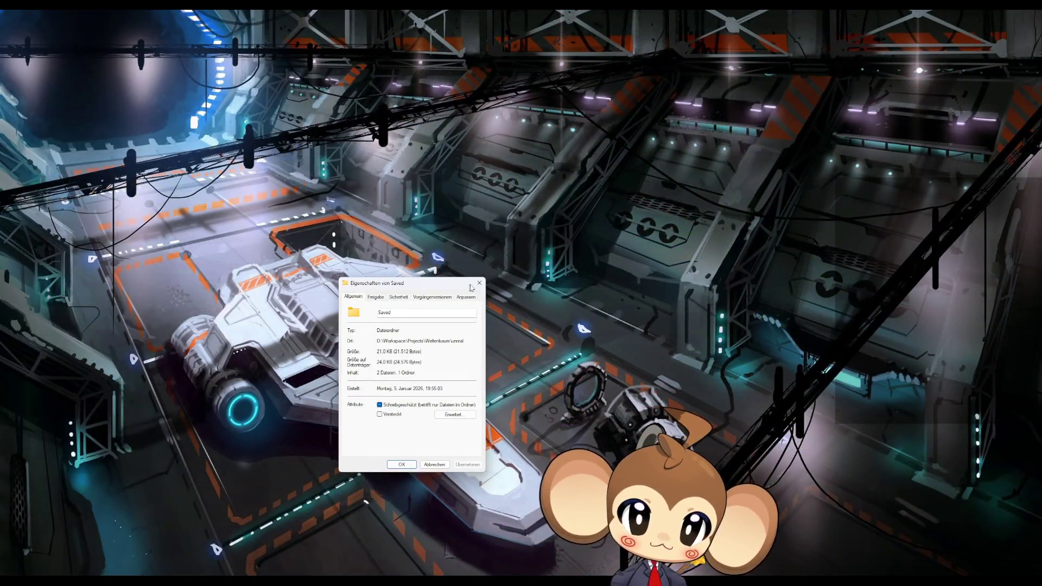
pyautogui.click(480, 283)
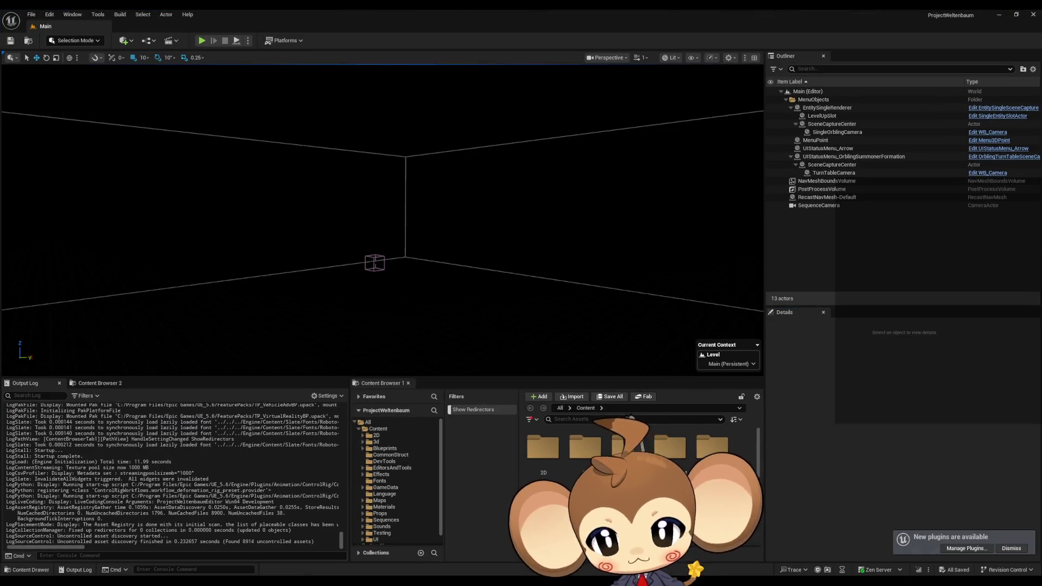
# Play-test with Load Game to reach the Hello dialogue, and open the Blueprint Debugger.
pyautogui.click(202, 41)
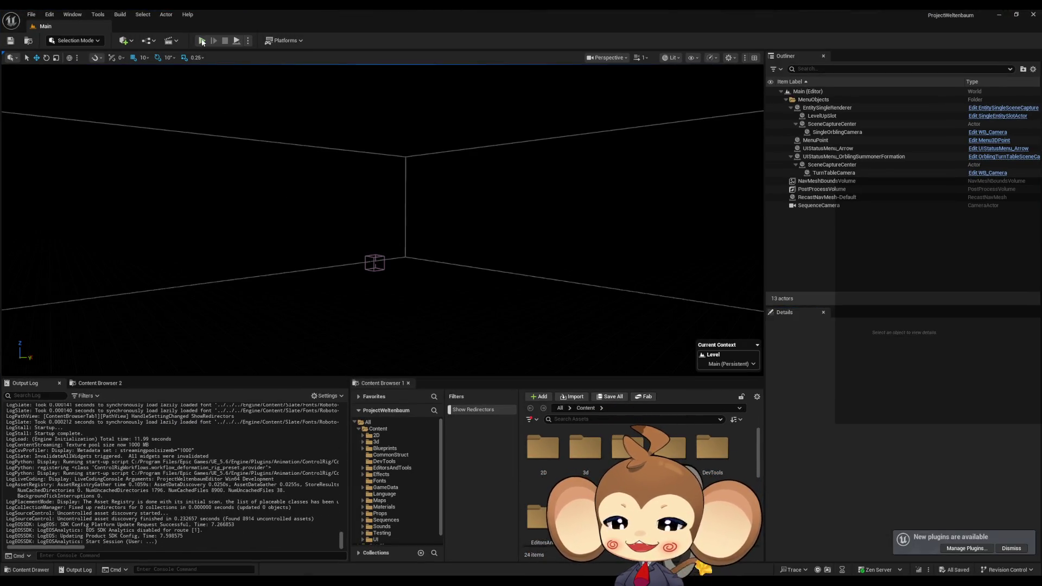
pyautogui.click(162, 316)
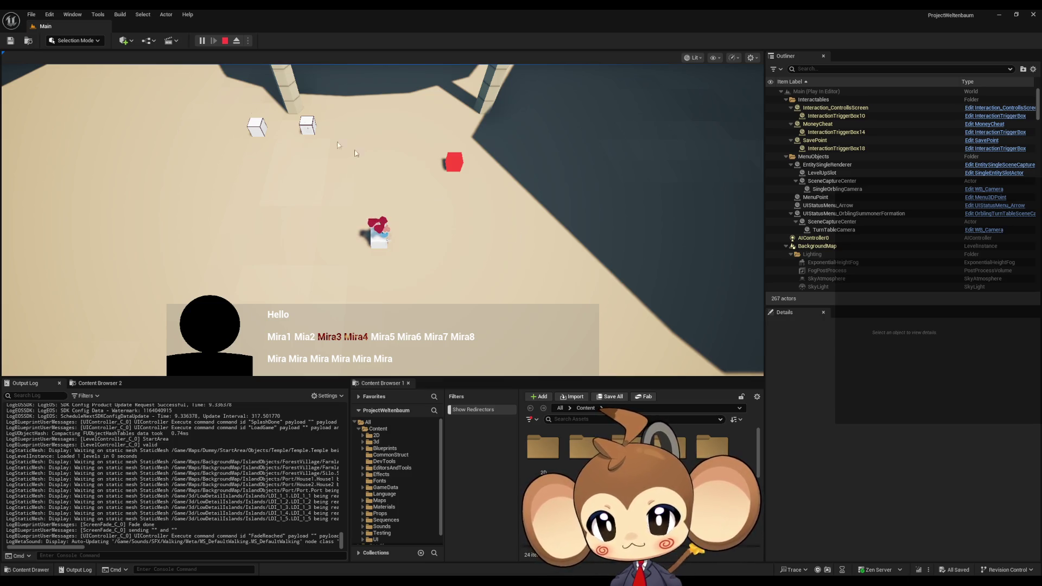
pyautogui.click(143, 14)
pyautogui.moveTo(121, 14)
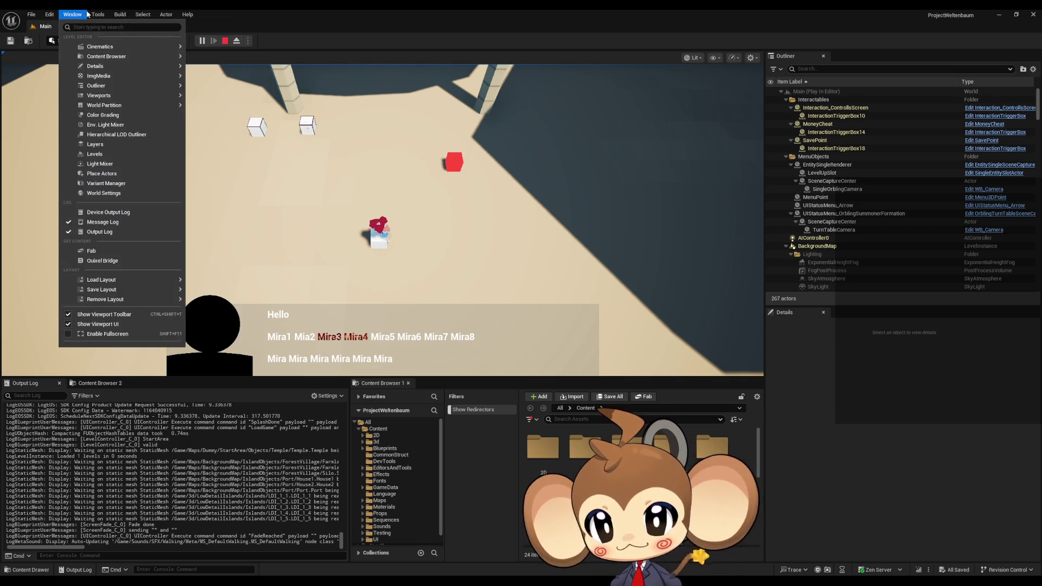
pyautogui.moveTo(113, 220)
pyautogui.click(223, 242)
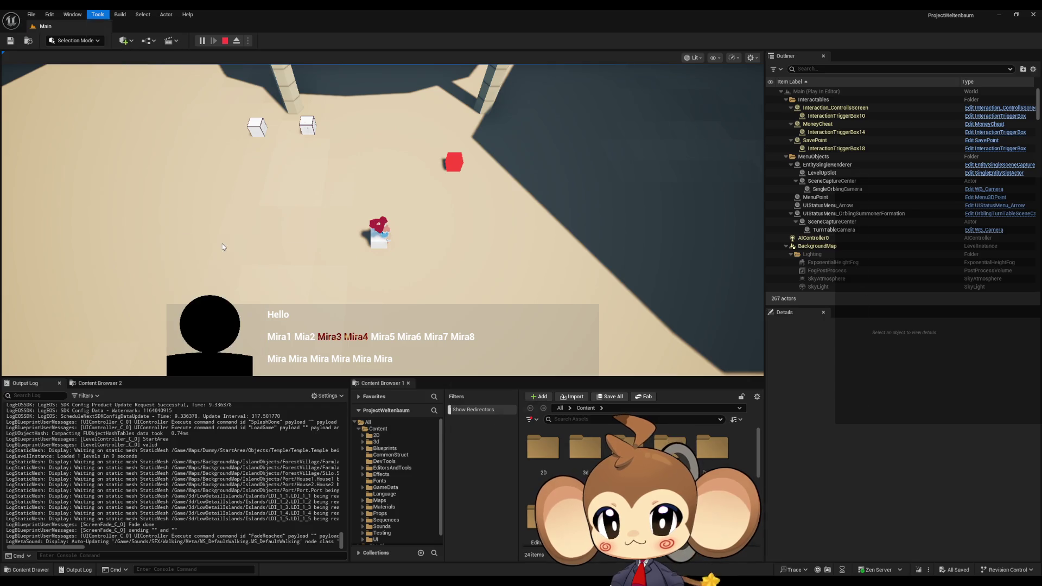
# Filter the Blueprint Debugger to DialogueMainWidget and expand the running instance's Self variables.
pyautogui.moveTo(575, 119); pyautogui.dragTo(649, 129)
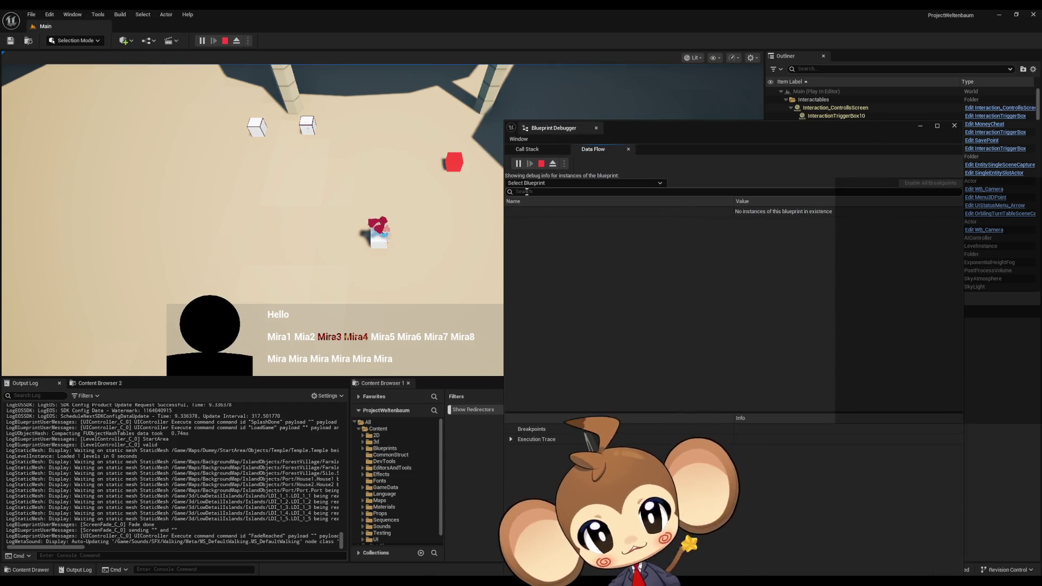
pyautogui.write('dwi')
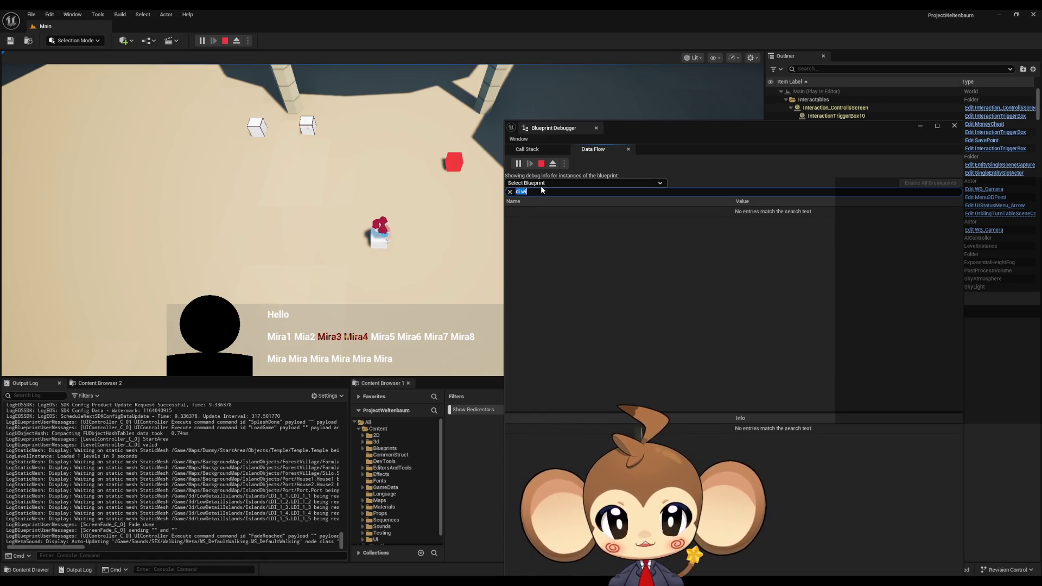
pyautogui.press('BackSpace')
pyautogui.write('dia')
pyautogui.click(530, 207)
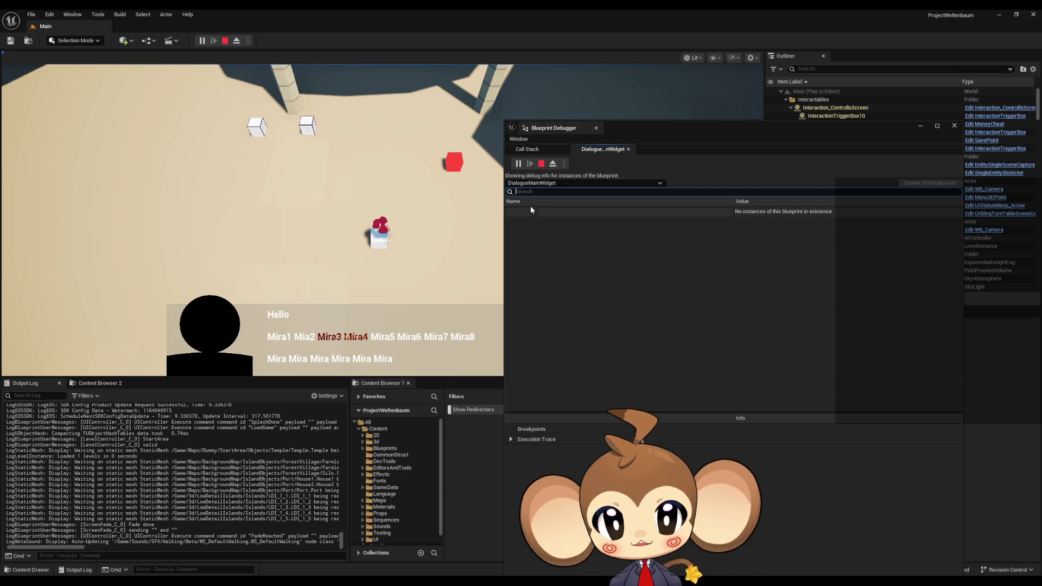
pyautogui.click(510, 212)
pyautogui.click(517, 222)
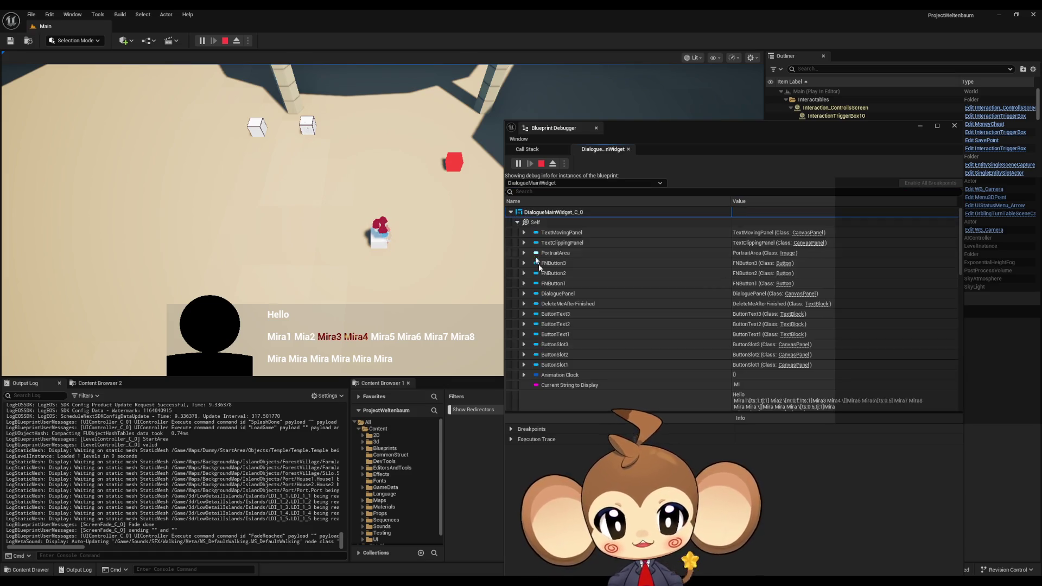
# Drill into Line Clusters down to the first segment's String and payloads.
pyautogui.scroll(-10, 538, 341)
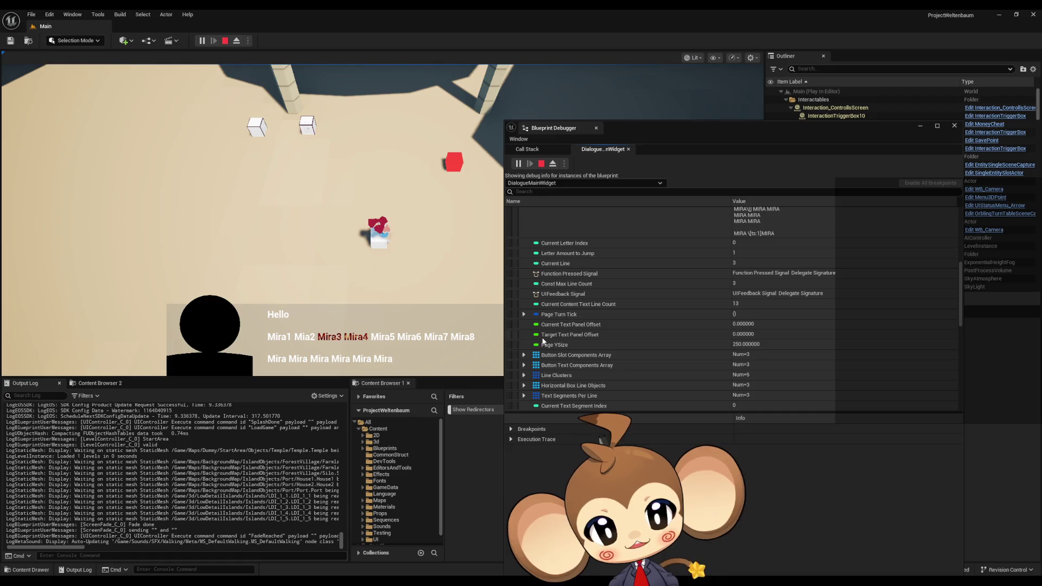
pyautogui.scroll(-3, 542, 341)
pyautogui.click(525, 337)
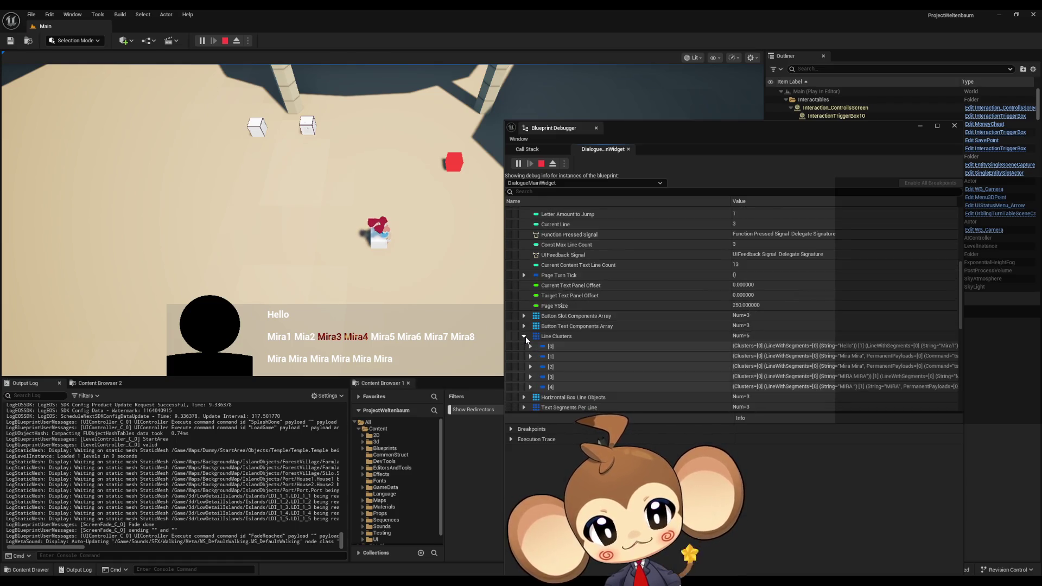
pyautogui.scroll(-1, 532, 326)
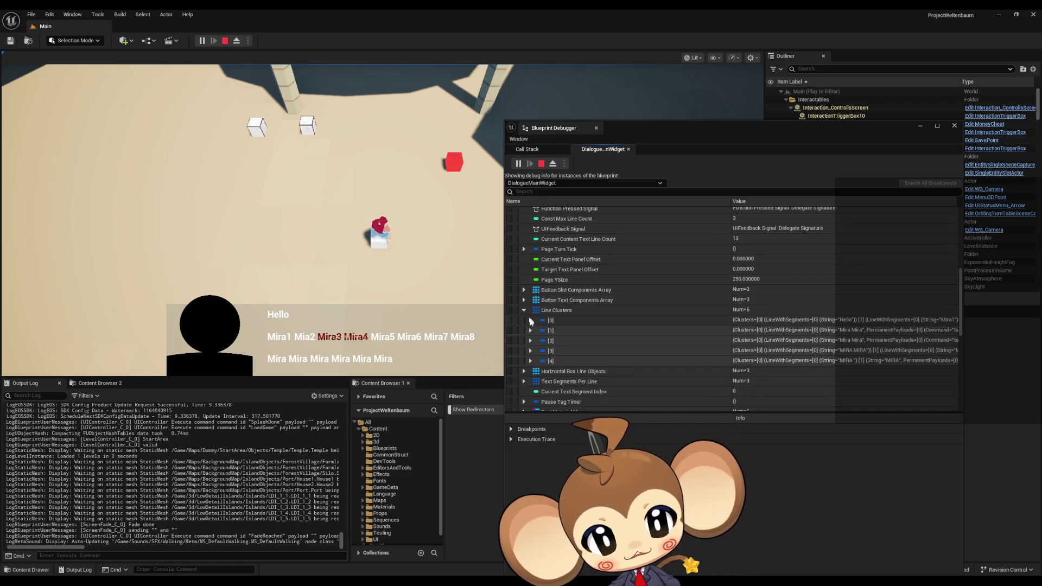
pyautogui.click(530, 320)
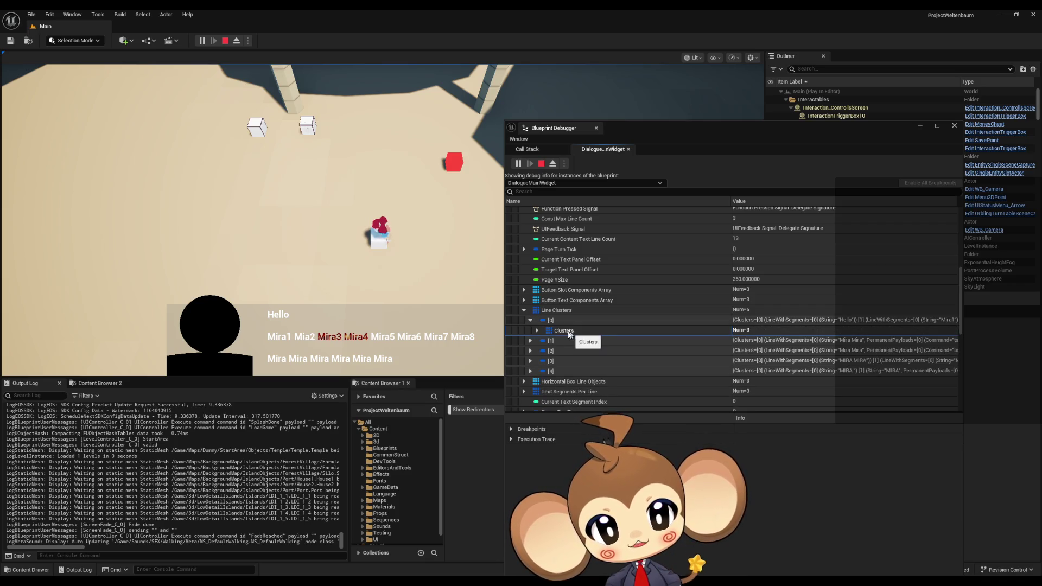
pyautogui.click(537, 331)
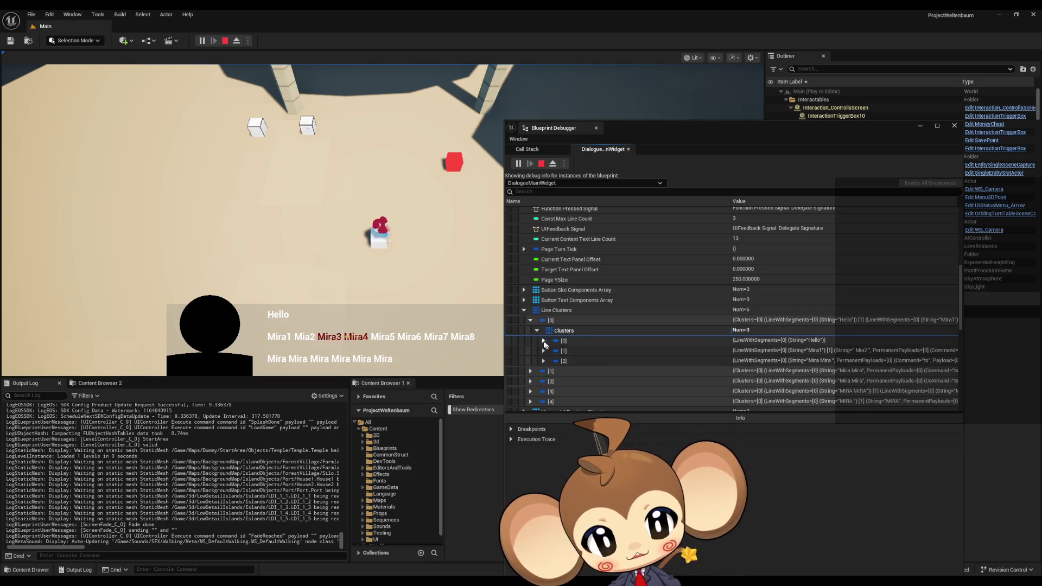
pyautogui.click(544, 340)
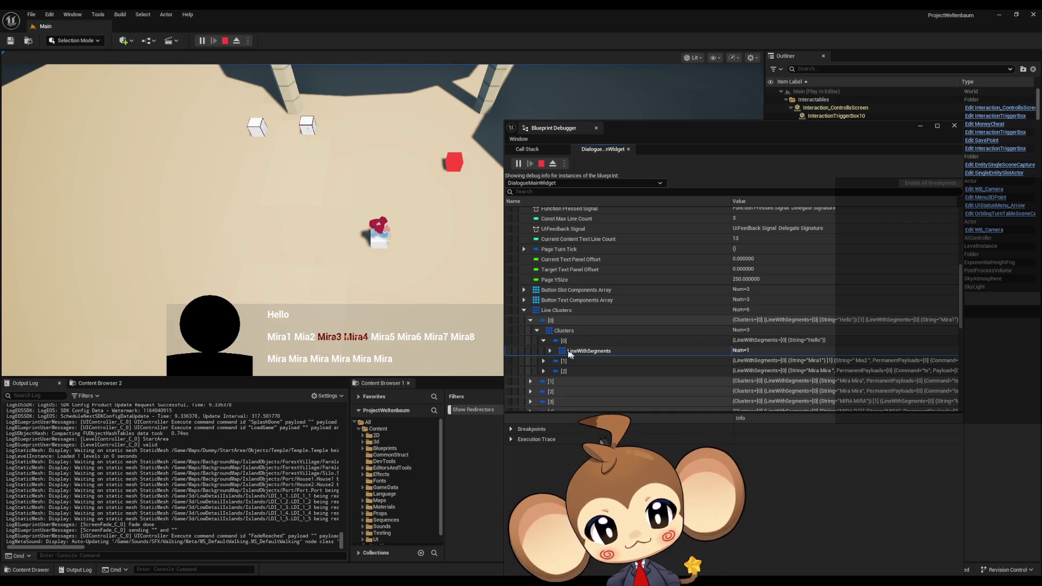
pyautogui.click(550, 350)
pyautogui.click(557, 361)
pyautogui.scroll(-3, 557, 362)
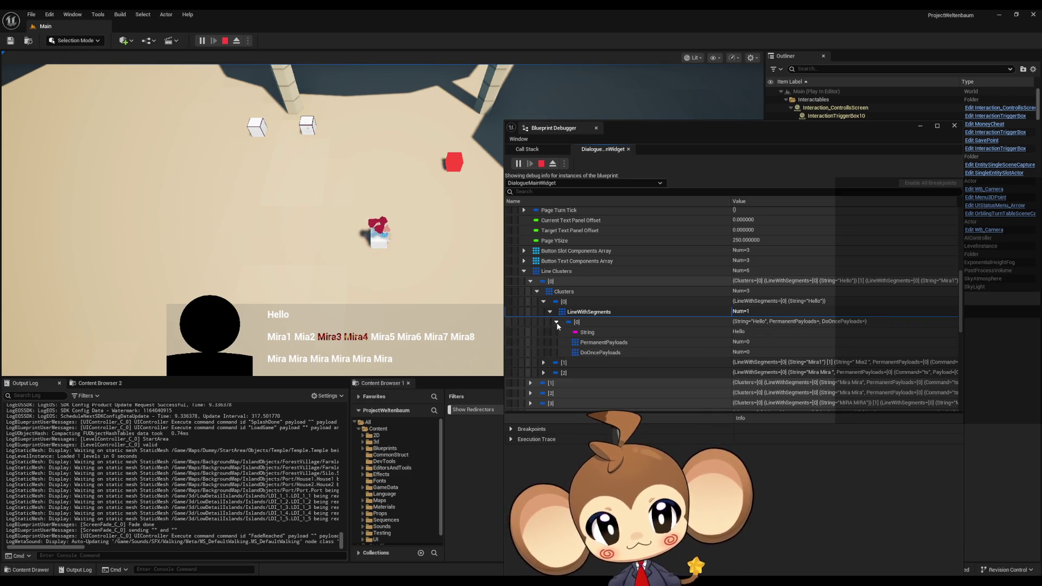
# Check the segment holding Hello, then collapse the tree back to the Clusters list.
pyautogui.click(550, 312)
pyautogui.click(544, 302)
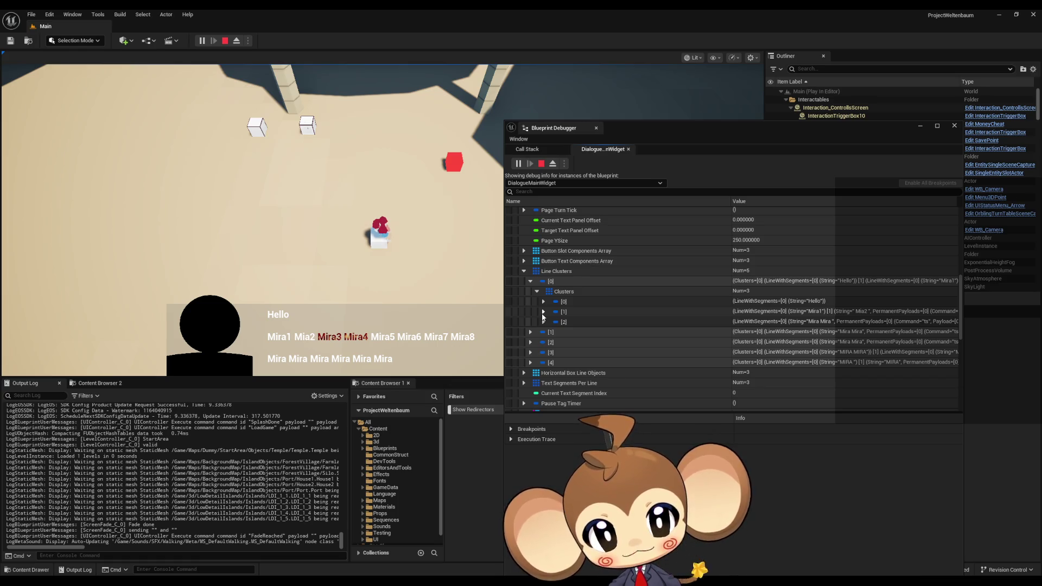
pyautogui.click(543, 302)
pyautogui.click(550, 312)
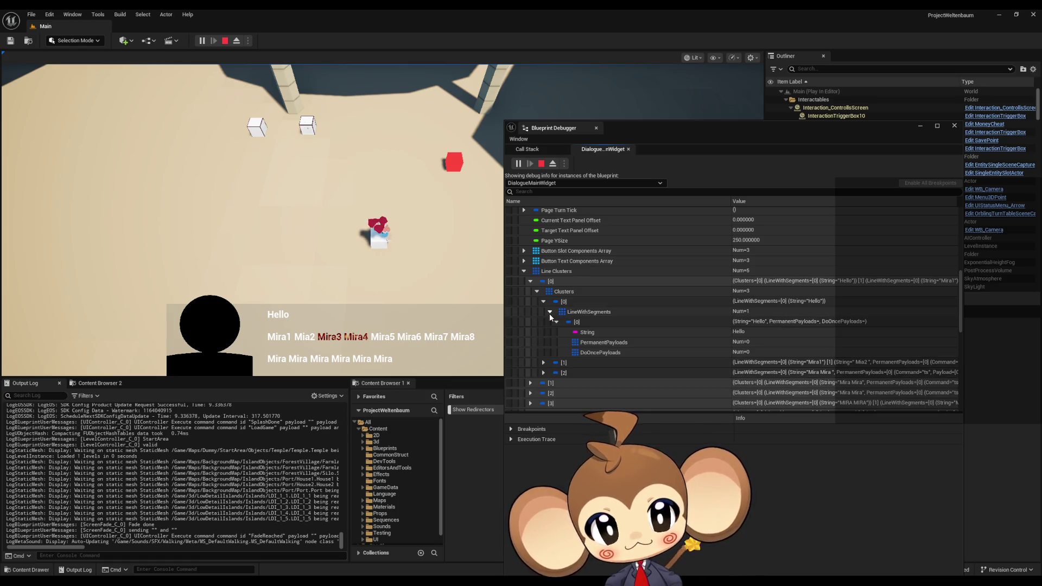
pyautogui.click(556, 322)
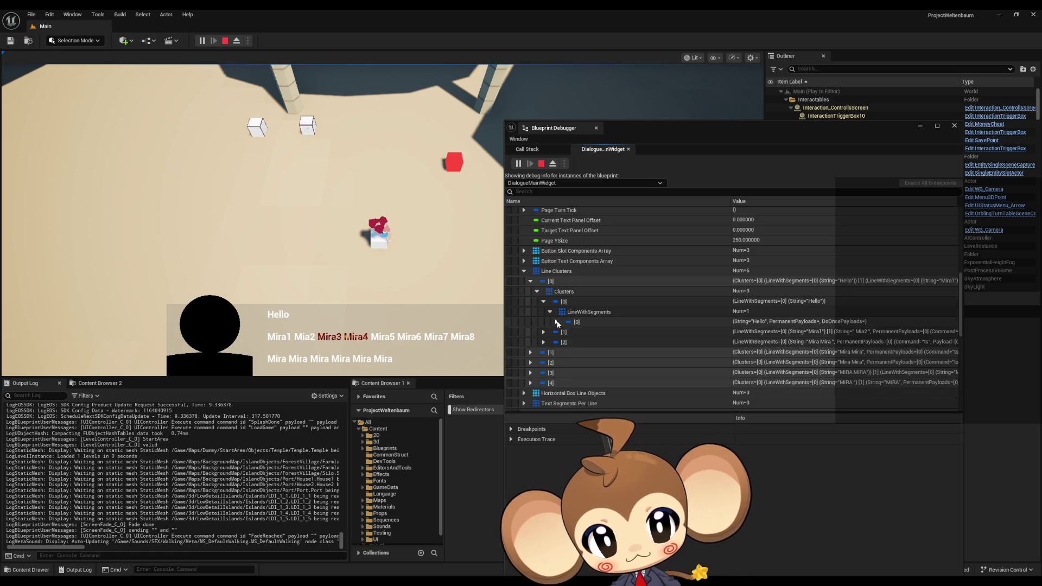
pyautogui.click(550, 312)
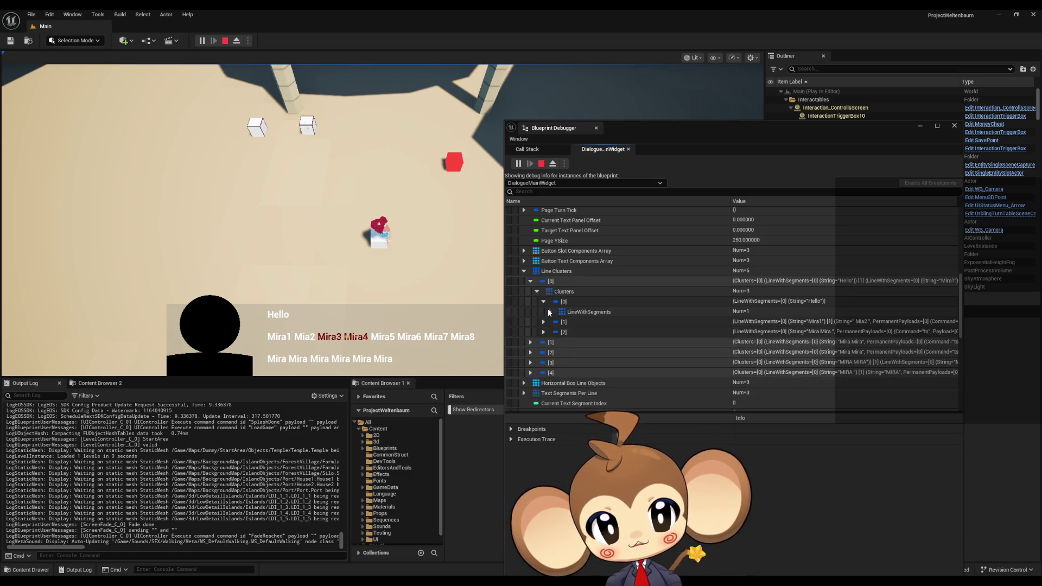
pyautogui.click(544, 302)
pyautogui.click(537, 293)
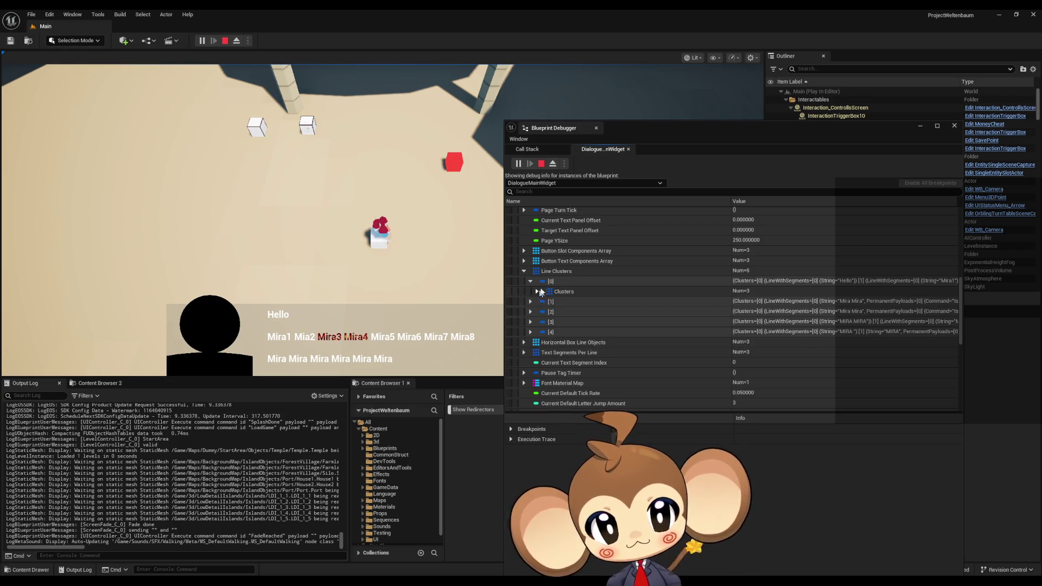
# Inspect the second cluster's five segments and Mira1 fields, then stop the play session.
pyautogui.click(559, 271)
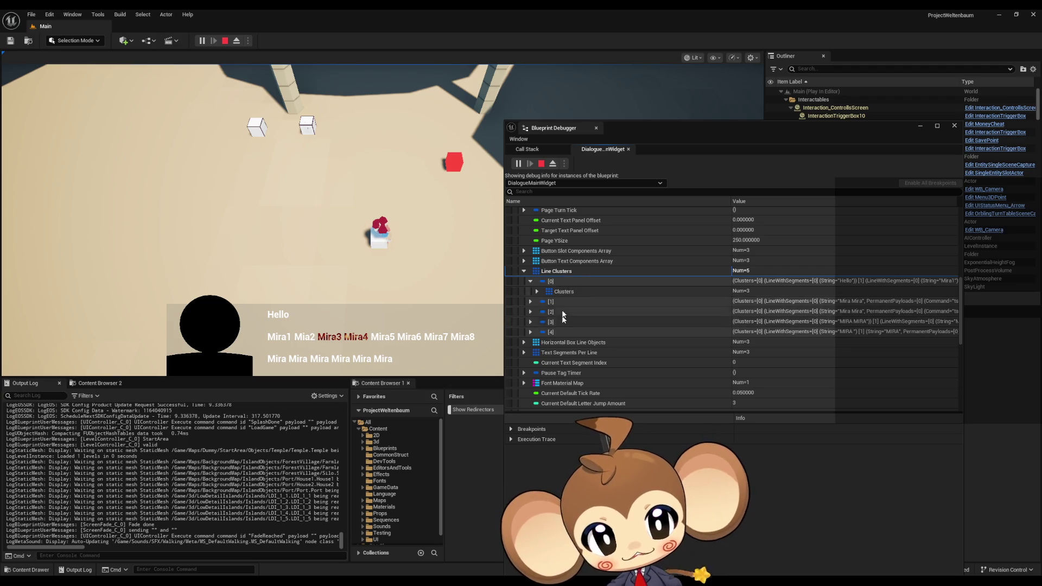
pyautogui.click(567, 293)
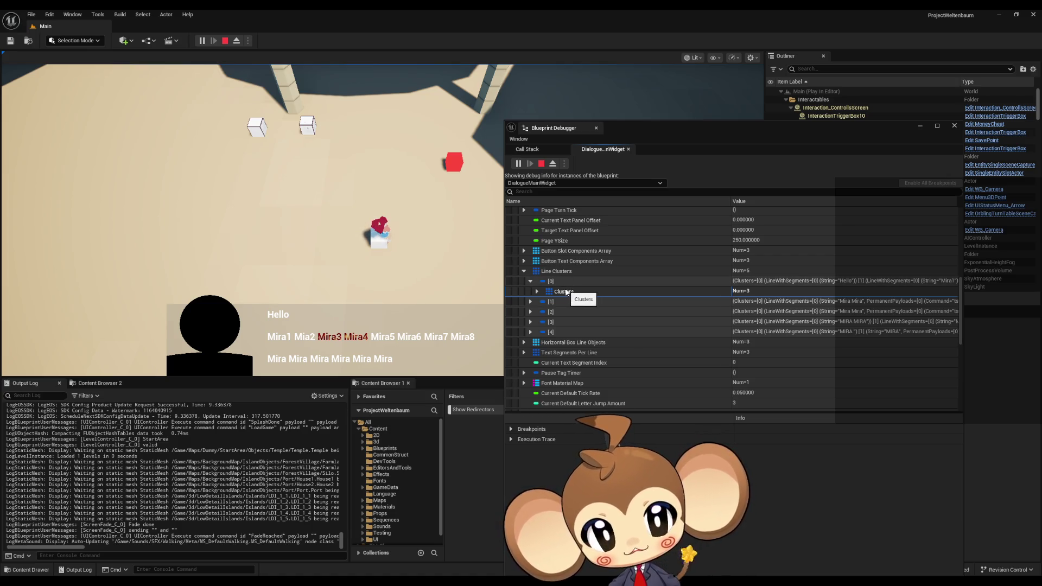
pyautogui.click(537, 292)
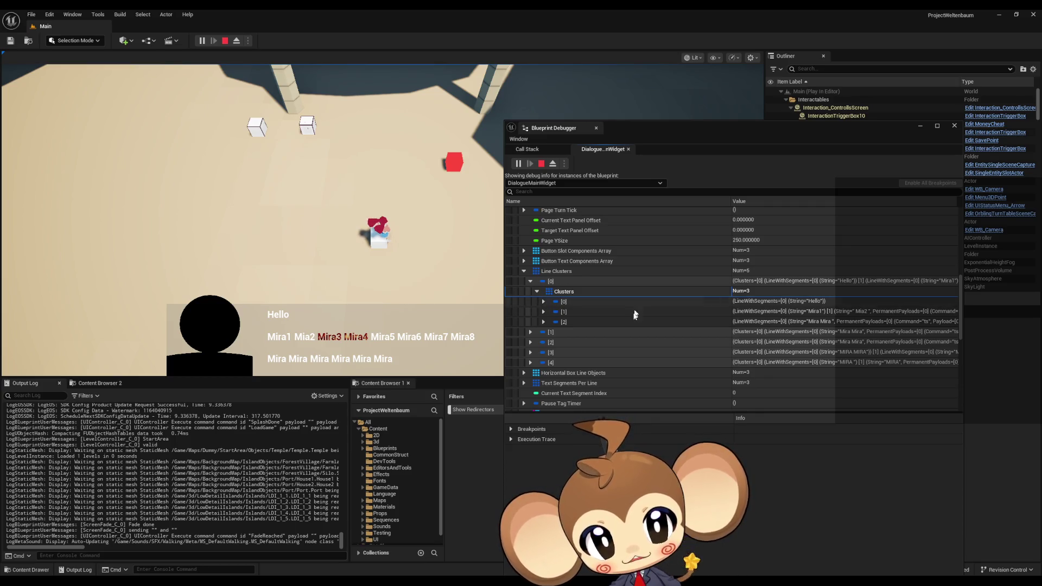
pyautogui.click(544, 302)
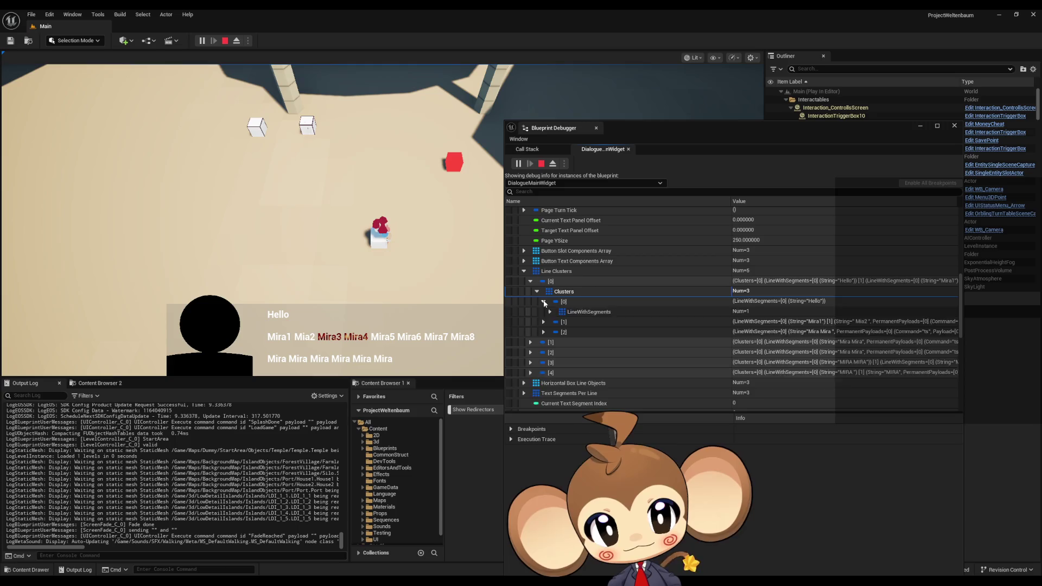
pyautogui.click(544, 302)
pyautogui.click(544, 312)
pyautogui.click(550, 323)
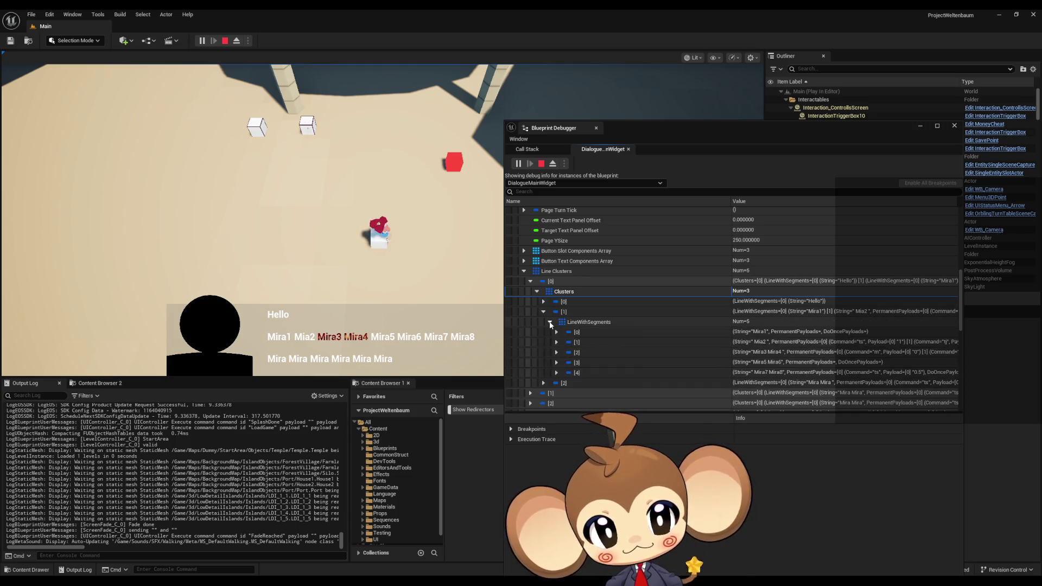
pyautogui.click(556, 332)
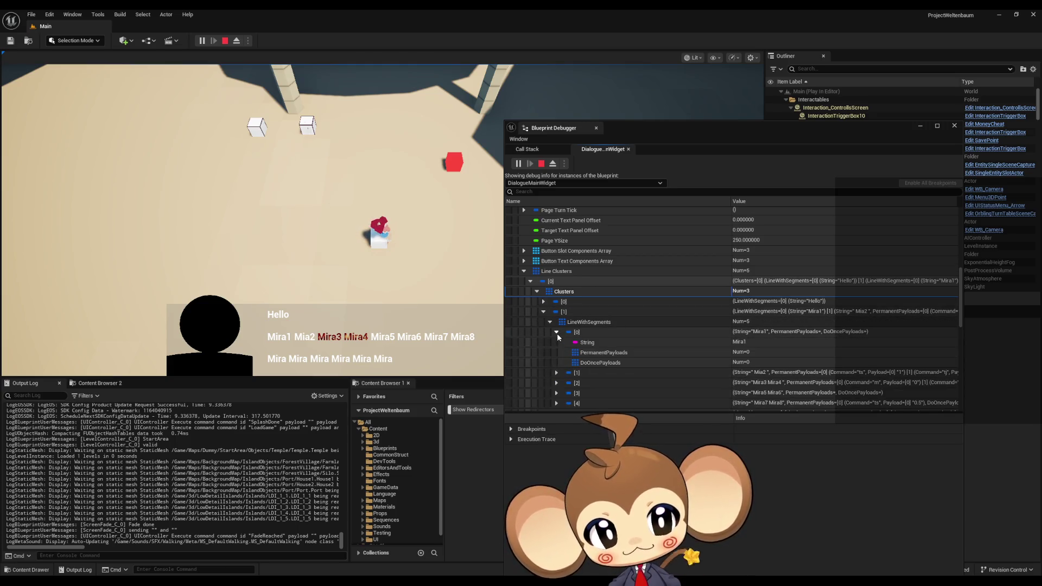
pyautogui.click(557, 333)
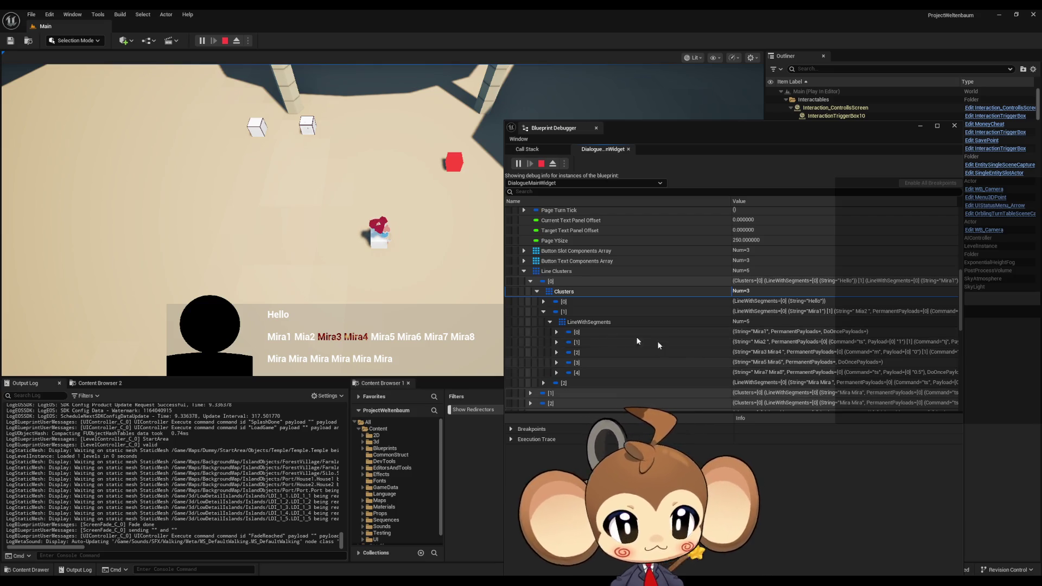
pyautogui.click(556, 332)
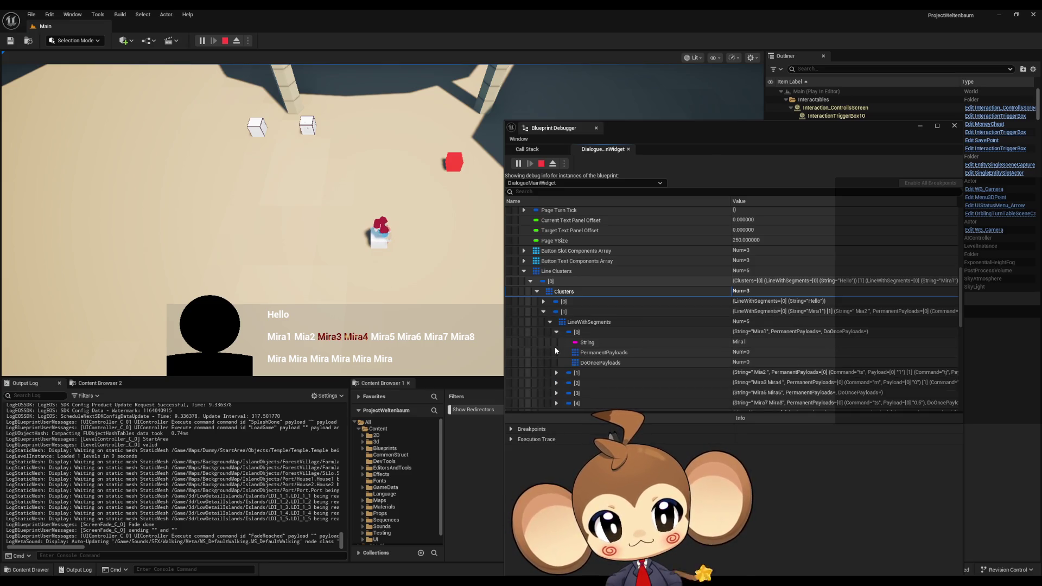
pyautogui.click(543, 312)
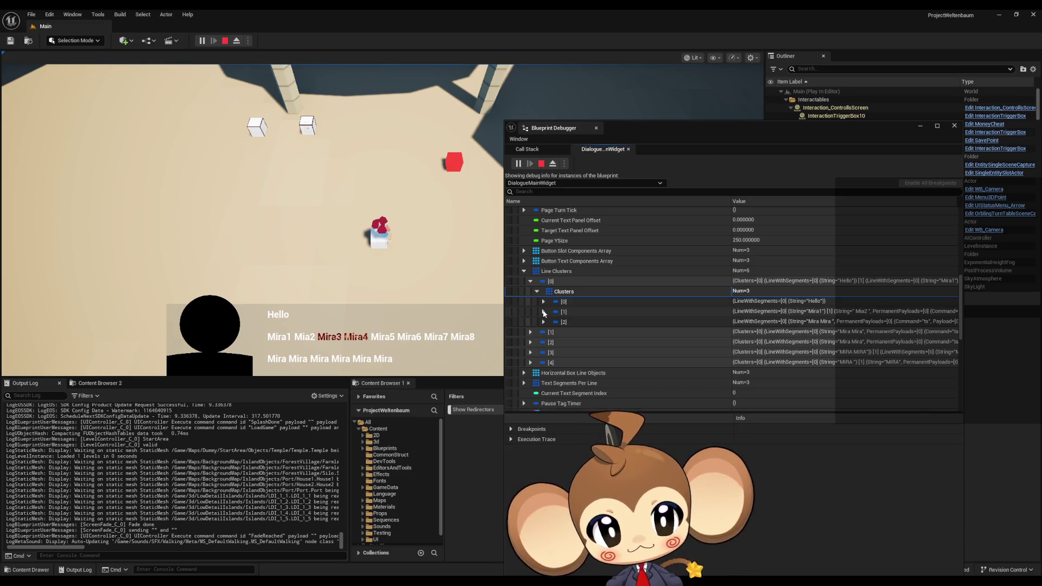
pyautogui.click(541, 164)
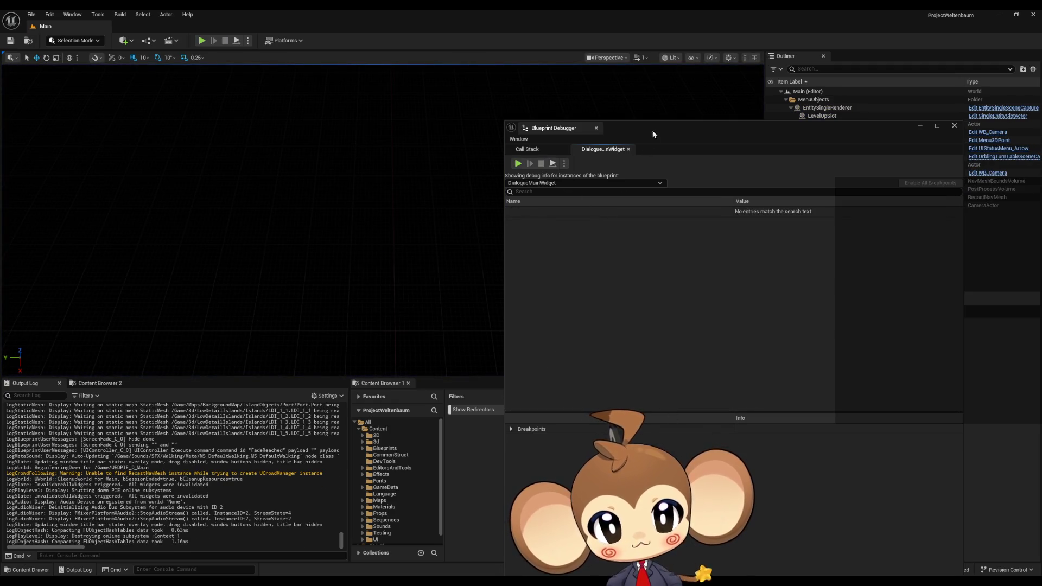
# Dock the debugger and open Dialogue_LineCluster_ElementStruct from Blueprints > DialogueSystem > UI.
pyautogui.moveTo(653, 129); pyautogui.dragTo(924, 103)
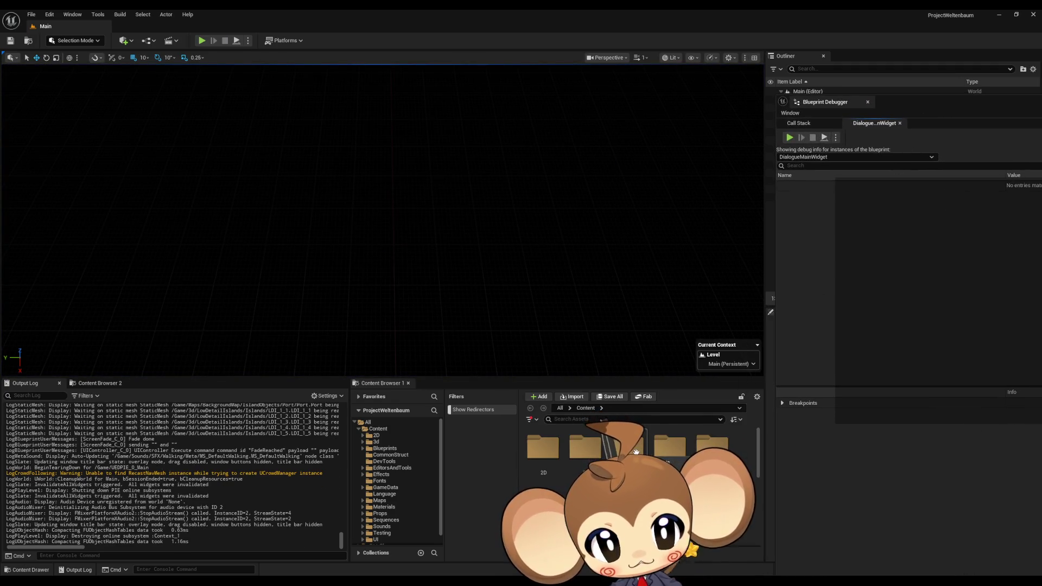
pyautogui.doubleClick(636, 452)
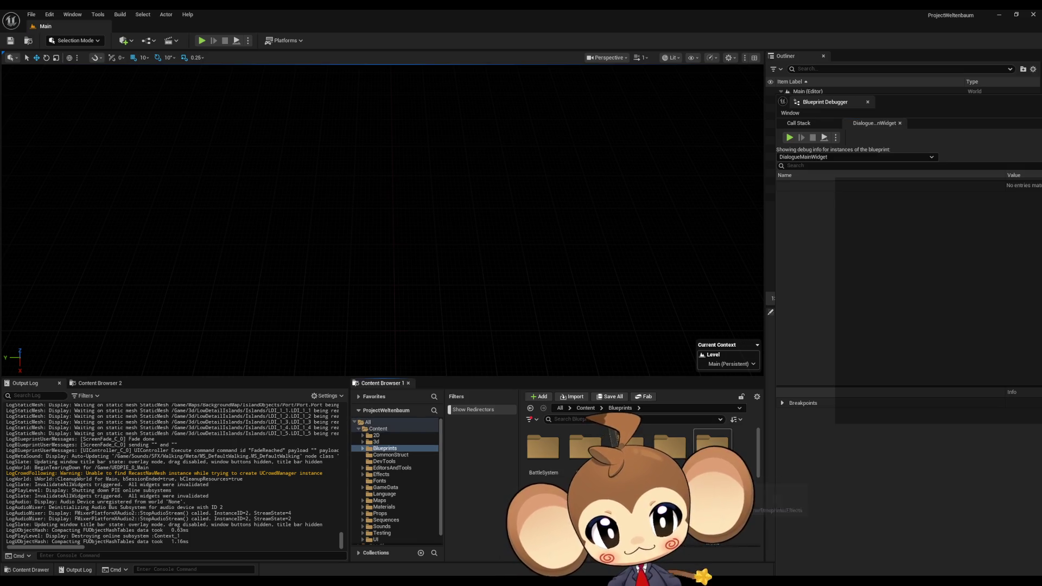
pyautogui.doubleClick(670, 448)
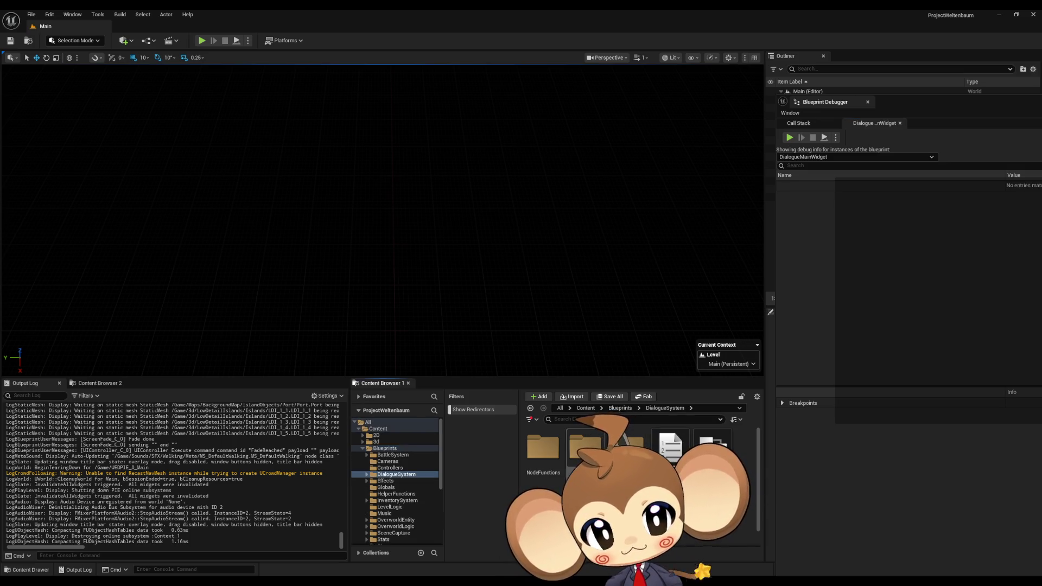
pyautogui.doubleClick(625, 449)
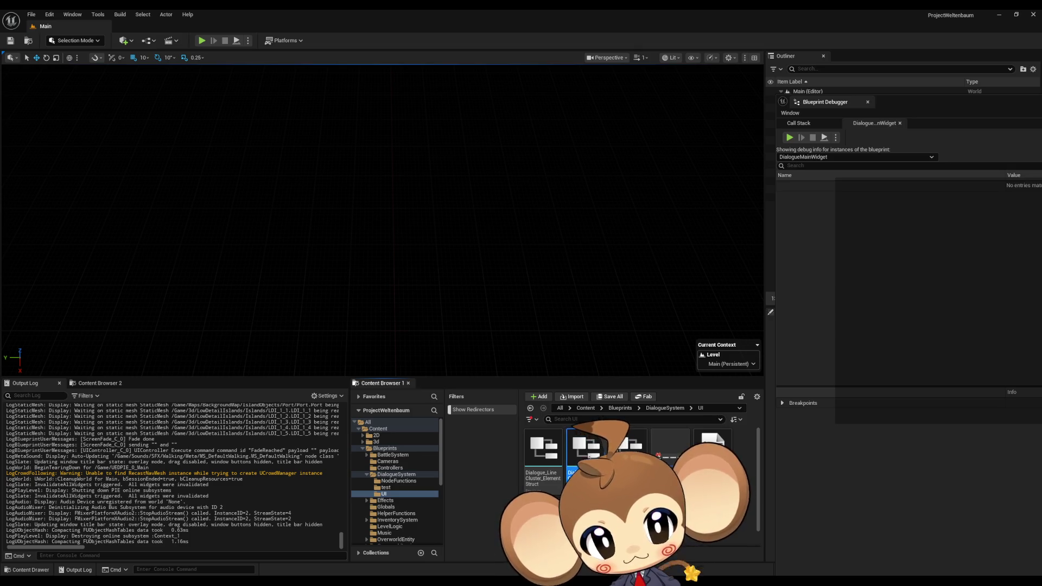
pyautogui.doubleClick(537, 451)
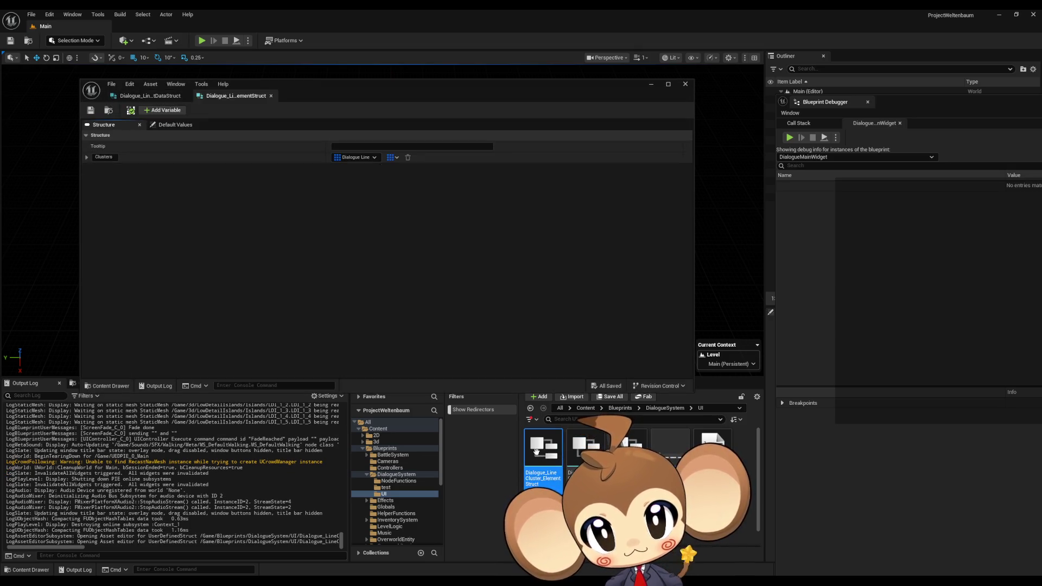
# Rename the Clusters member to Cluster and save the struct.
pyautogui.click(105, 157)
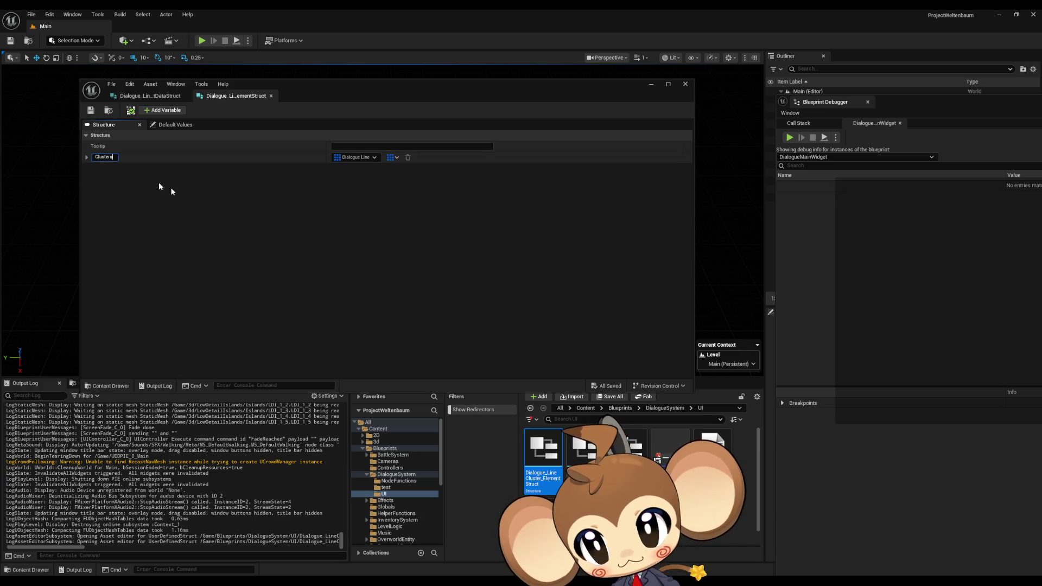
pyautogui.press('BackSpace')
pyautogui.press('Return')
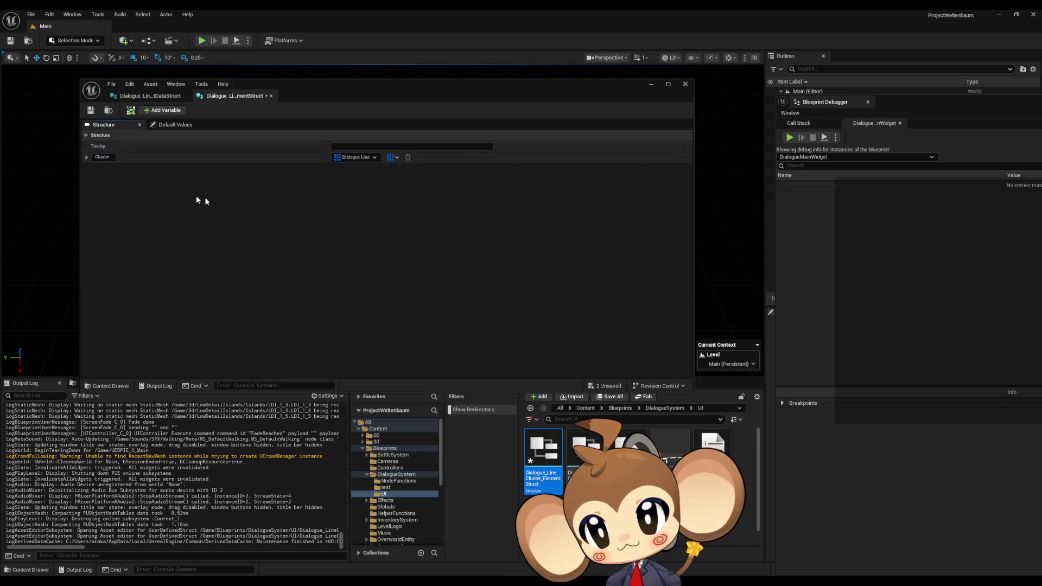
pyautogui.hotkey('ctrl', 's')
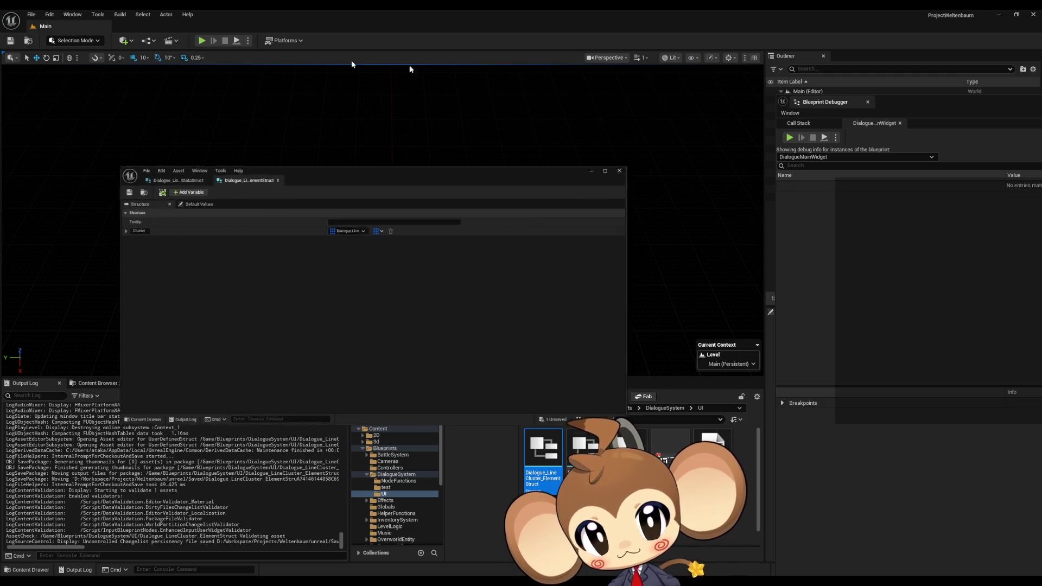
# Open DialogueMainWidget from the play-test error list and compile its graph.
pyautogui.click(202, 42)
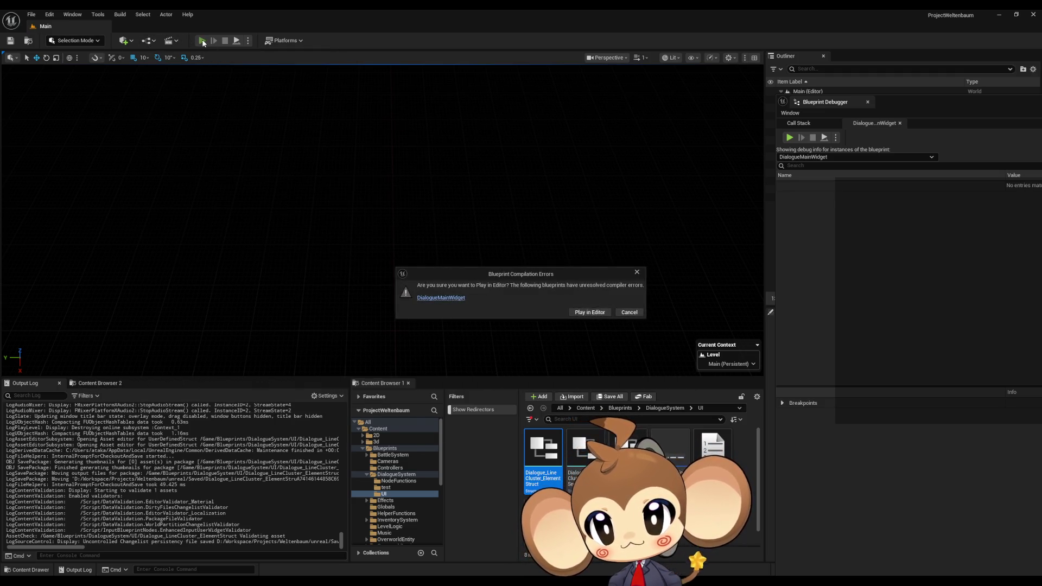
pyautogui.click(439, 298)
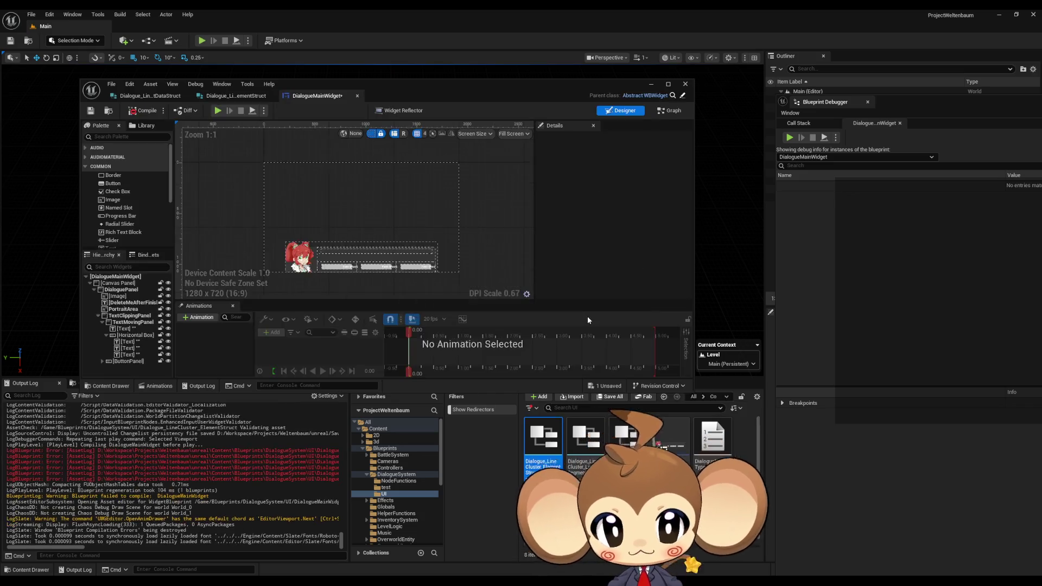
pyautogui.click(673, 110)
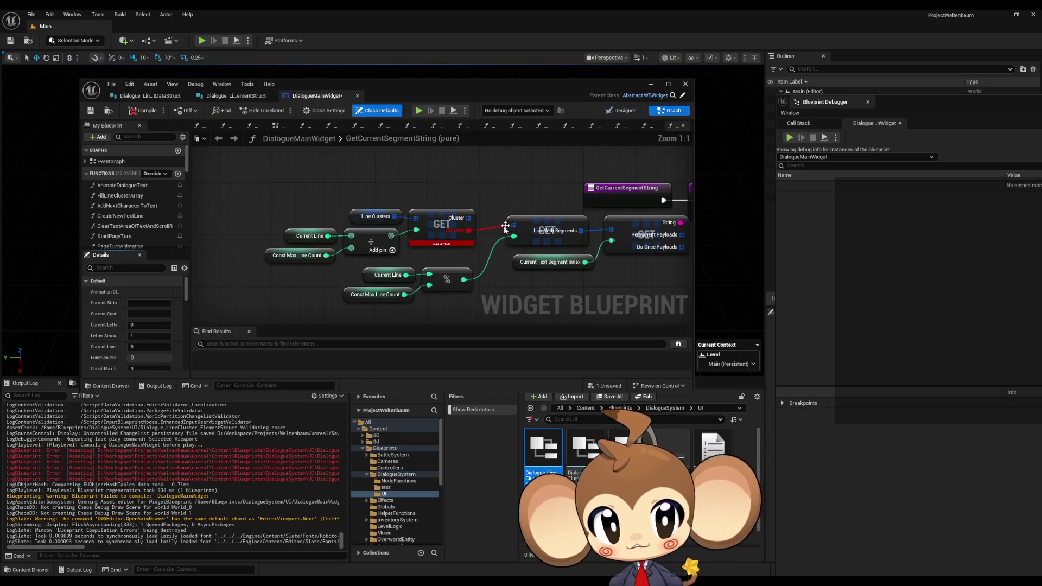
pyautogui.moveTo(468, 217); pyautogui.dragTo(523, 231)
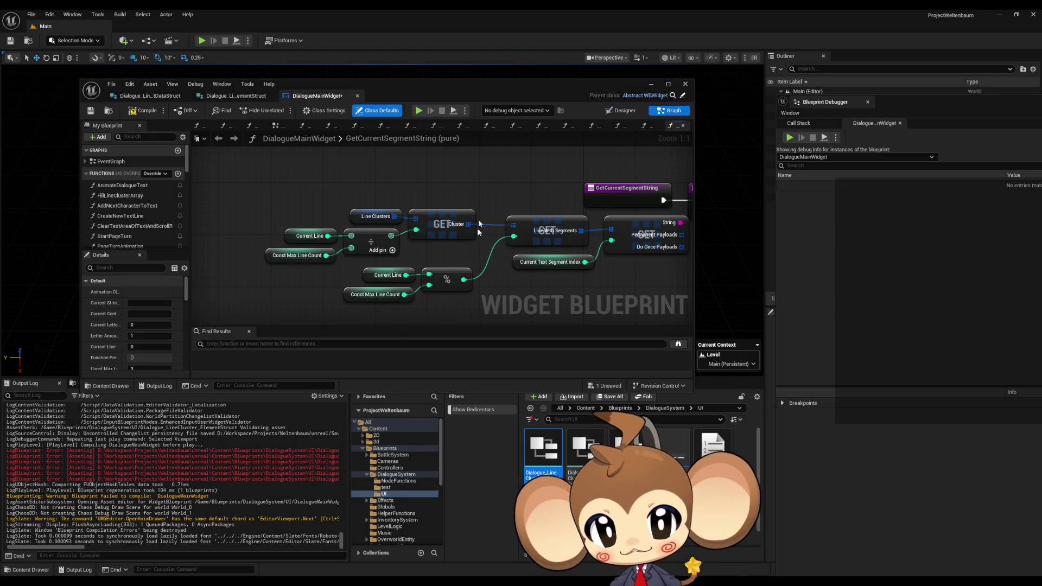
pyautogui.click(143, 111)
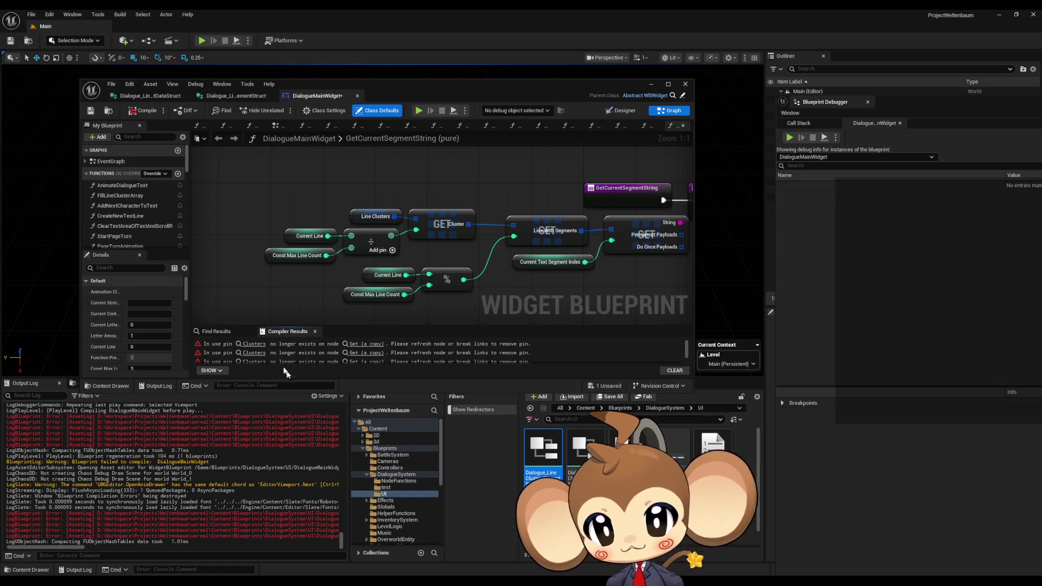
# Fix each erroring GET node's Cluster pin via Compiler Results and recompile the widget.
pyautogui.click(254, 344)
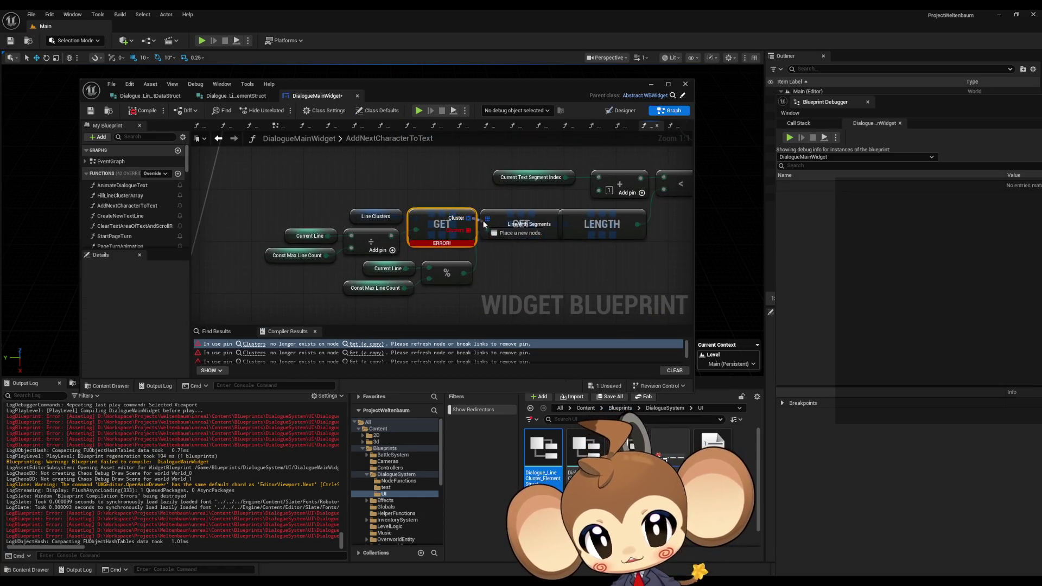
pyautogui.click(255, 353)
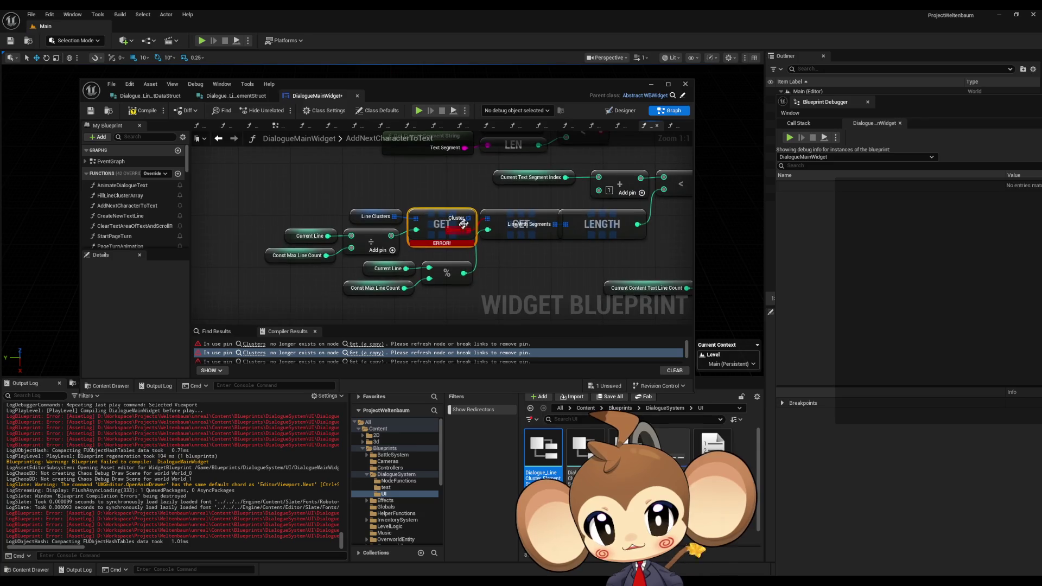
pyautogui.click(254, 361)
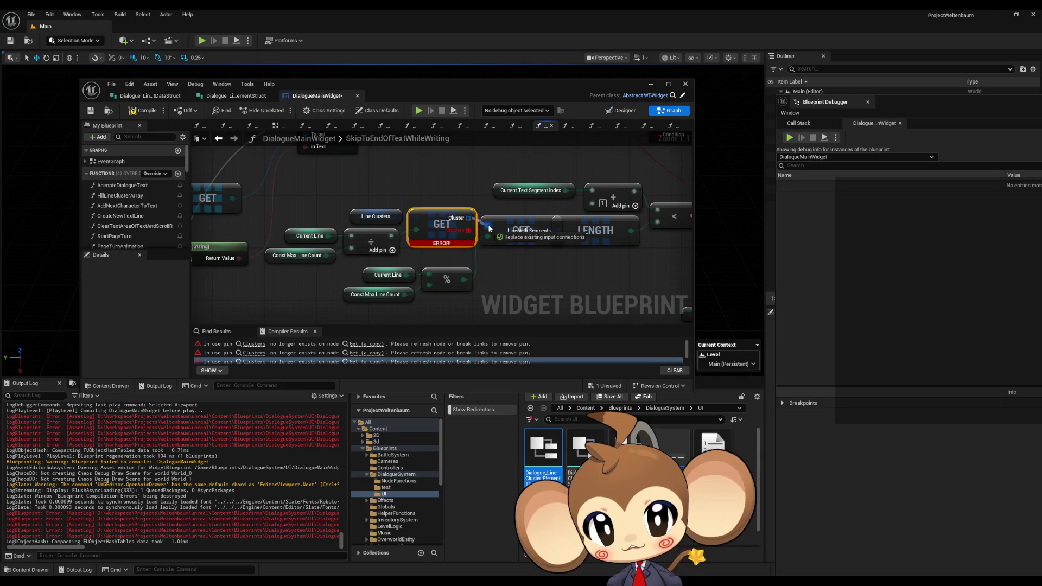
pyautogui.scroll(-1, 264, 359)
pyautogui.click(264, 358)
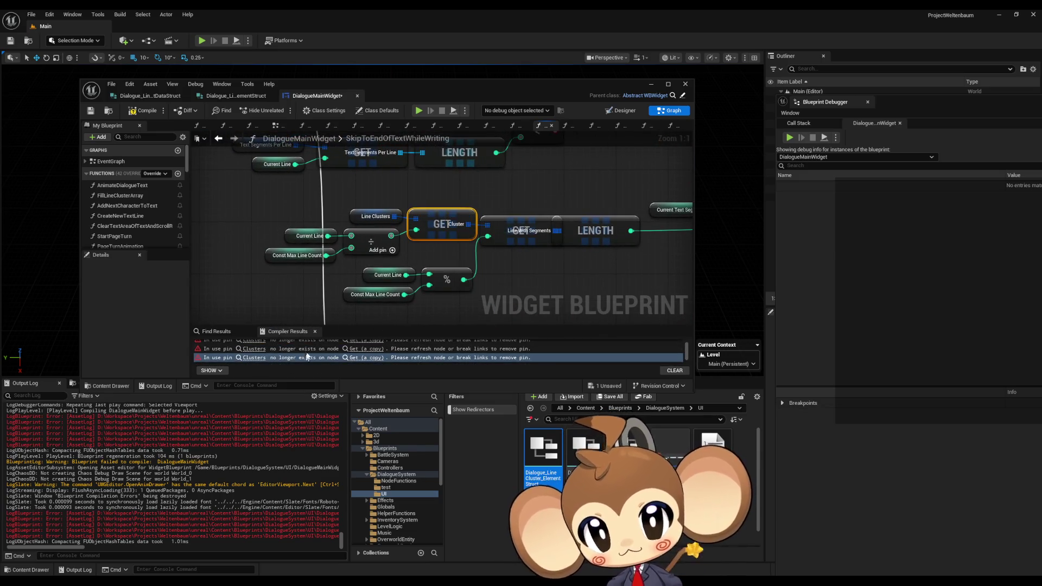
pyautogui.scroll(-1, 299, 357)
pyautogui.click(264, 353)
pyautogui.moveTo(467, 218); pyautogui.dragTo(493, 219)
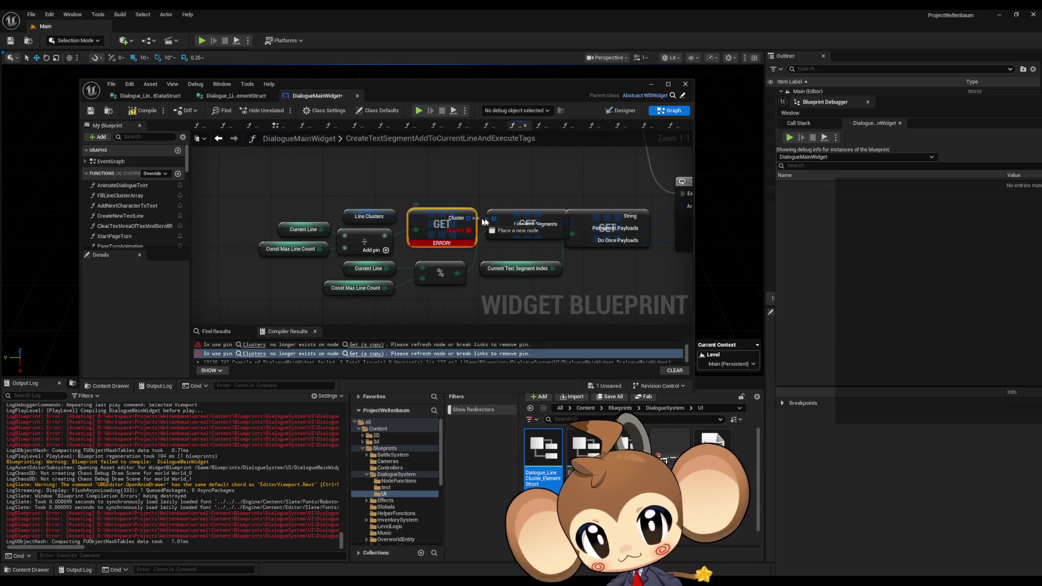
pyautogui.click(142, 110)
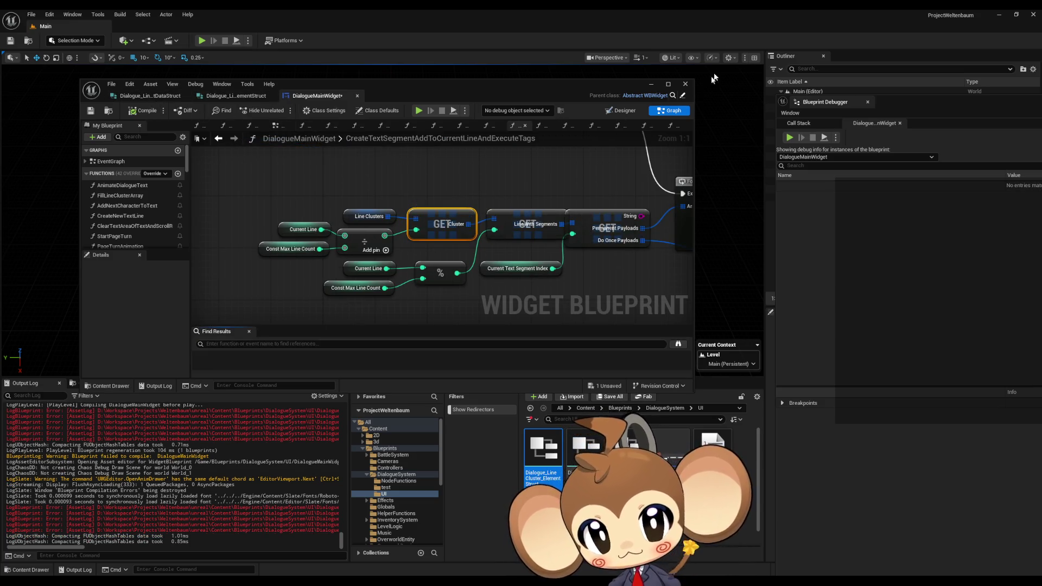
pyautogui.click(652, 84)
# Load a play-test, walk onto the dialogue trigger, and expand DialogueMainWidget's Self variables.
pyautogui.click(204, 41)
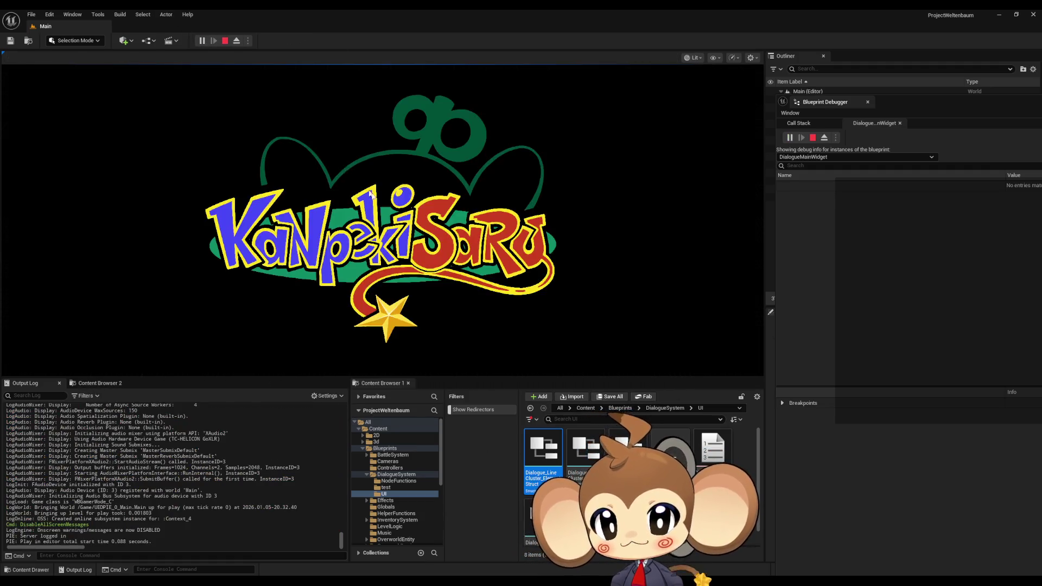
pyautogui.click(146, 318)
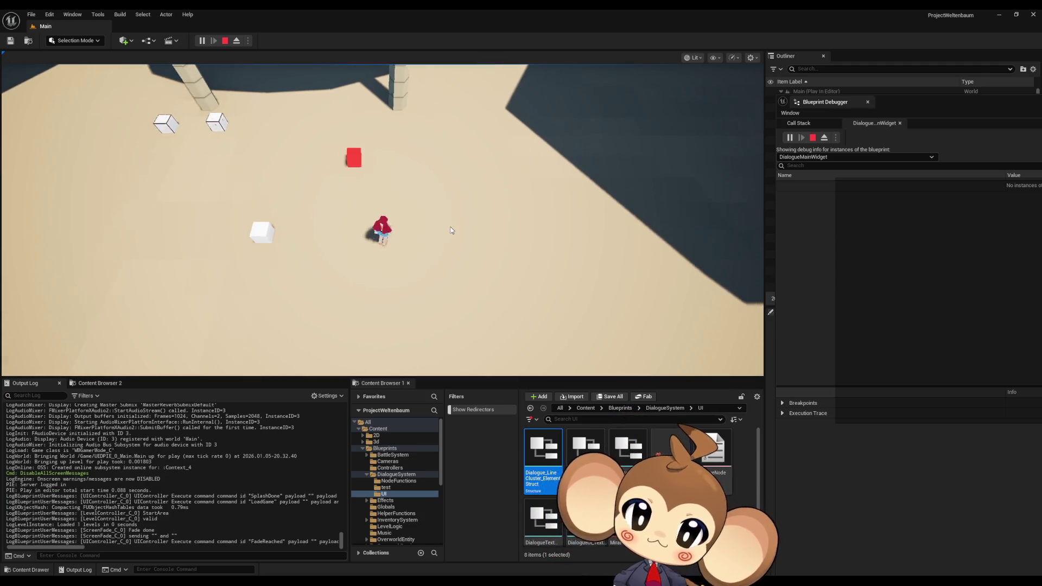
pyautogui.press('a')
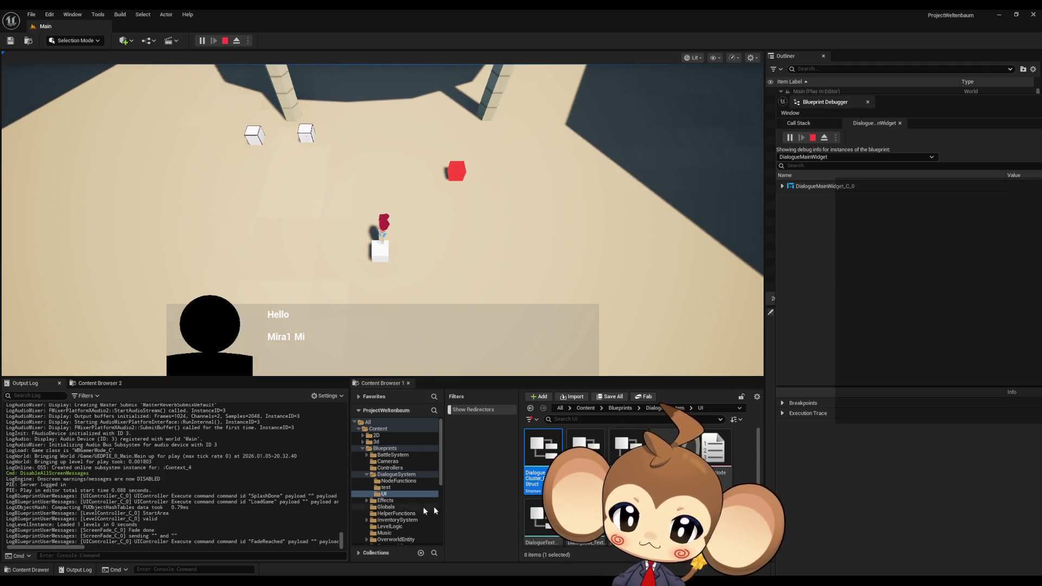
pyautogui.click(814, 208)
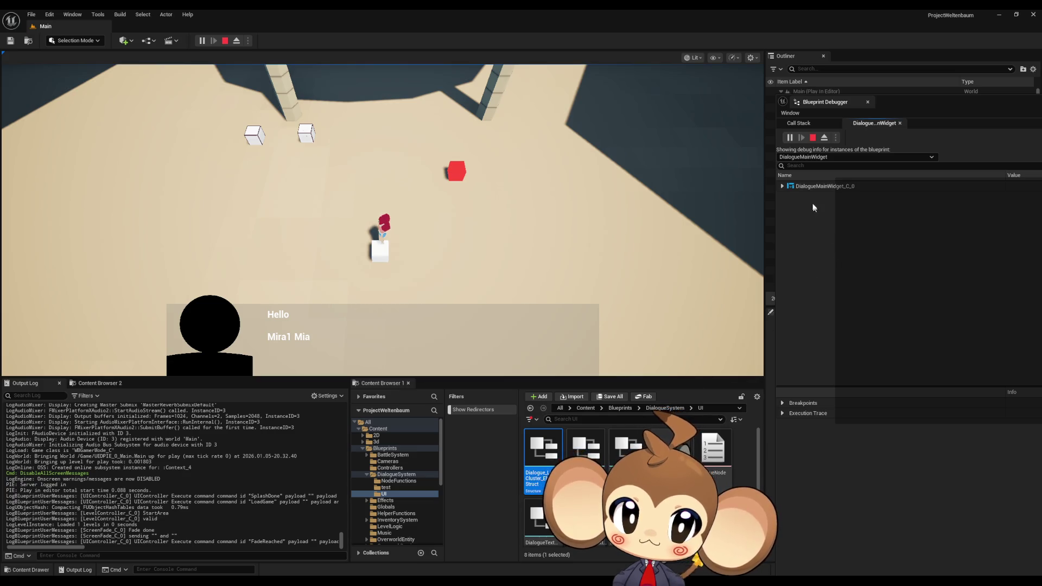
pyautogui.click(783, 187)
pyautogui.moveTo(898, 101); pyautogui.dragTo(586, 71)
pyautogui.click(475, 166)
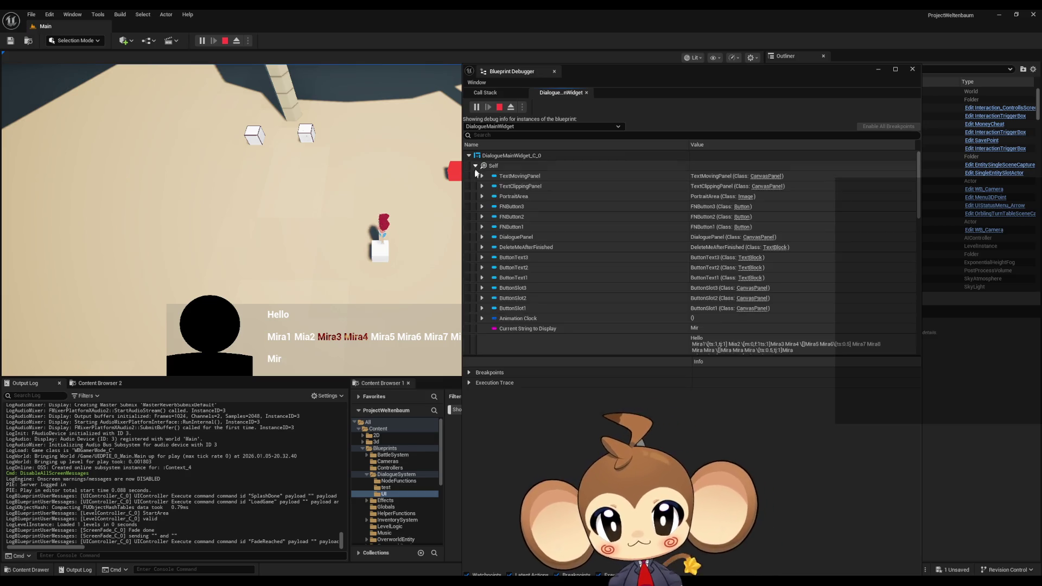
# Expand the Line Clusters variable and open its entry [1].
pyautogui.scroll(-8, 481, 324)
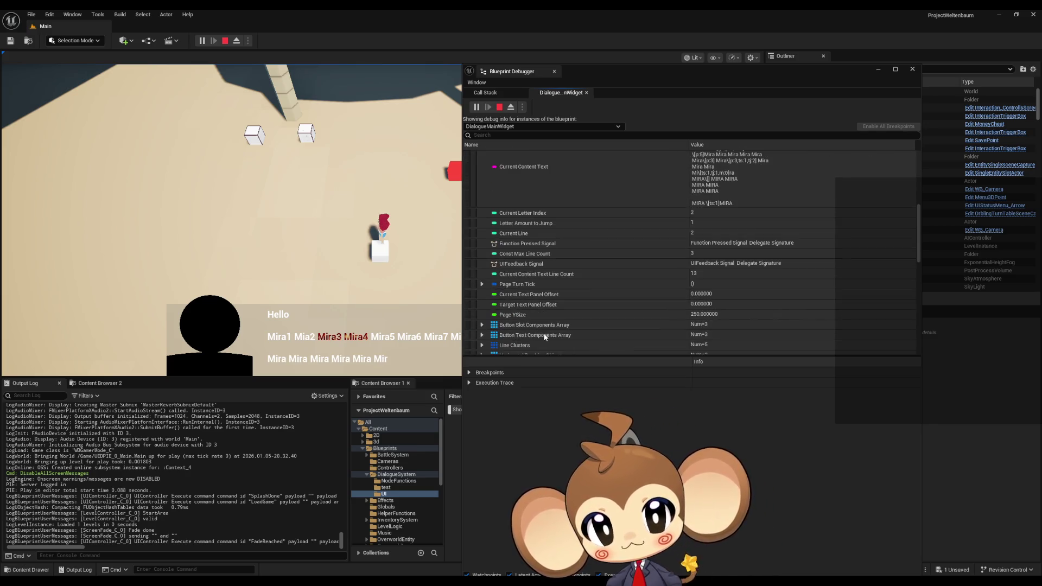
pyautogui.scroll(-2, 543, 325)
pyautogui.click(481, 293)
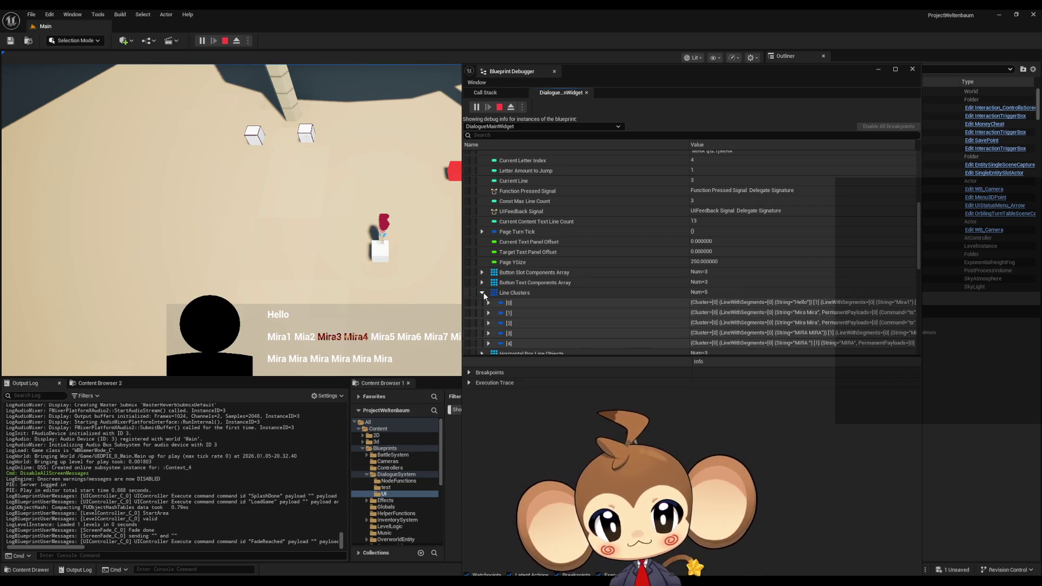
pyautogui.scroll(-1, 539, 288)
pyautogui.click(489, 277)
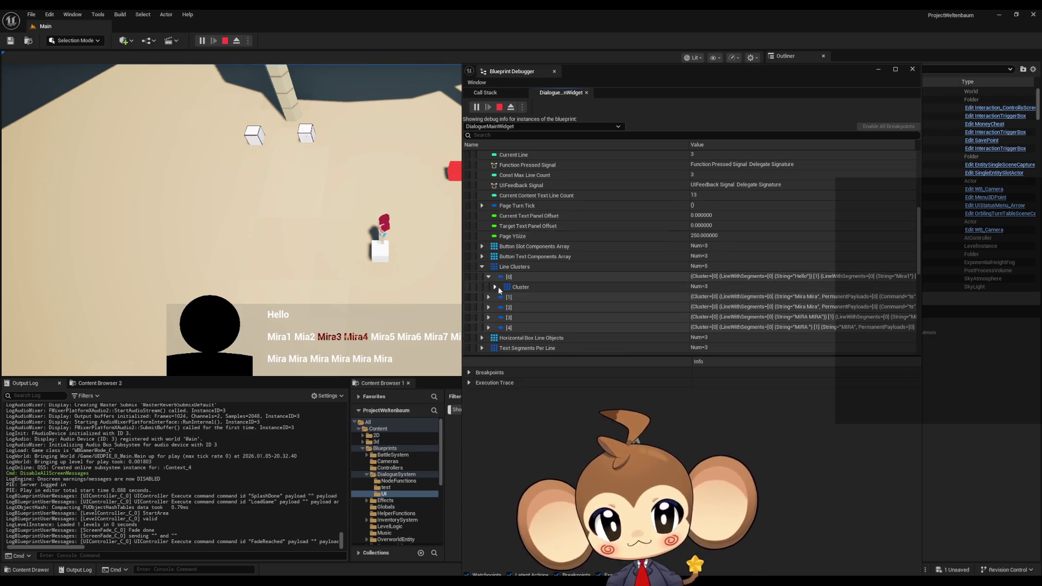
pyautogui.click(489, 278)
pyautogui.click(488, 286)
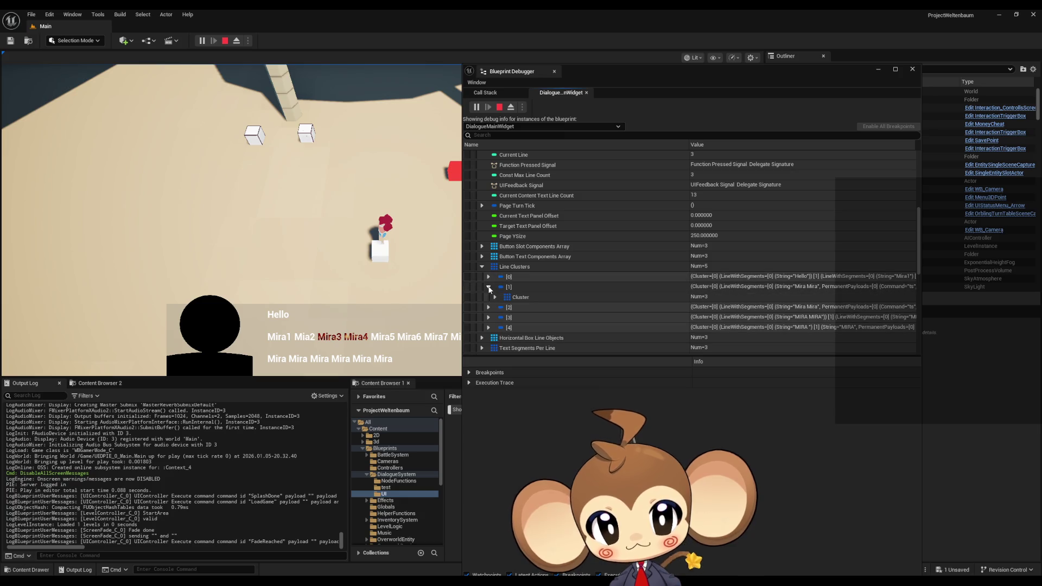
# View Cluster [0]'s first segment with its Mira Mira string, then stop playing.
pyautogui.click(495, 296)
pyautogui.scroll(-1, 520, 288)
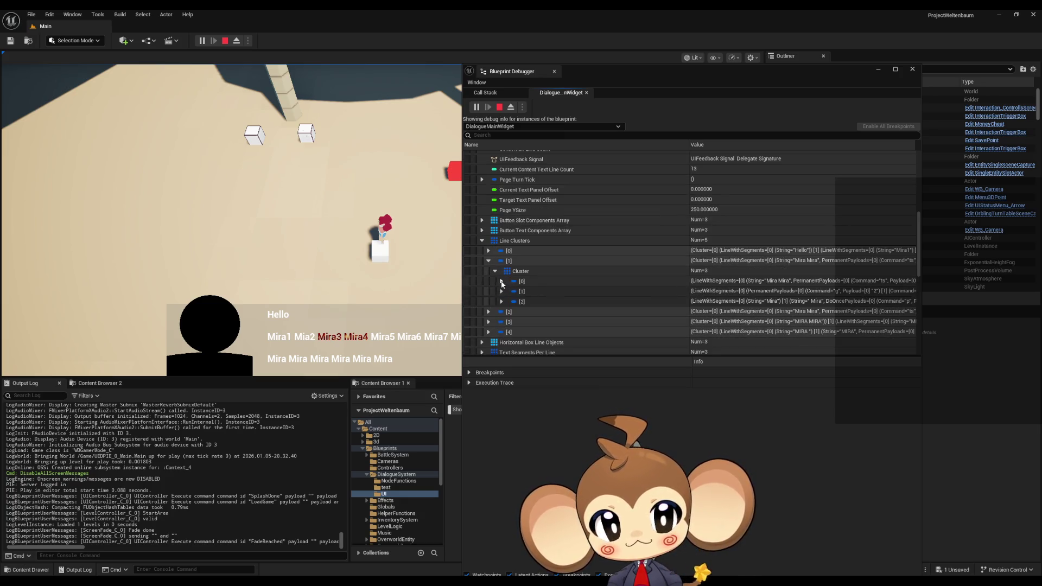
pyautogui.click(502, 281)
pyautogui.click(508, 292)
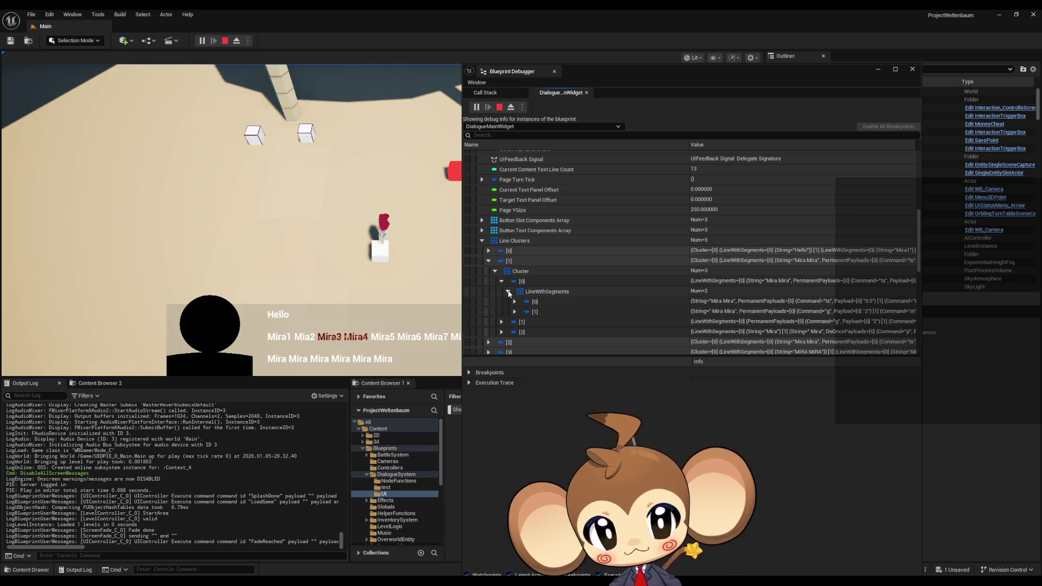
pyautogui.click(515, 301)
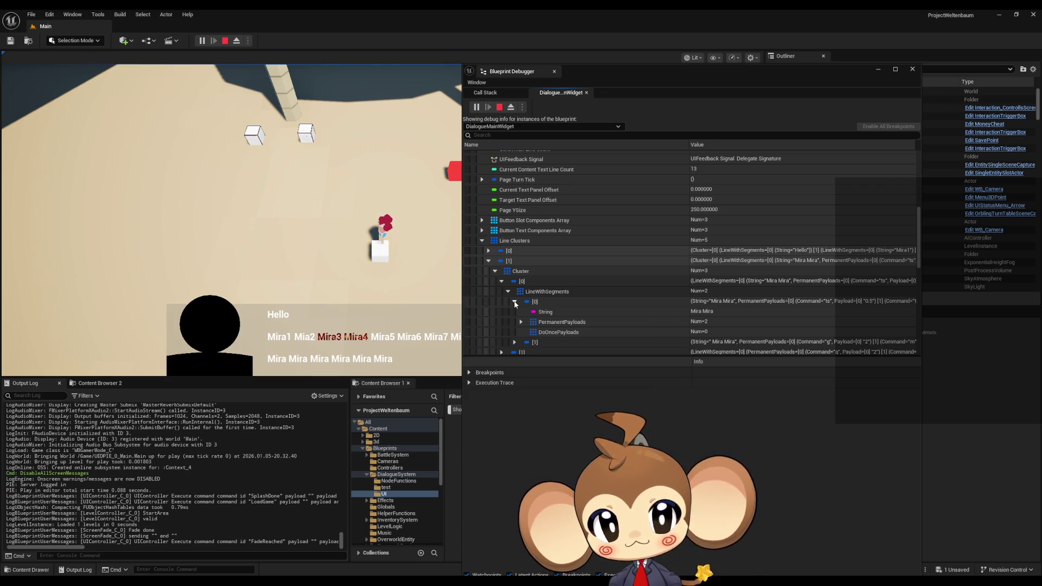
pyautogui.click(515, 302)
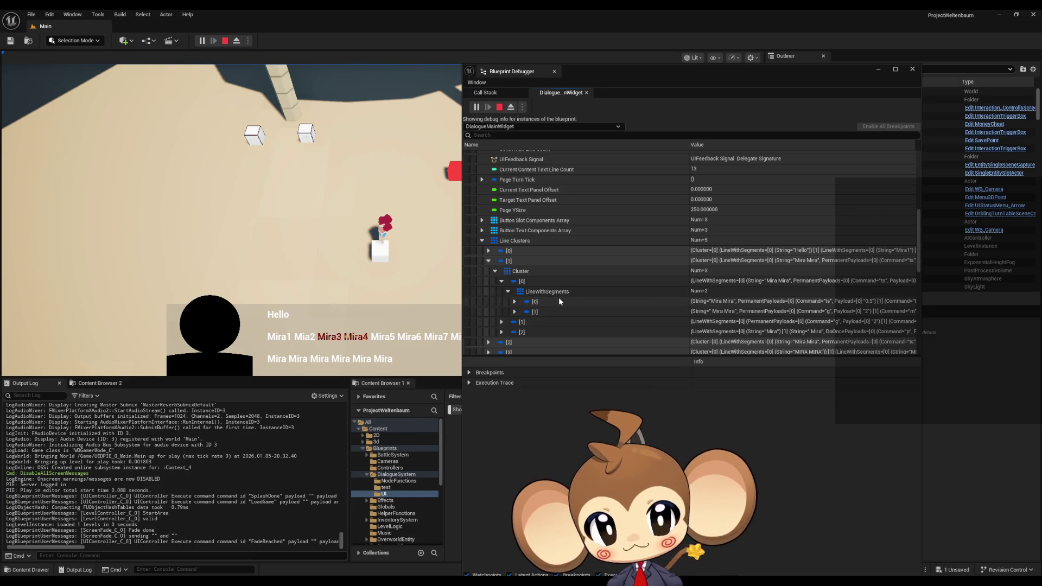
pyautogui.click(515, 302)
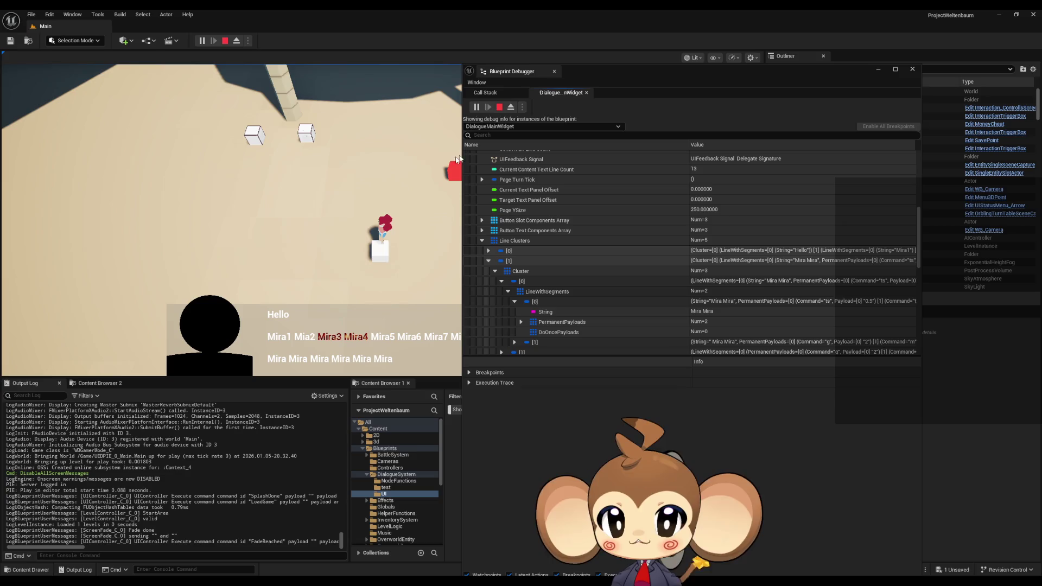
pyautogui.press('Escape')
pyautogui.click(912, 70)
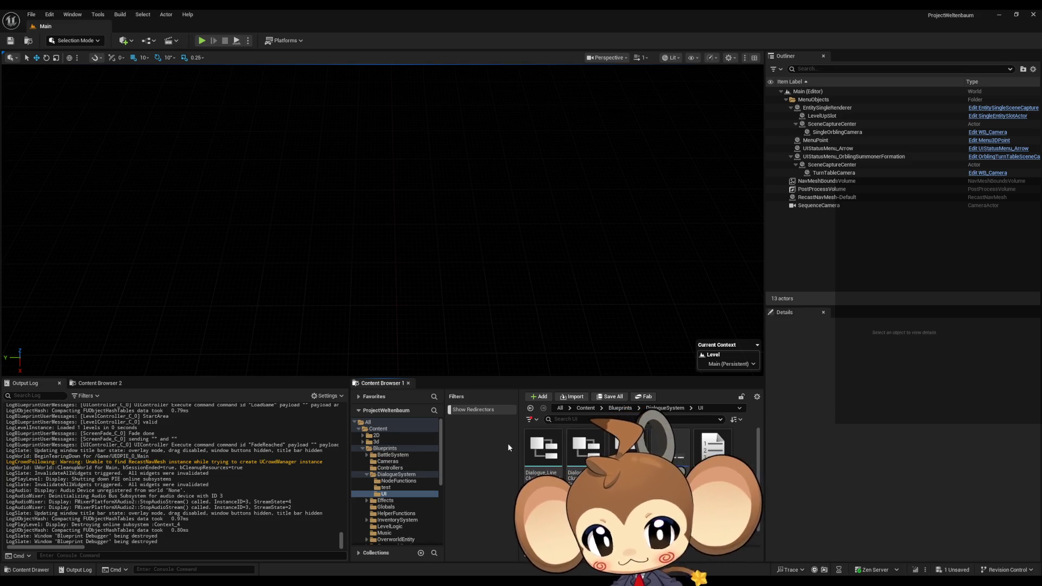
# Load the game, walk to the cube, and advance from Hello through the Mira pages to Option 1/Option 2.
pyautogui.click(201, 41)
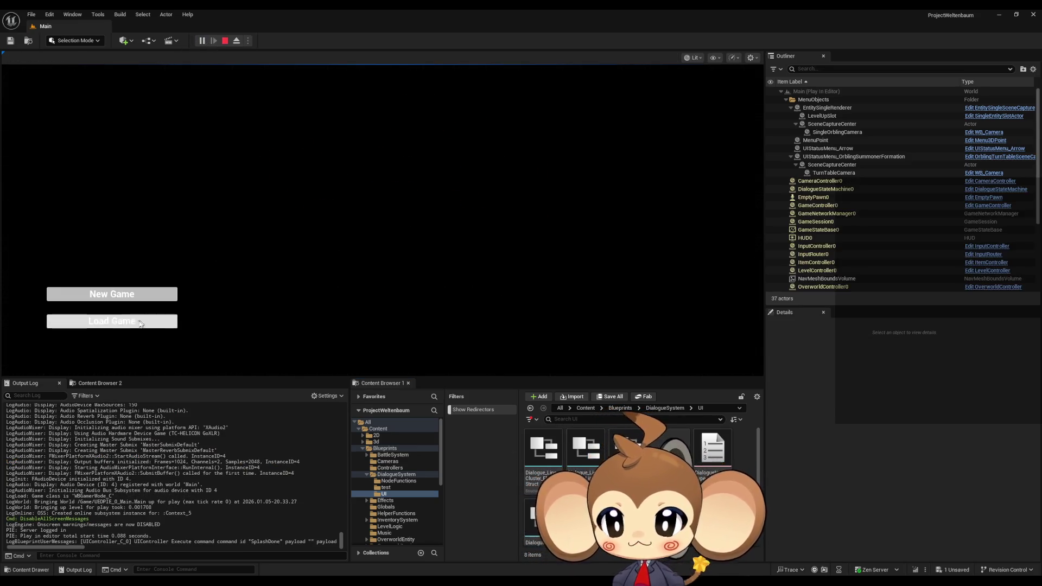
pyautogui.click(140, 322)
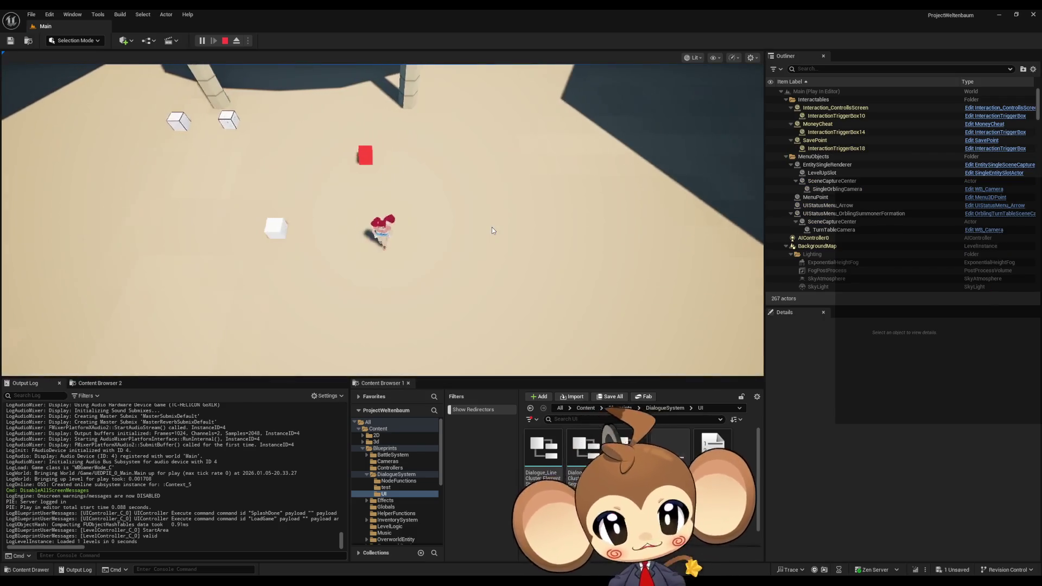
pyautogui.press('a')
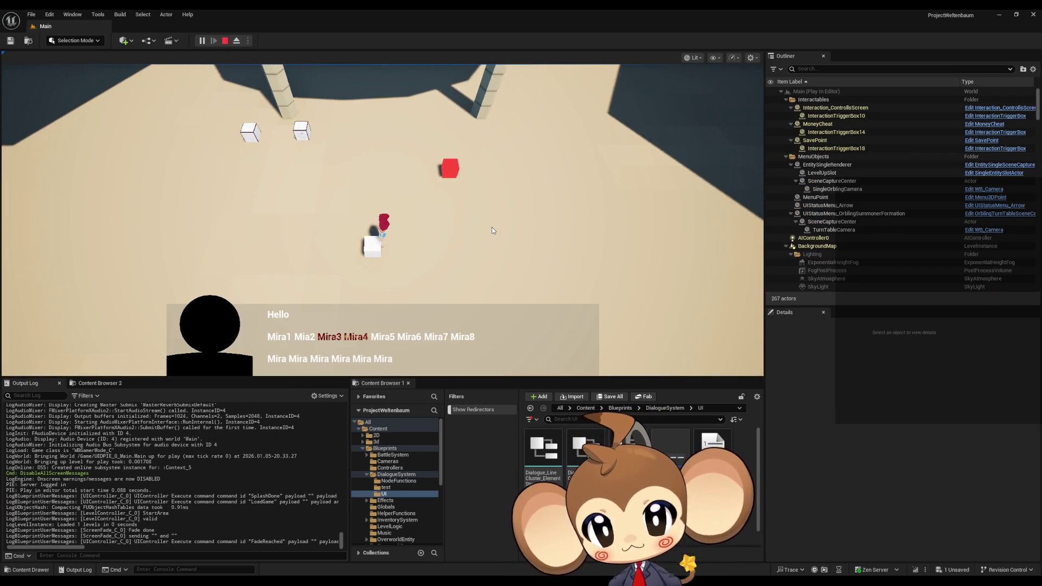
pyautogui.press('space')
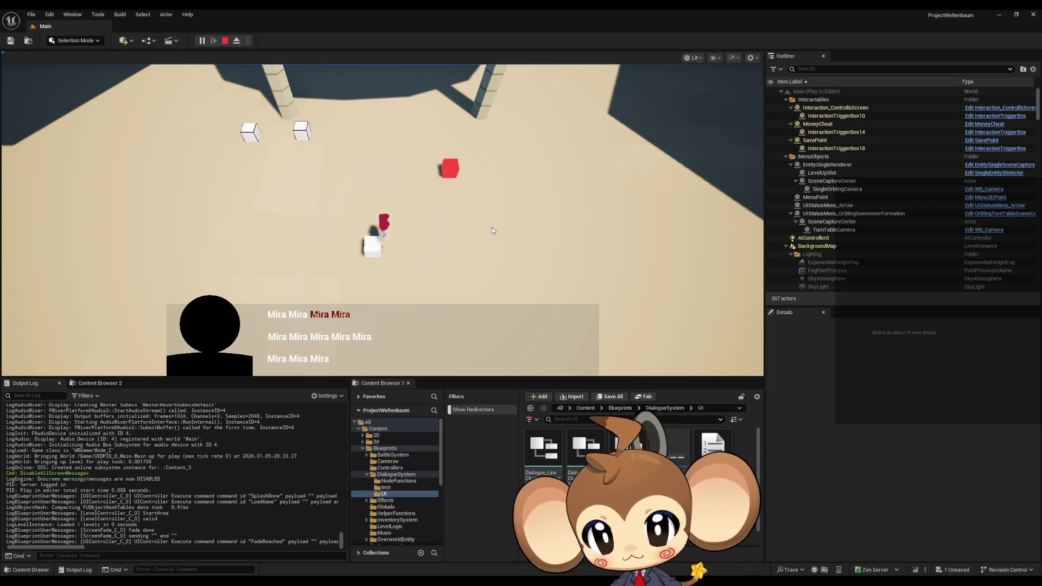
pyautogui.press('space')
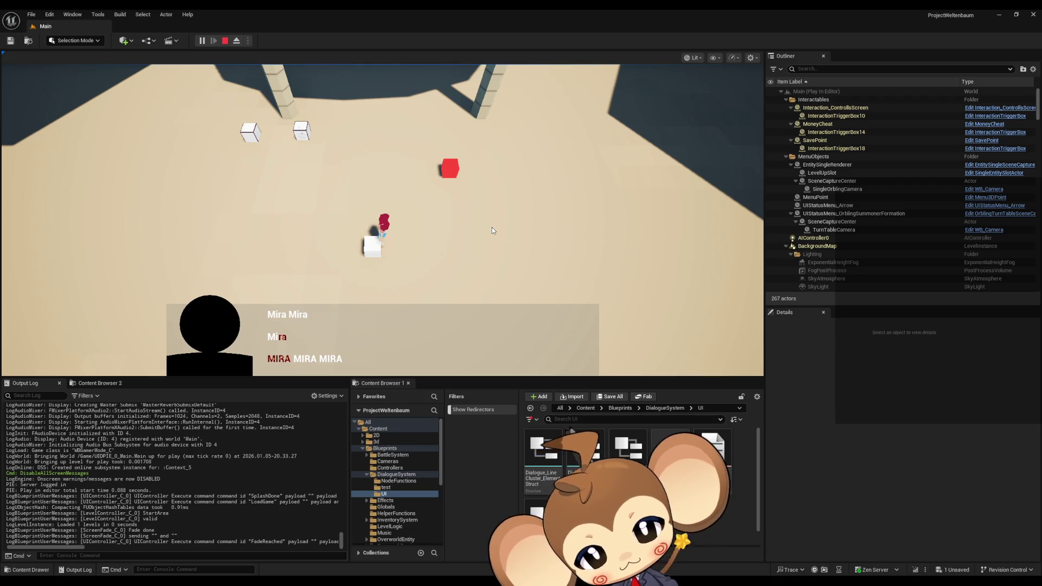
pyautogui.press('space')
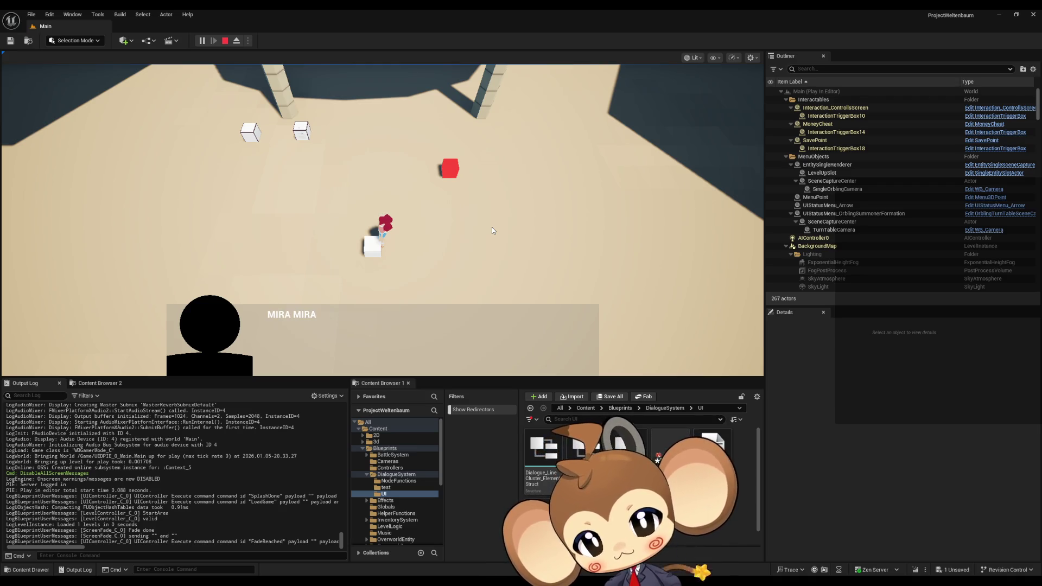
pyautogui.press('space')
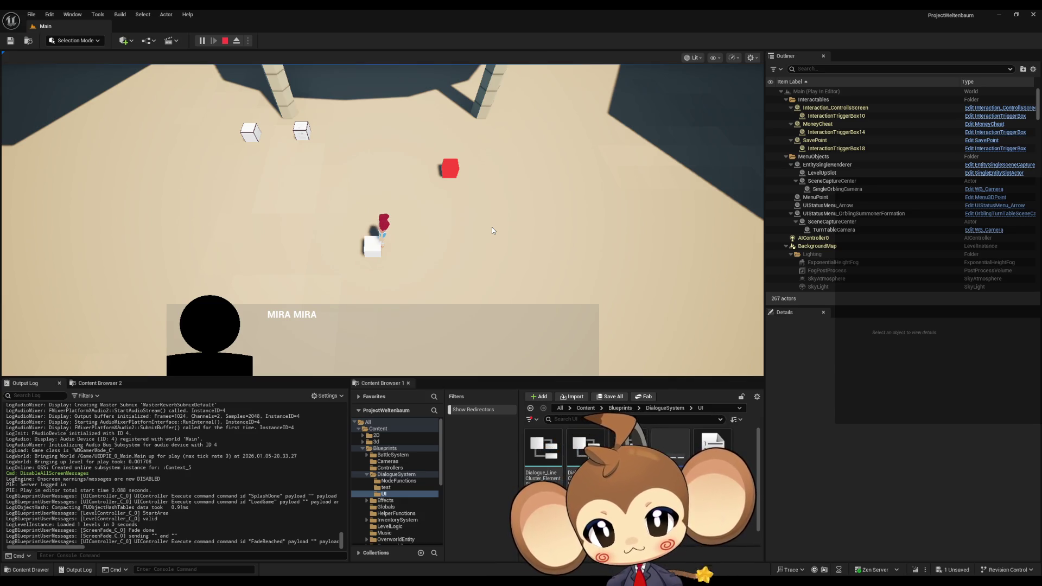
pyautogui.press('space')
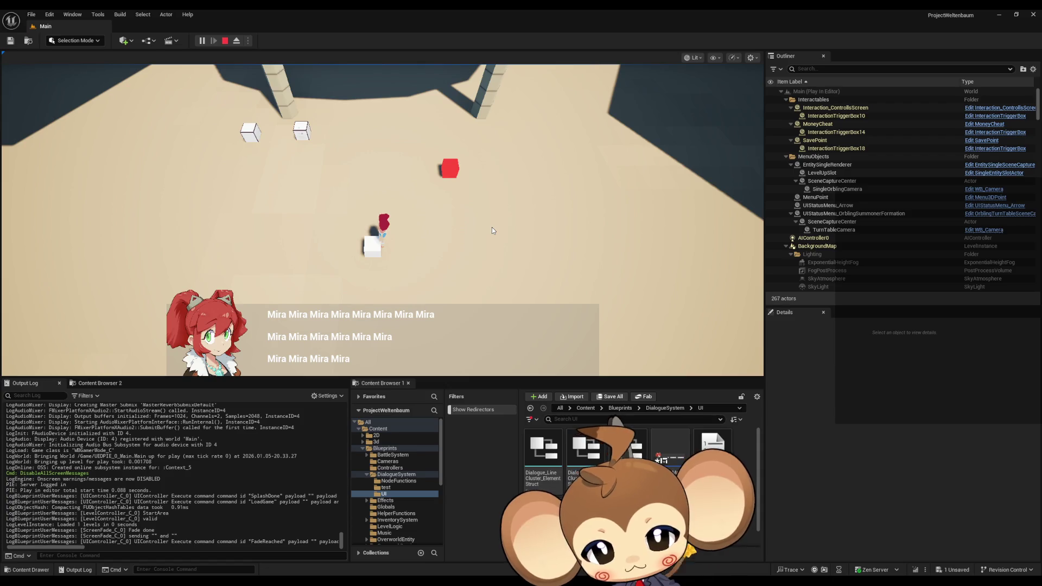
pyautogui.press('space')
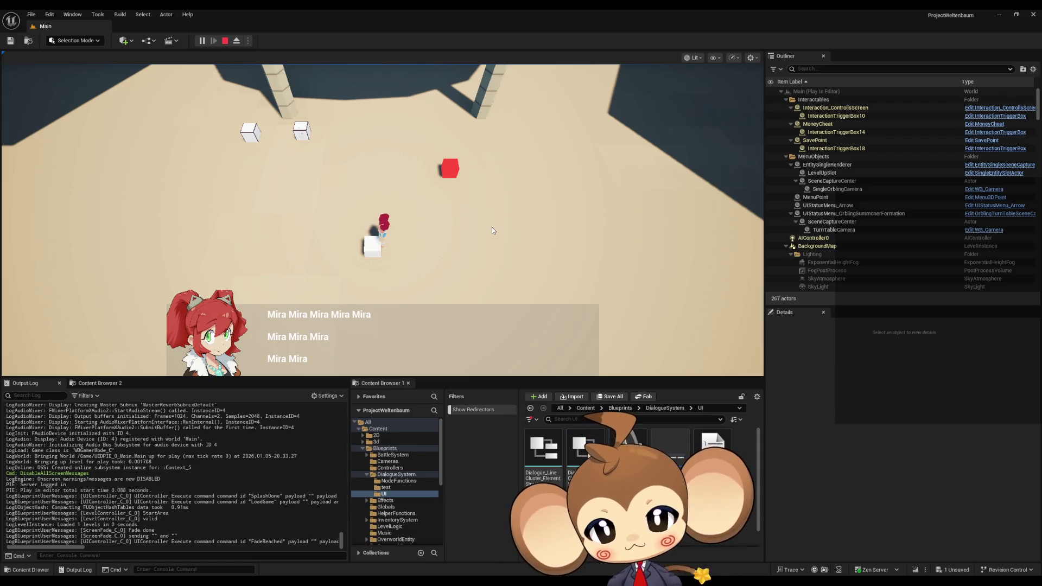
pyautogui.press('space')
pyautogui.press('space')
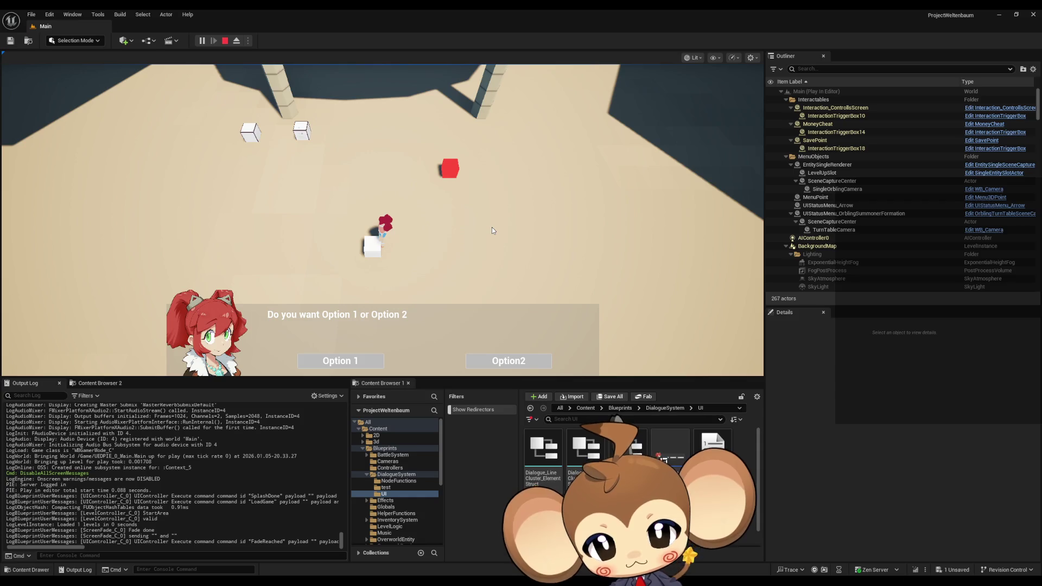
pyautogui.press('space')
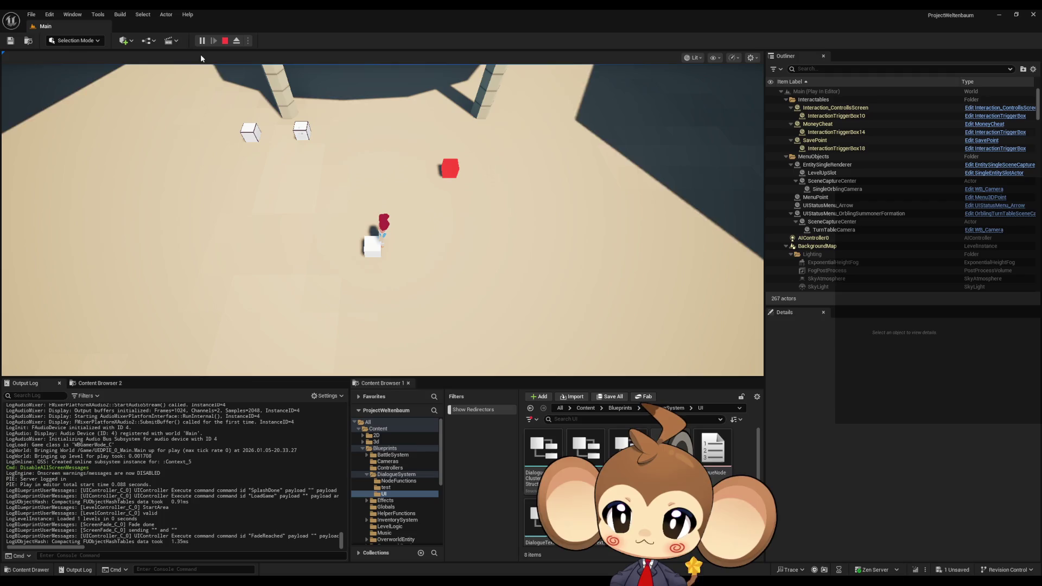
pyautogui.press('Escape')
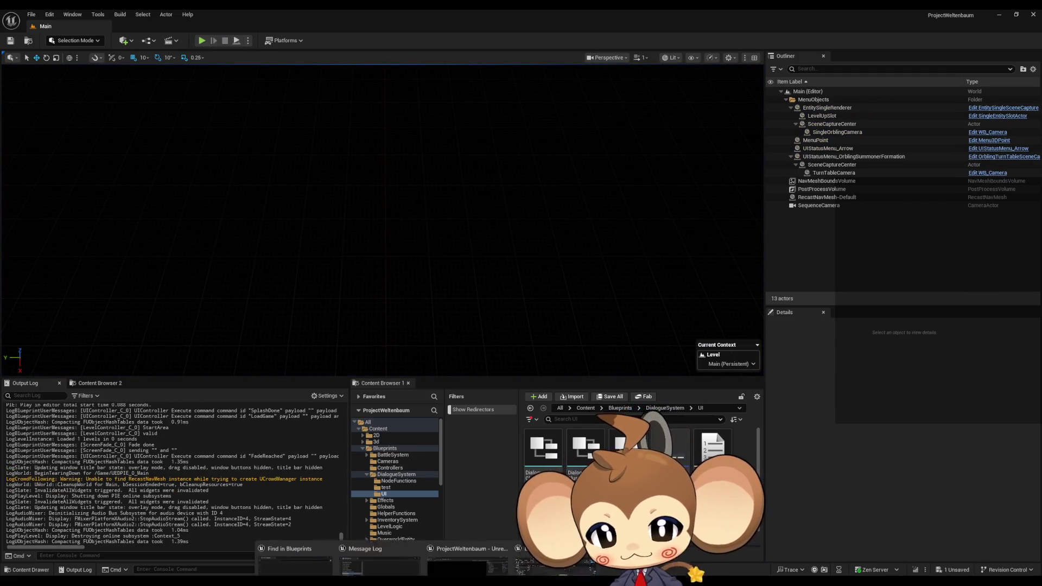
# Open the IssueBoard blueprint and delete the 'remove old code' and 'move new assets' notes.
pyautogui.click(378, 429)
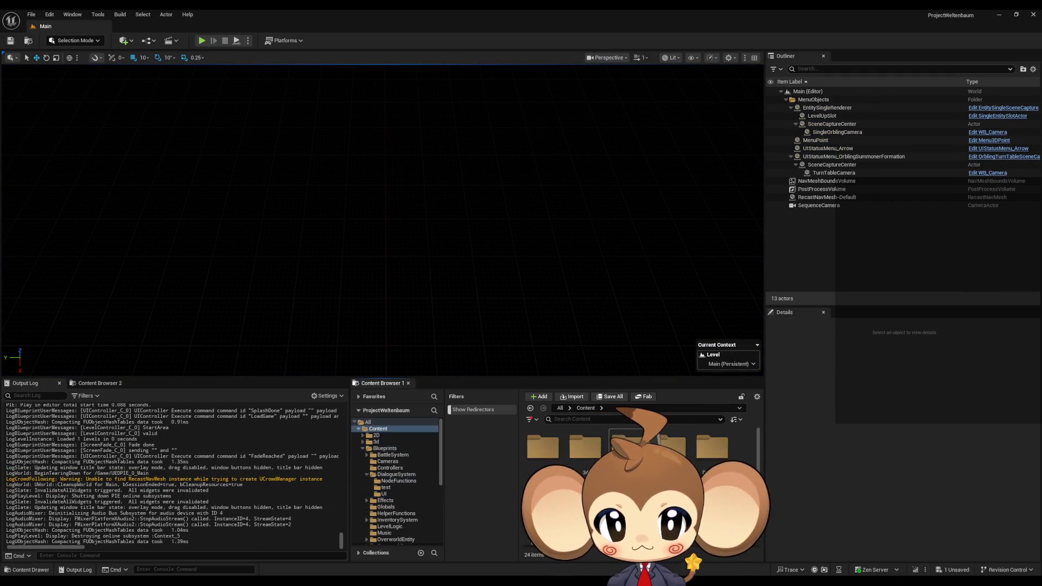
pyautogui.doubleClick(671, 448)
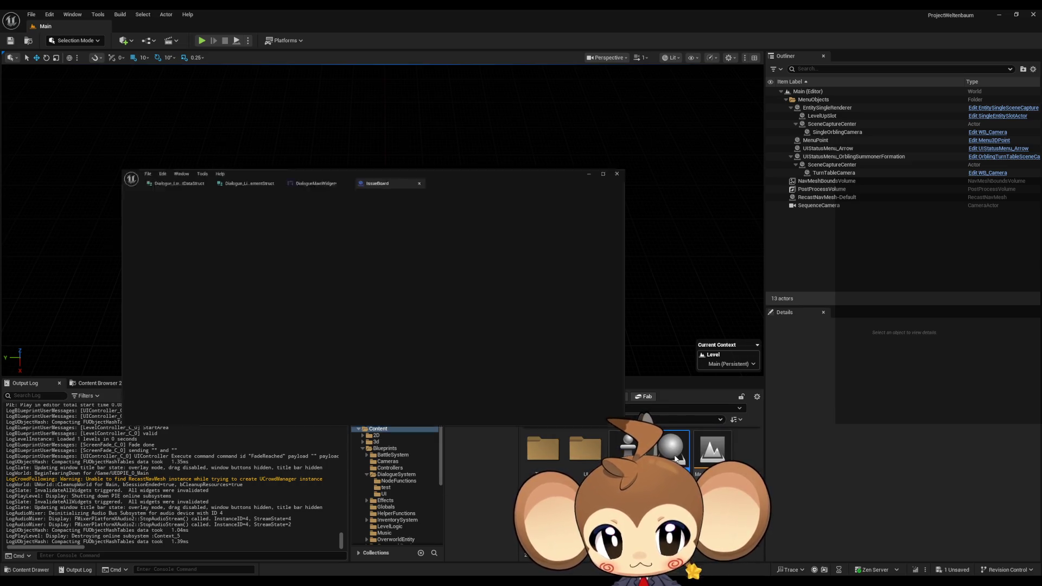
pyautogui.moveTo(295, 240); pyautogui.dragTo(255, 206)
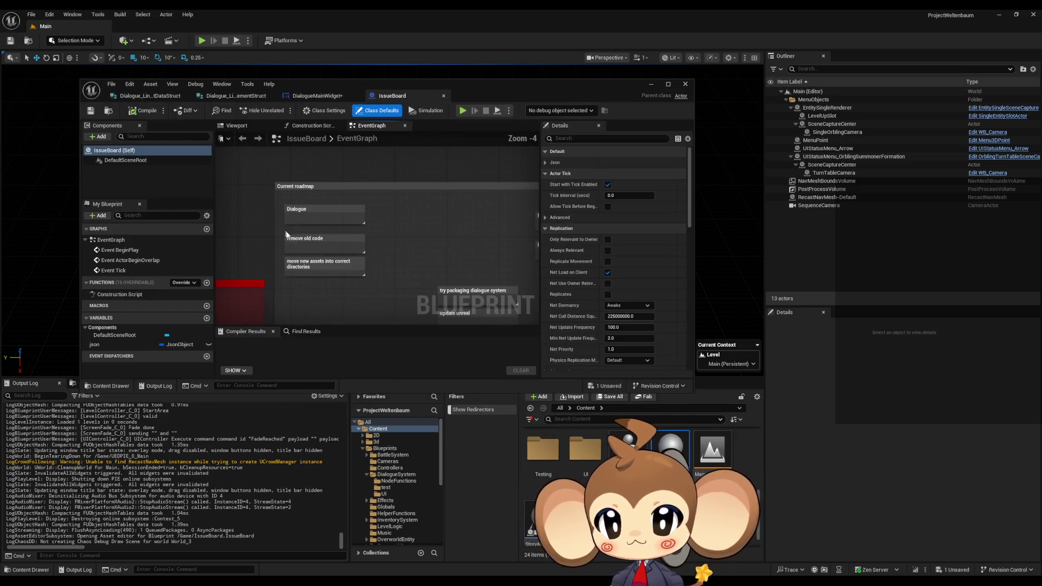
pyautogui.click(317, 242)
pyautogui.moveTo(412, 257); pyautogui.dragTo(461, 245)
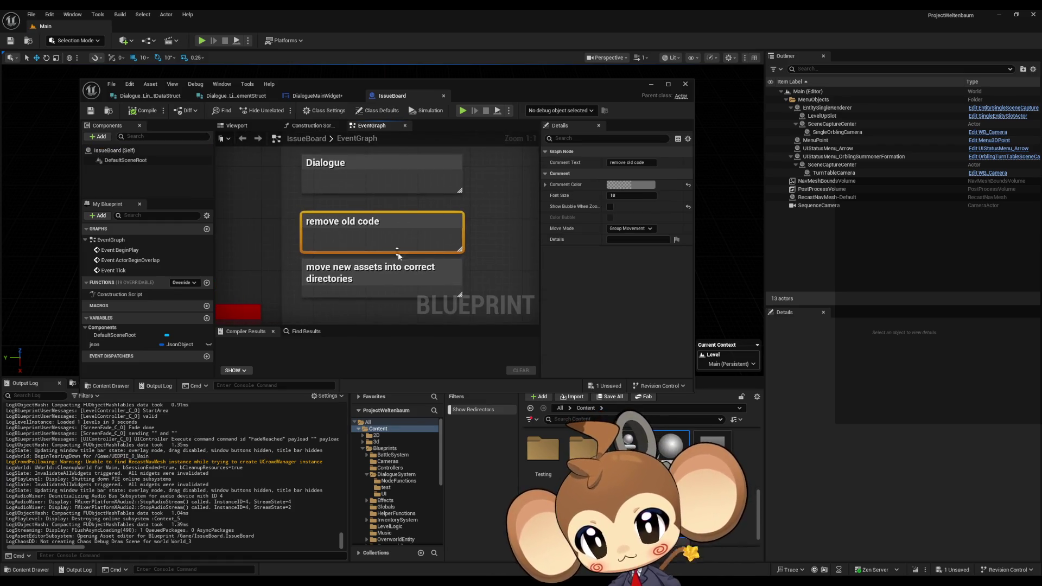
pyautogui.moveTo(386, 208); pyautogui.dragTo(421, 298)
pyautogui.press('Delete')
# Maximize the IssueBoard editor, compile it, and zoom to the Current Board tasks.
pyautogui.scroll(-5, 383, 167)
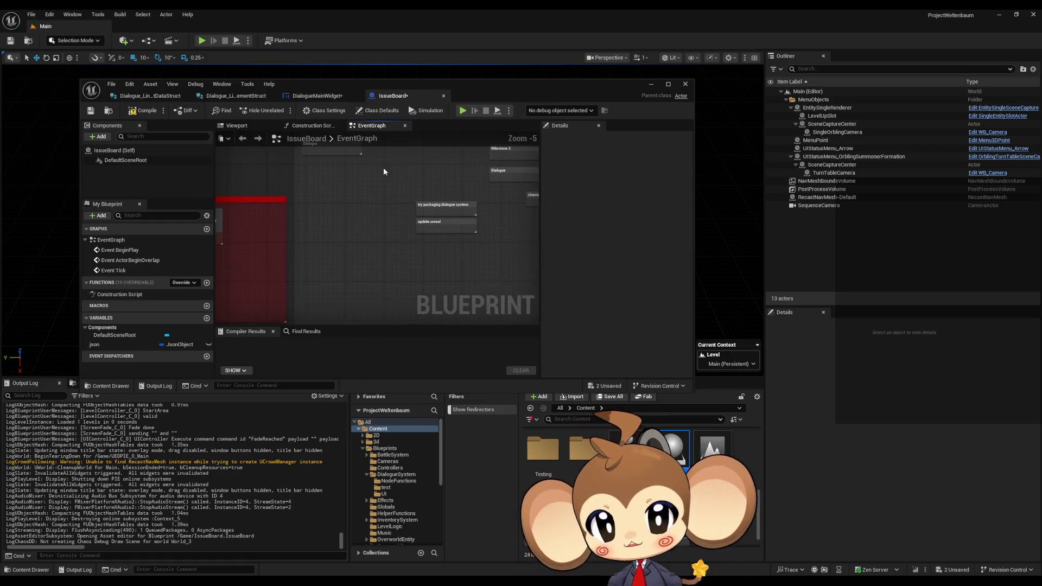
pyautogui.moveTo(387, 85); pyautogui.dragTo(477, 109)
pyautogui.doubleClick(477, 109)
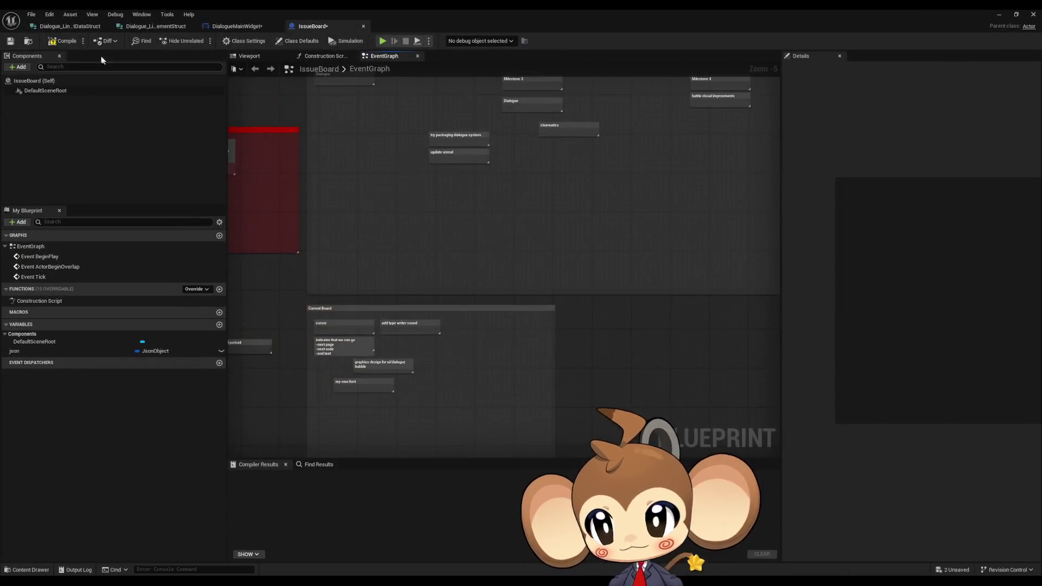
pyautogui.click(64, 41)
pyautogui.scroll(5, 539, 186)
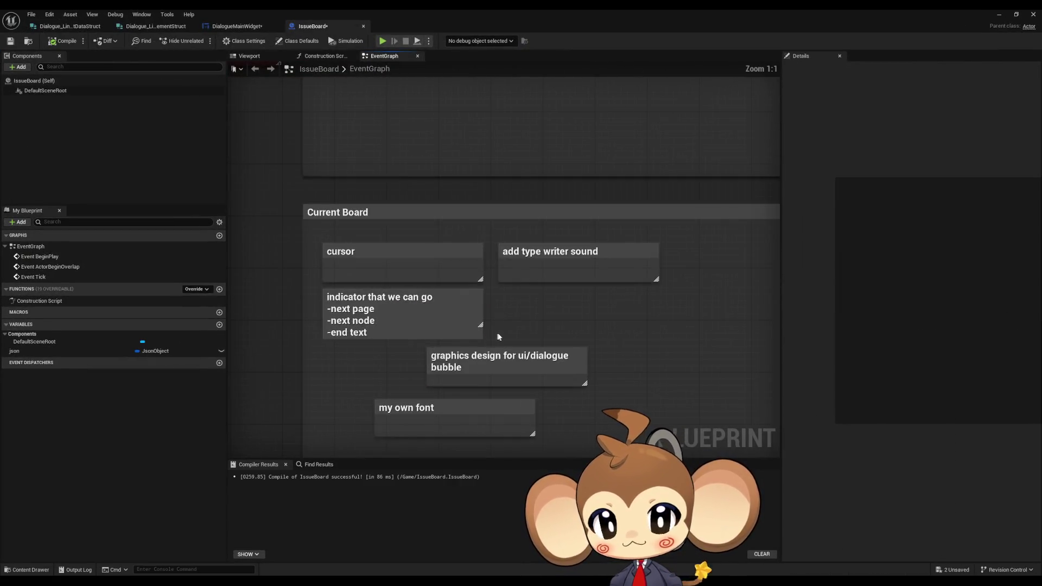
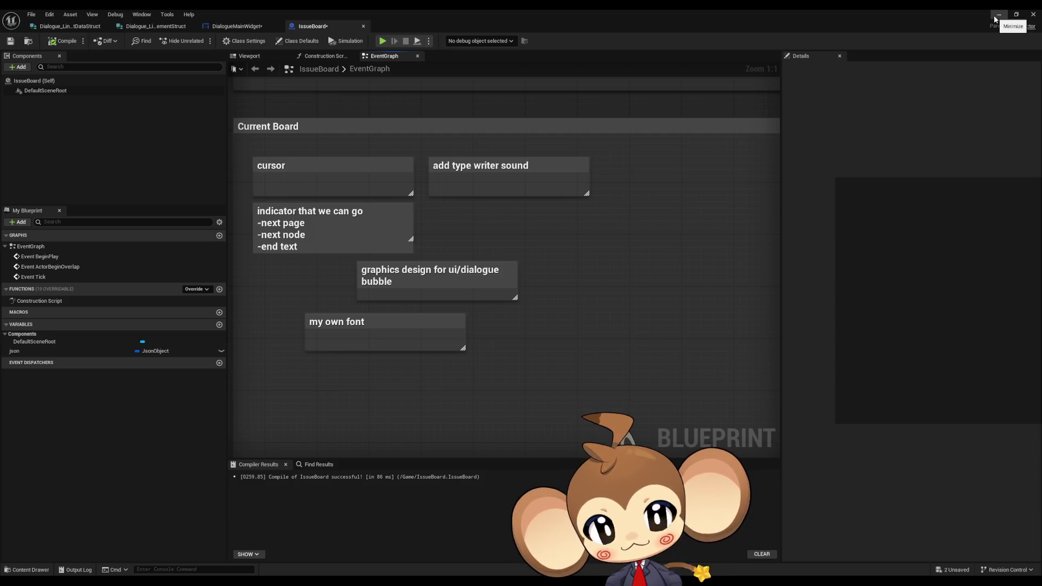
# Bring up the DialogueMainWidget Designer view and zoom in on the dialogue panel.
pyautogui.click(233, 25)
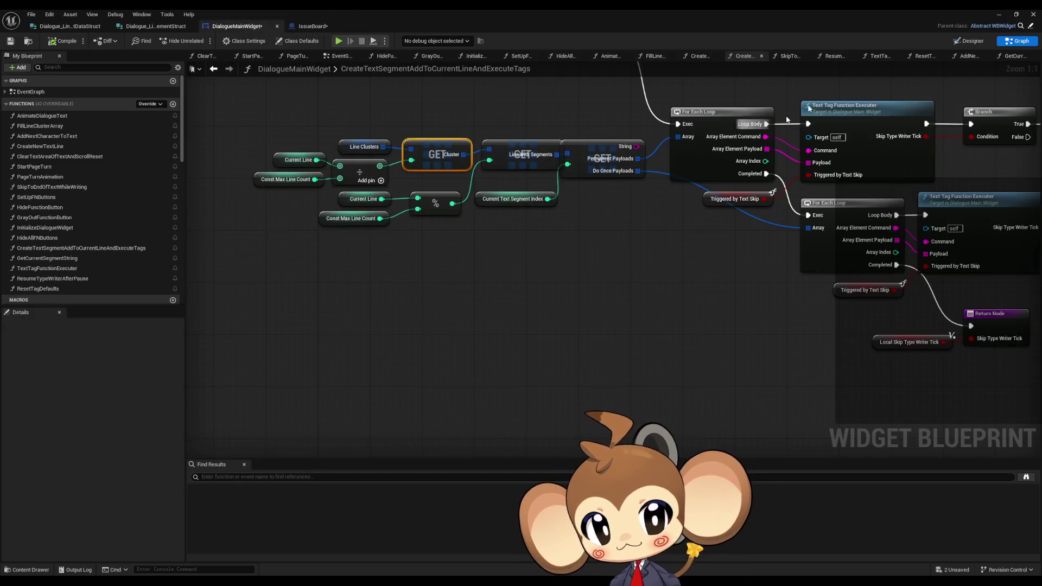
pyautogui.click(962, 41)
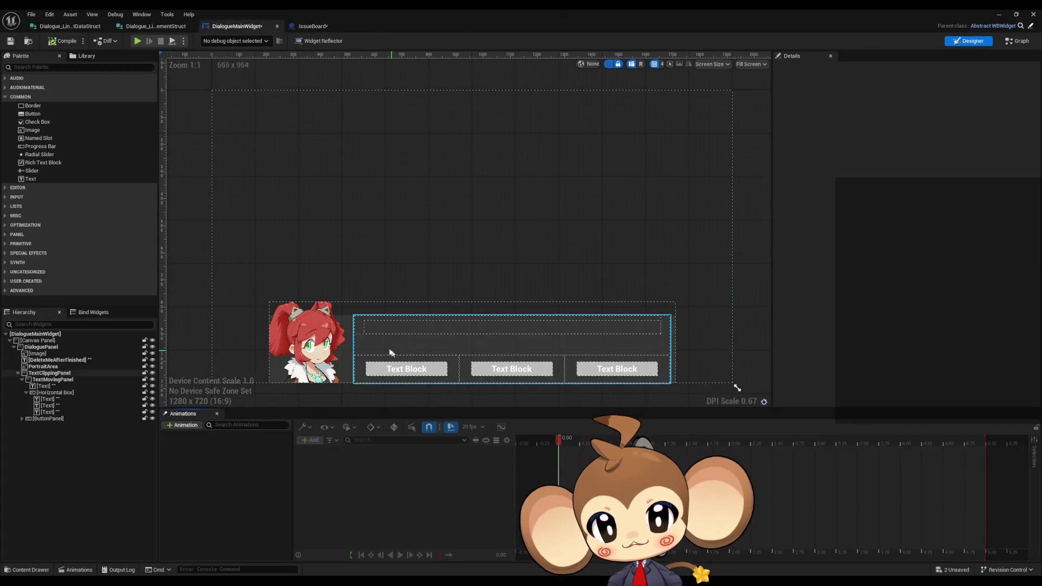
pyautogui.scroll(4, 366, 313)
# Select the first Text block in the dialogue row's Horizontal Box.
pyautogui.click(366, 314)
pyautogui.click(73, 406)
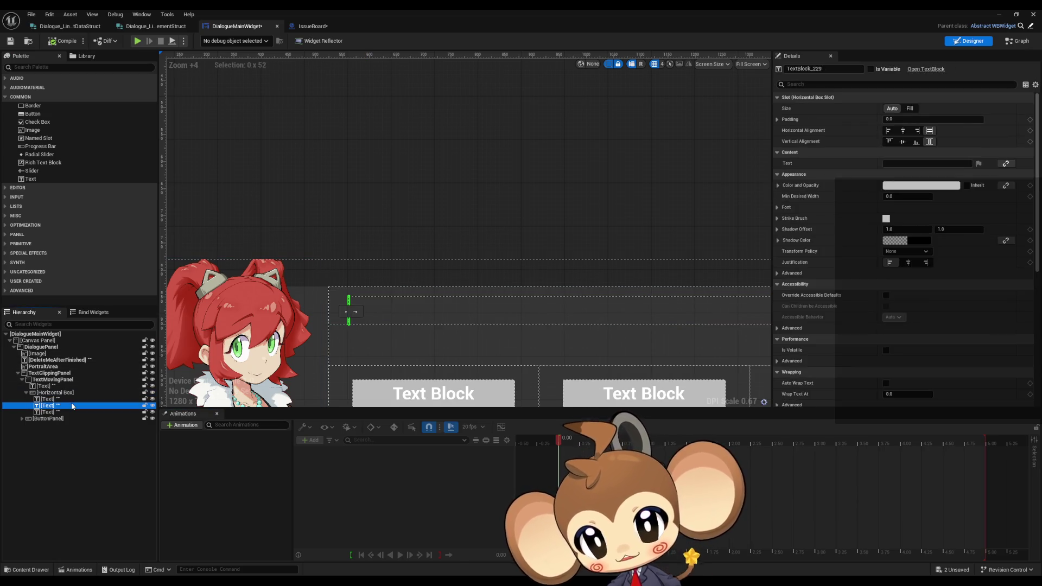
pyautogui.click(67, 401)
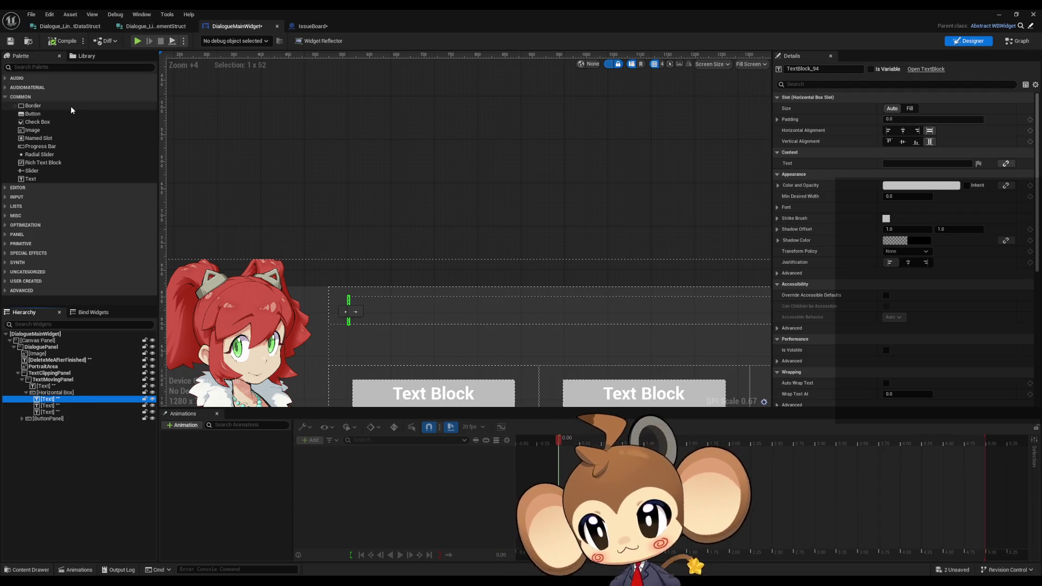
pyautogui.click(6, 88)
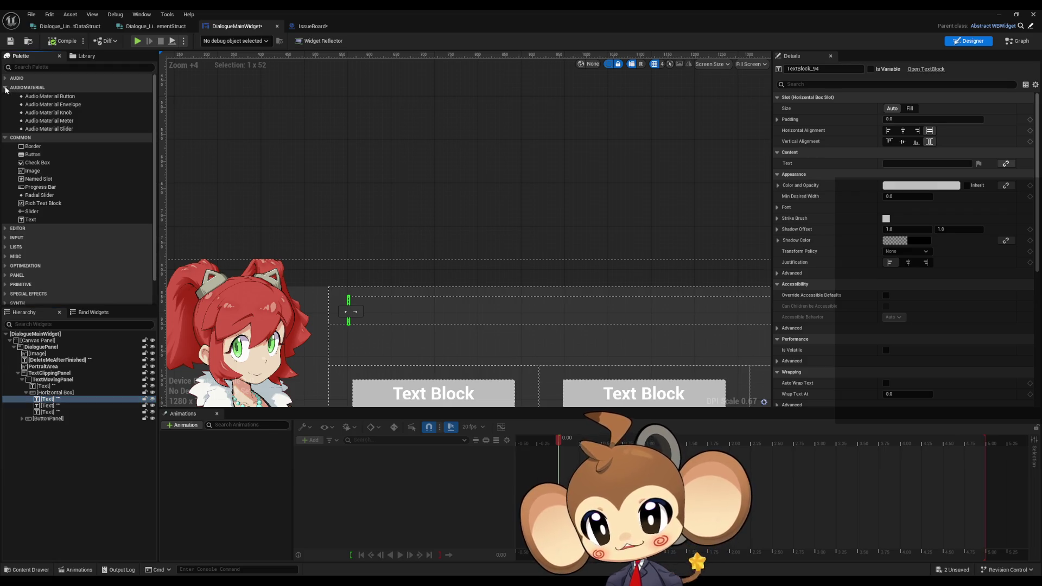
# Drag an Image from the Palette into the Horizontal Box after the three text blocks.
pyautogui.click(7, 88)
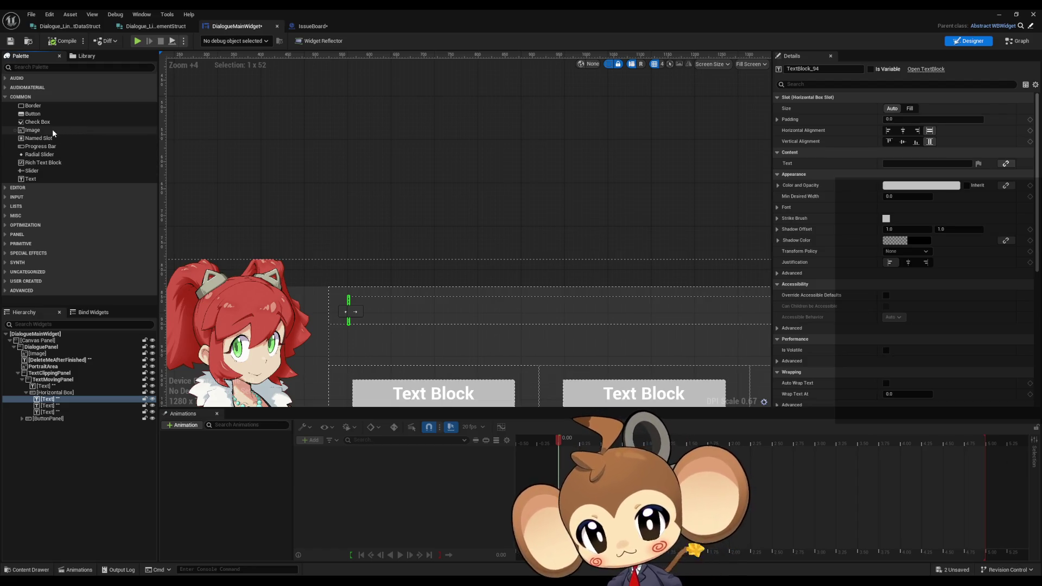
pyautogui.moveTo(53, 131); pyautogui.dragTo(53, 402)
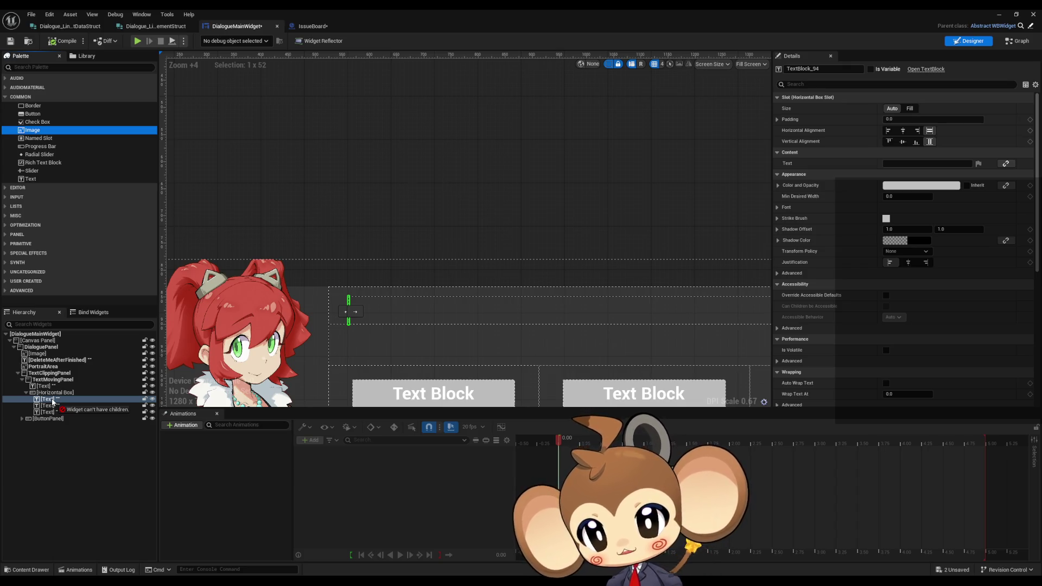
pyautogui.moveTo(53, 403); pyautogui.dragTo(54, 397)
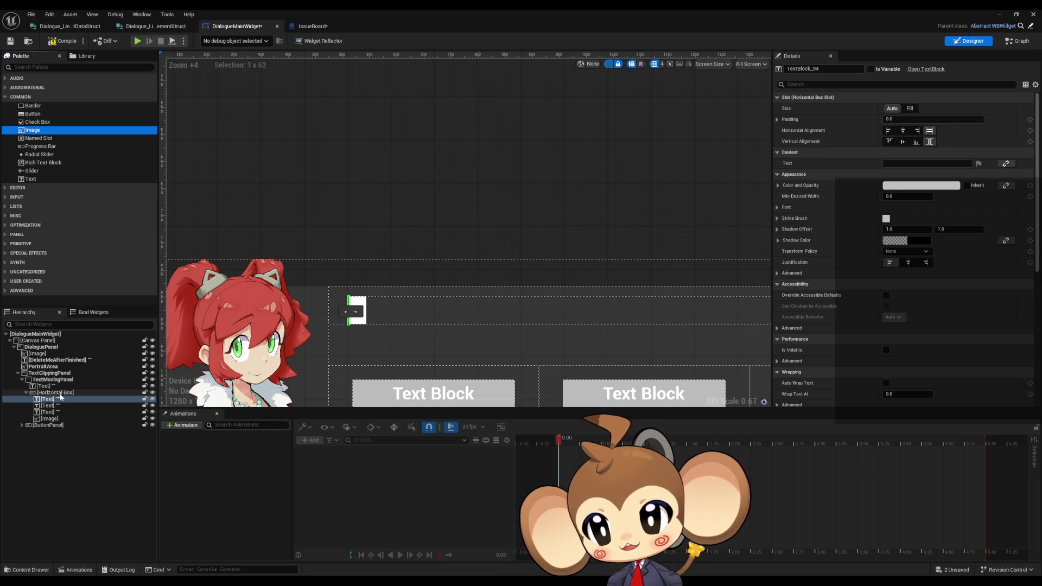
pyautogui.click(56, 406)
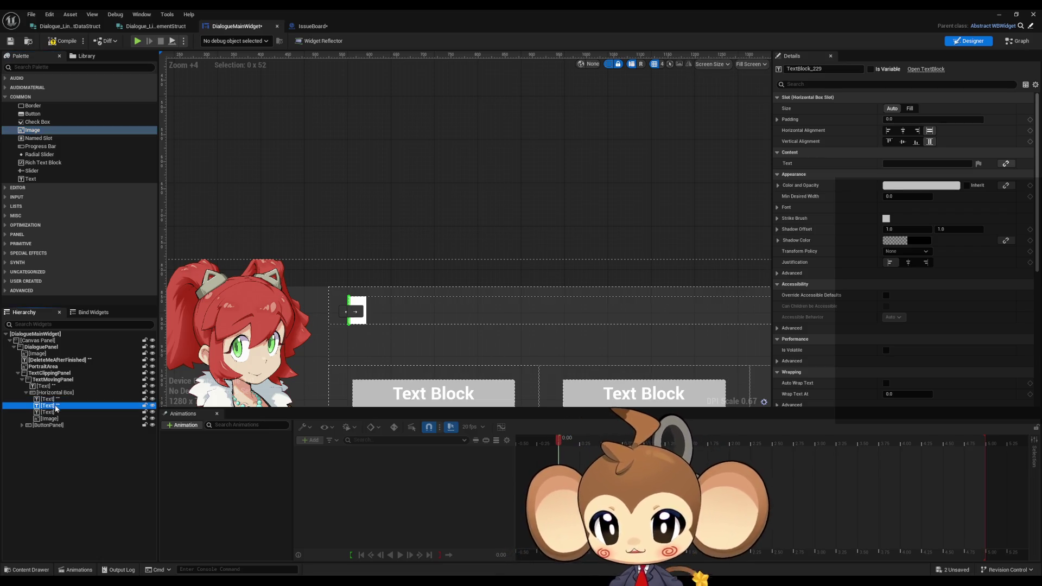
# Set the first text block's text to 'aaa'.
pyautogui.click(55, 412)
pyautogui.click(51, 399)
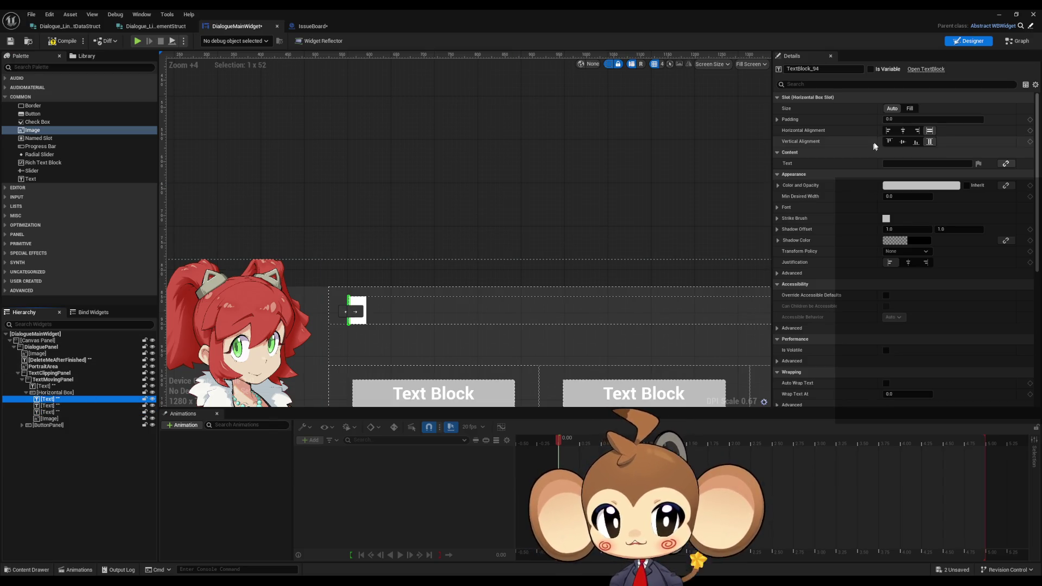
pyautogui.click(894, 162)
pyautogui.write('aaa')
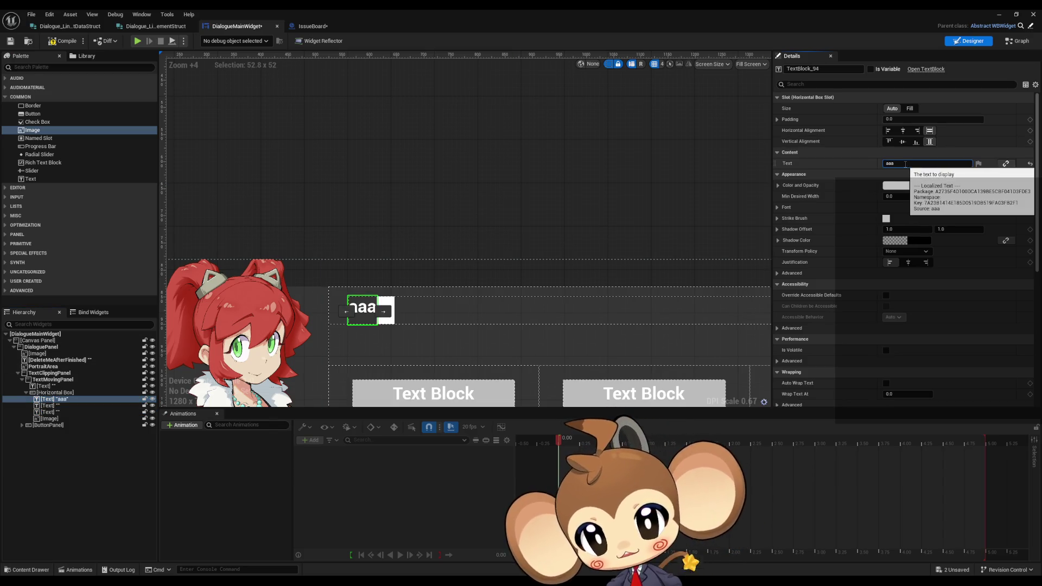
pyautogui.press('Return')
# Give the second and third text blocks the text 'aaa' as well.
pyautogui.click(52, 405)
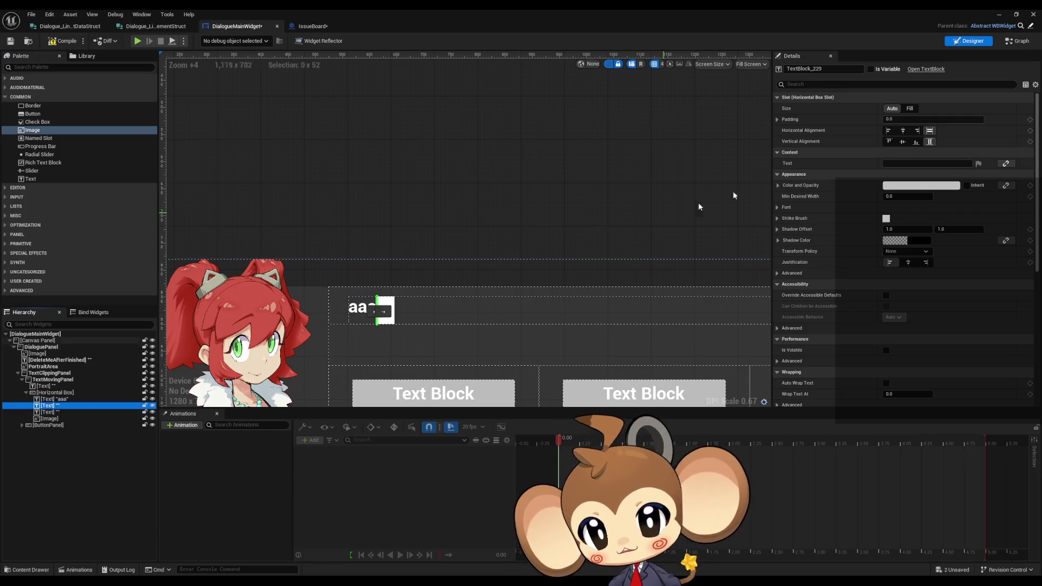
pyautogui.click(896, 196)
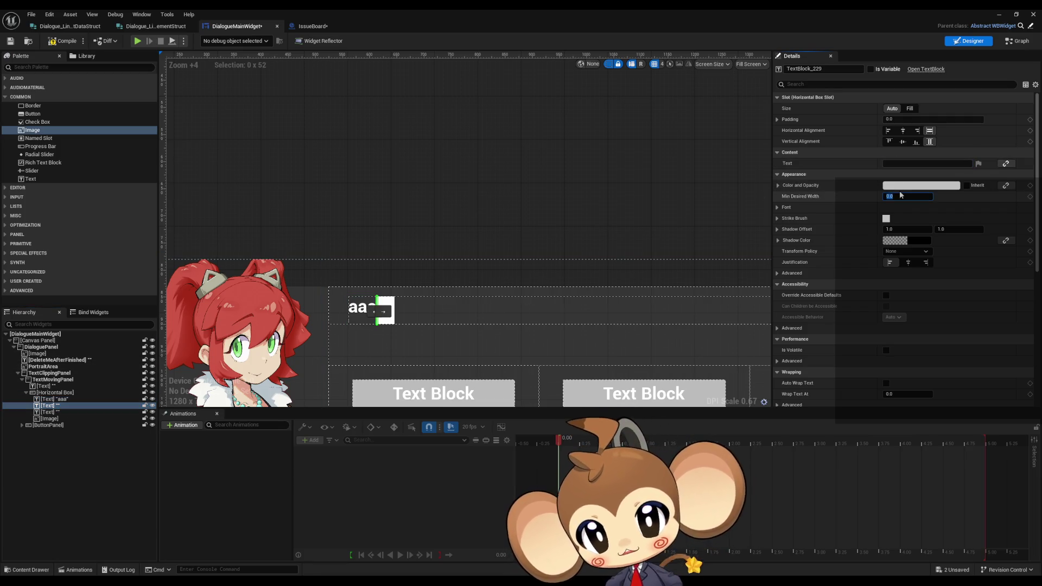
pyautogui.click(906, 163)
pyautogui.write('a')
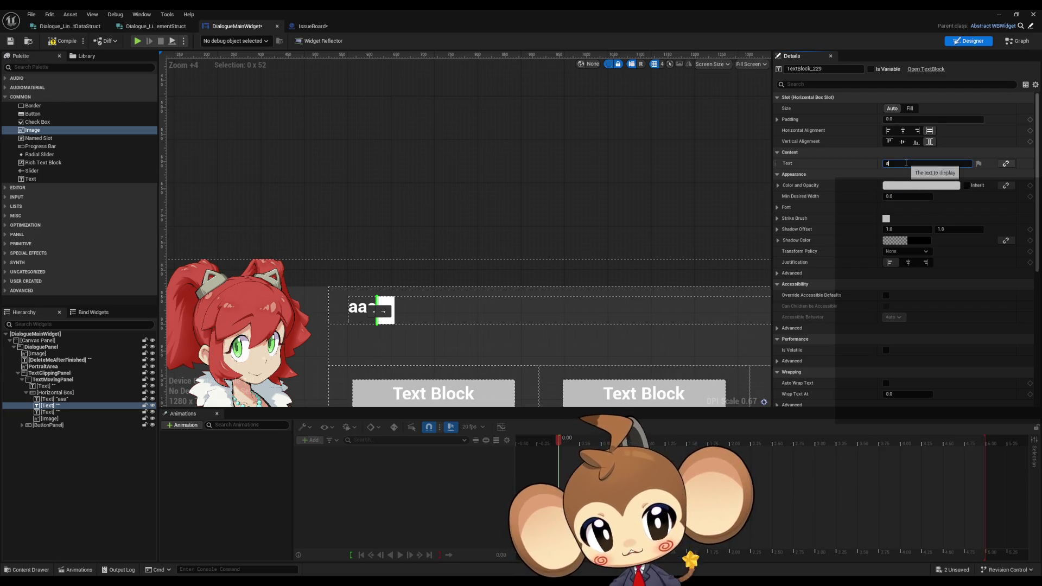
pyautogui.write('aa')
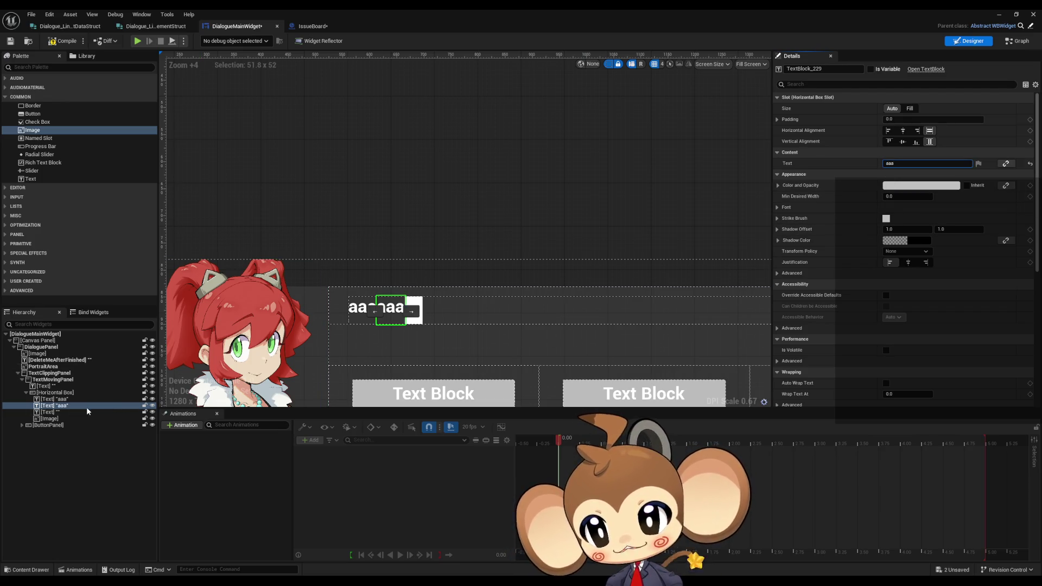
pyautogui.click(87, 412)
pyautogui.click(905, 163)
pyautogui.write('a')
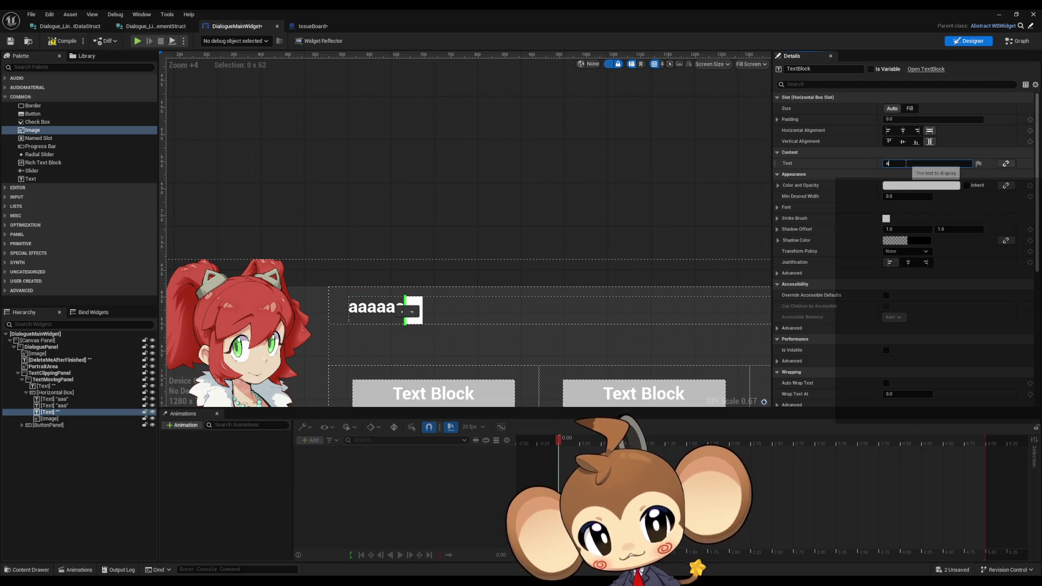
pyautogui.write('aa')
pyautogui.click(506, 199)
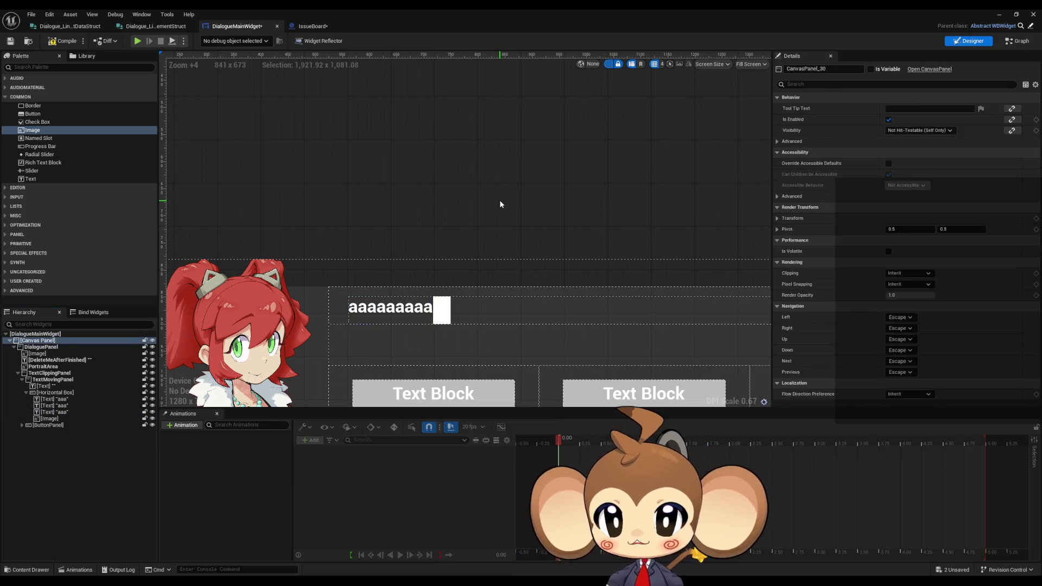
pyautogui.moveTo(458, 297); pyautogui.dragTo(458, 249)
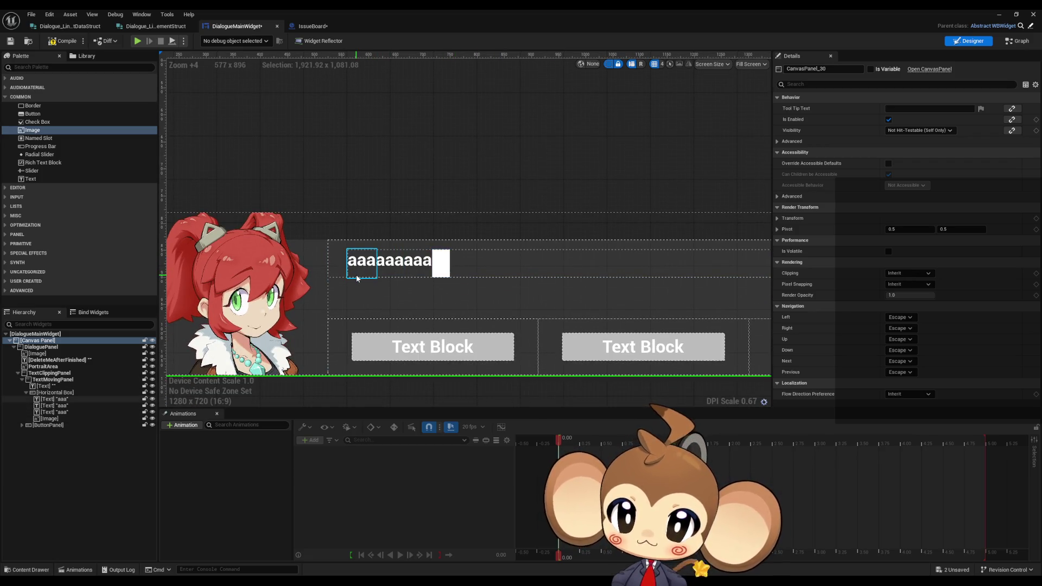
pyautogui.click(122, 399)
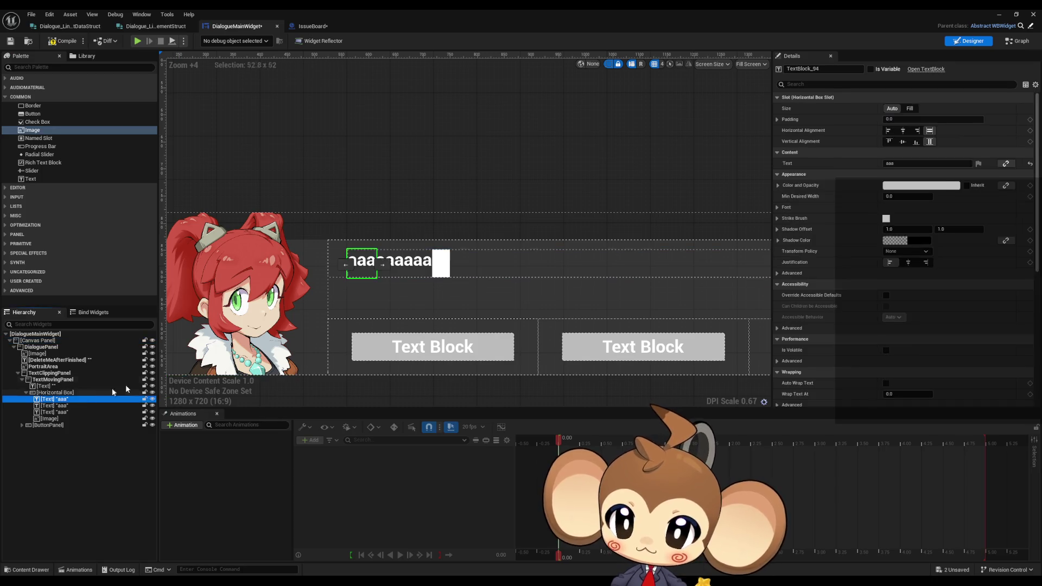
# Change the first text block's text to 'AAA'.
pyautogui.click(903, 163)
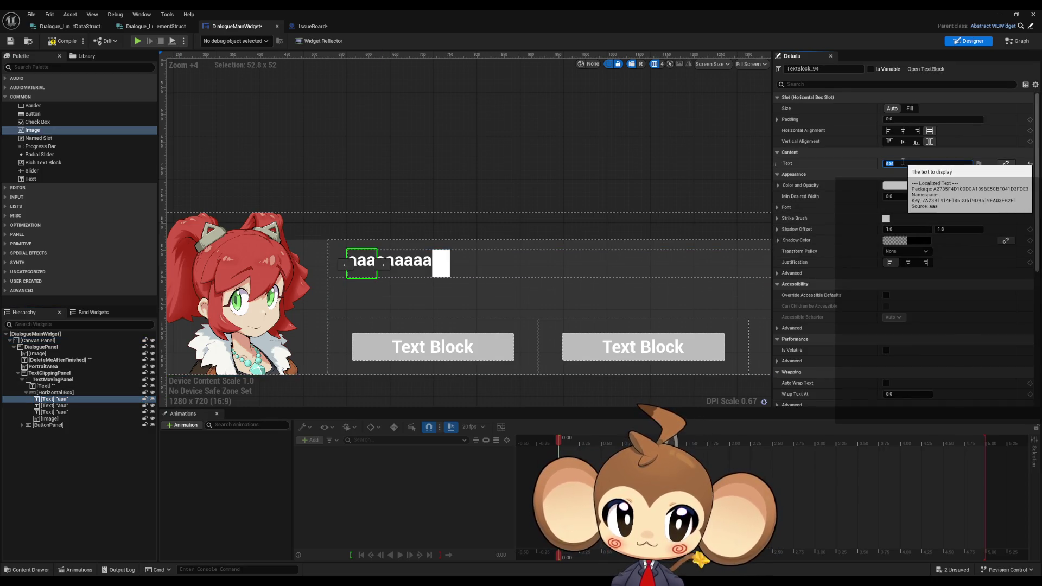
pyautogui.write('AAA')
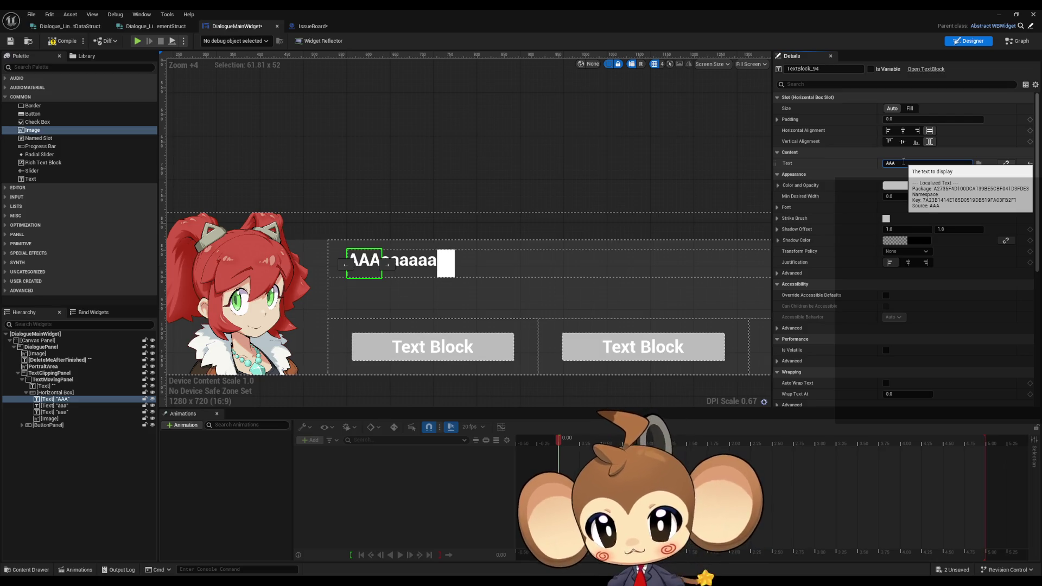
pyautogui.click(448, 267)
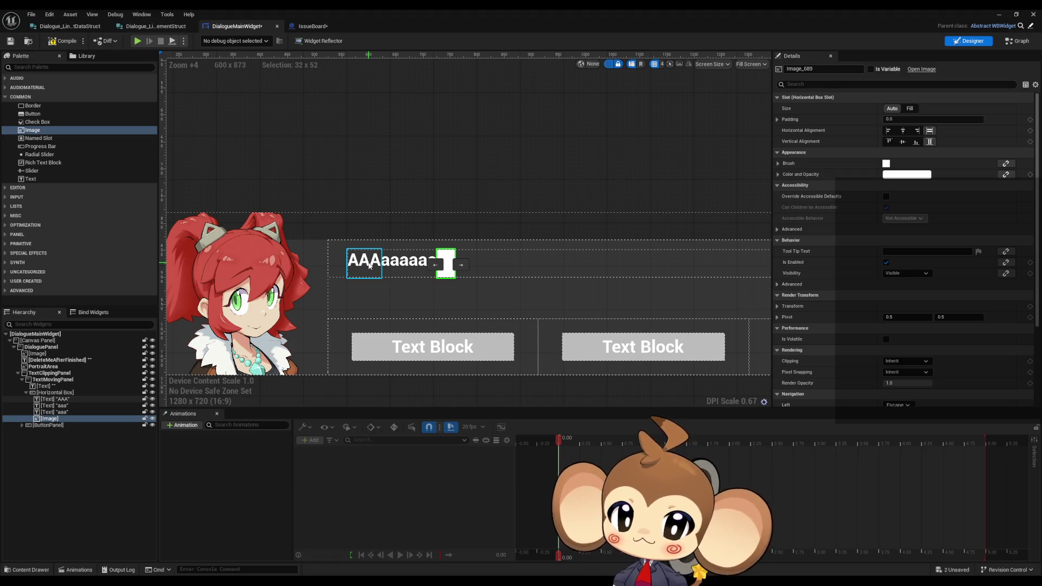
# Set the AAA text block's font size to 40.
pyautogui.click(372, 265)
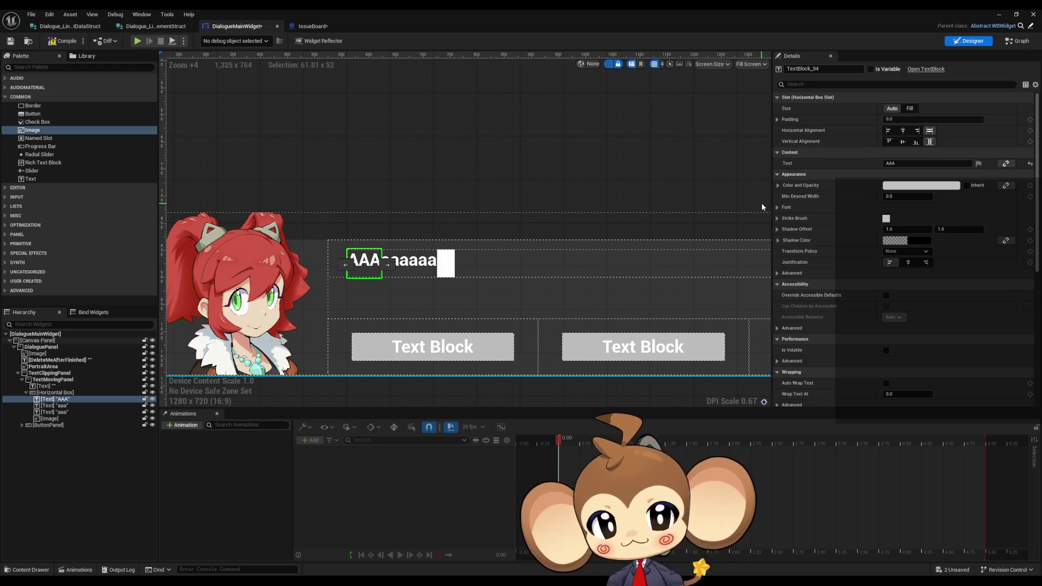
pyautogui.click(777, 207)
pyautogui.click(902, 240)
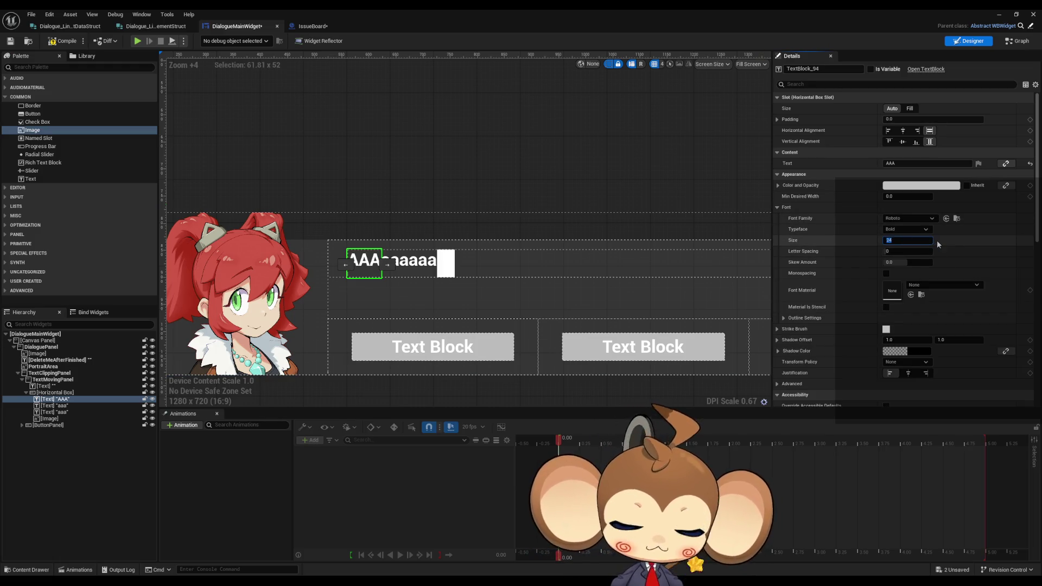
pyautogui.write('40')
pyautogui.press('Return')
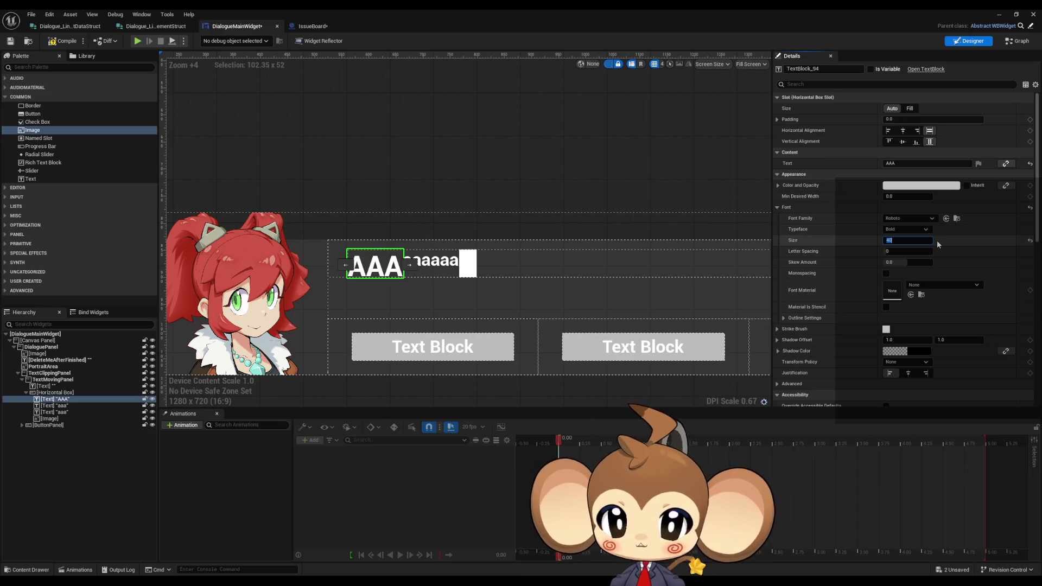
pyautogui.click(553, 266)
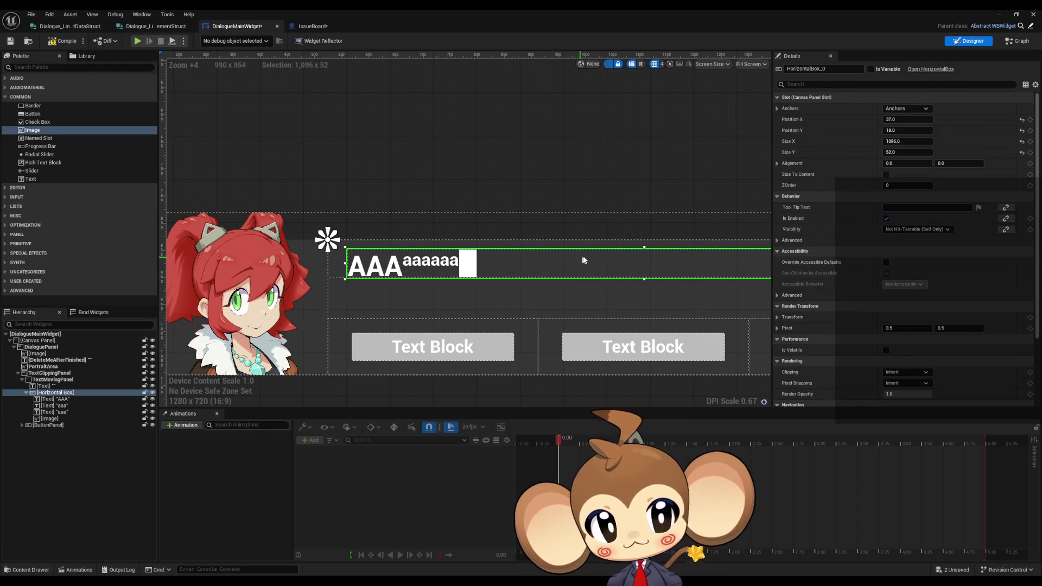
# Check Size To Content on the dialogue row's Horizontal Box.
pyautogui.click(887, 175)
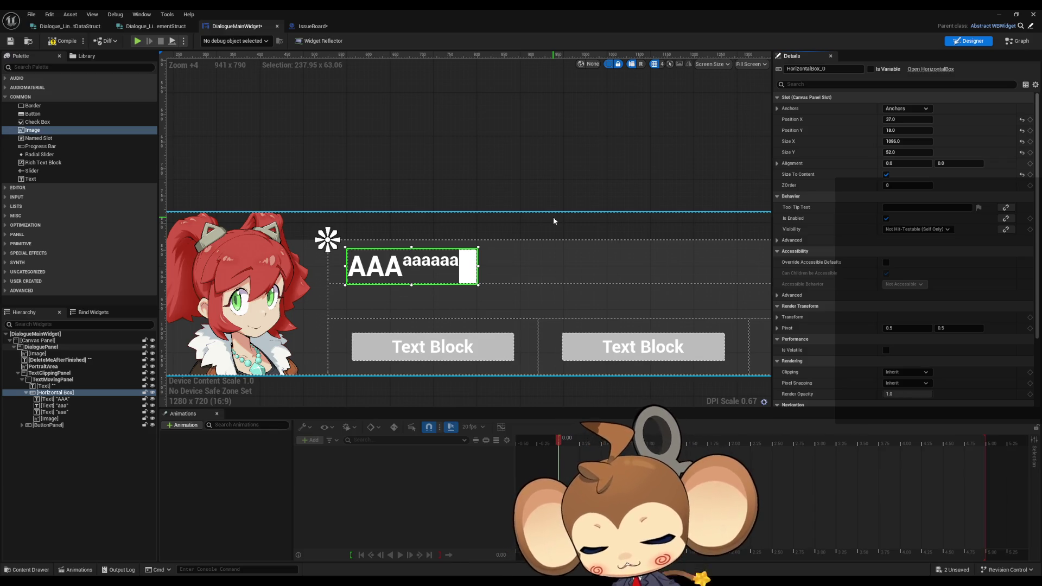
pyautogui.click(470, 270)
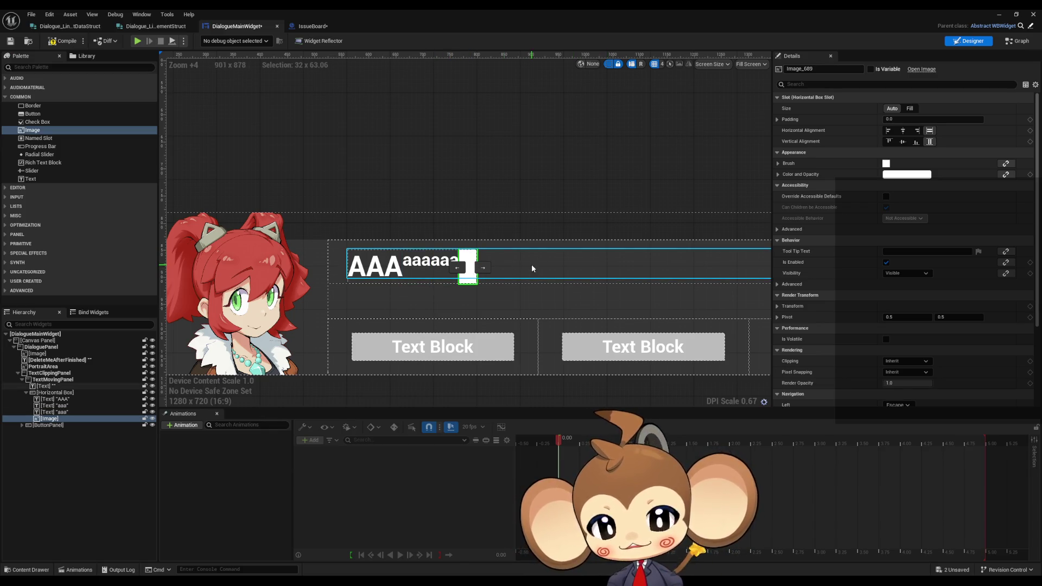
pyautogui.click(442, 267)
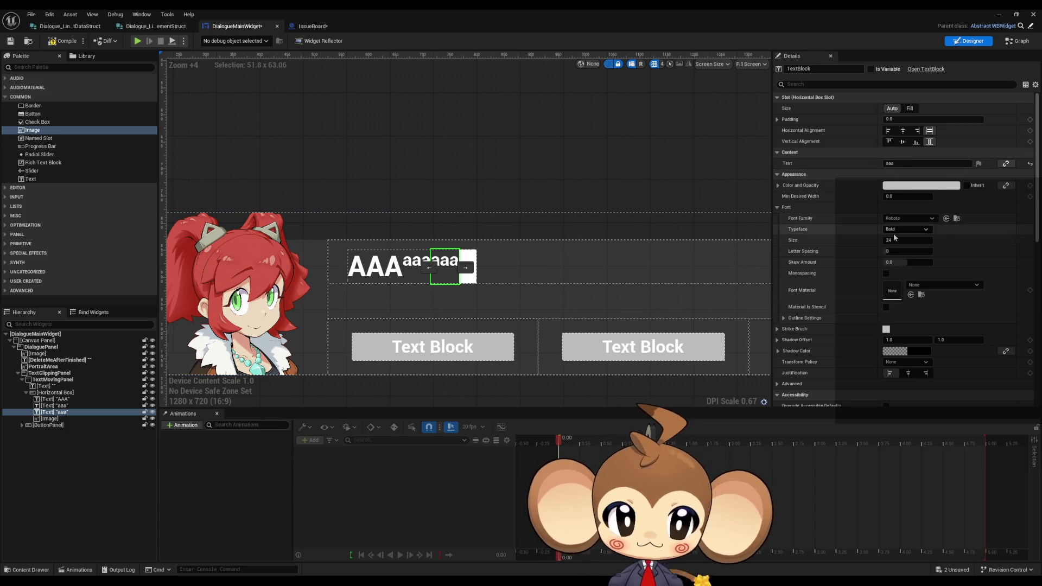
# Try font sizes 40 and 100 on an aaa text block, settling on 30.
pyautogui.click(898, 240)
pyautogui.write('40')
pyautogui.press('Return')
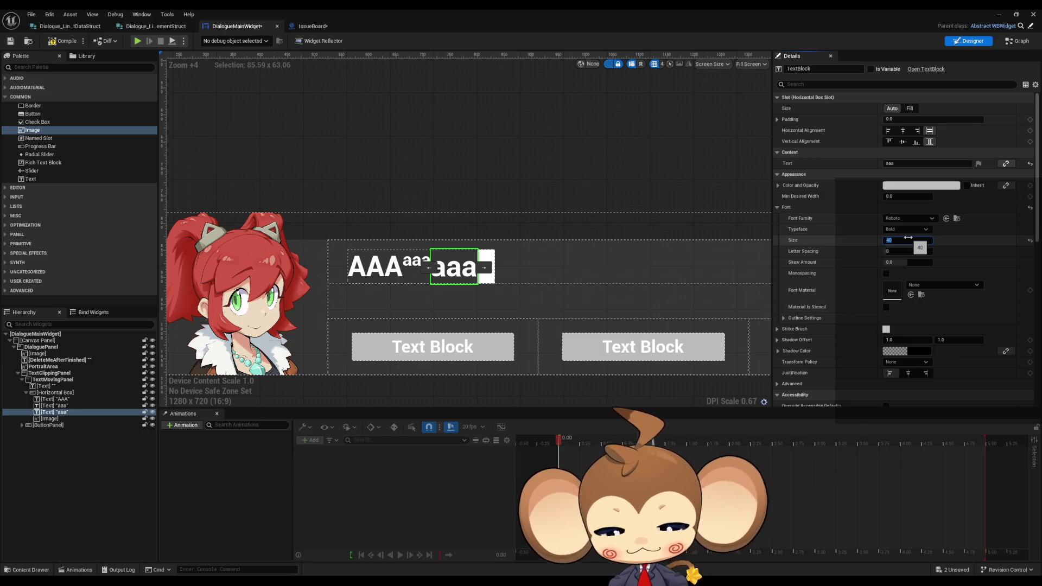
pyautogui.write('100')
pyautogui.press('Return')
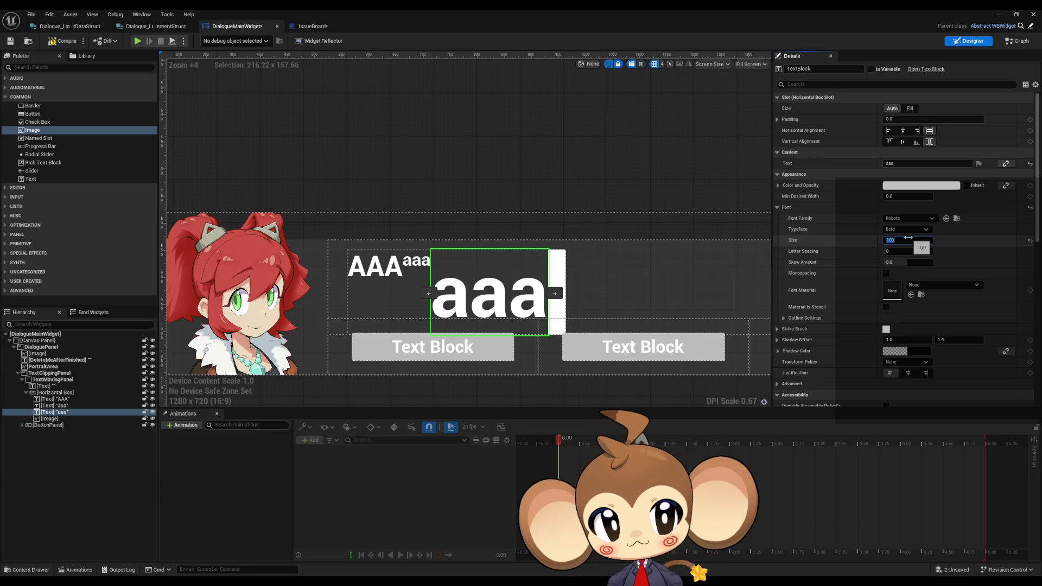
pyautogui.write('30')
pyautogui.press('Return')
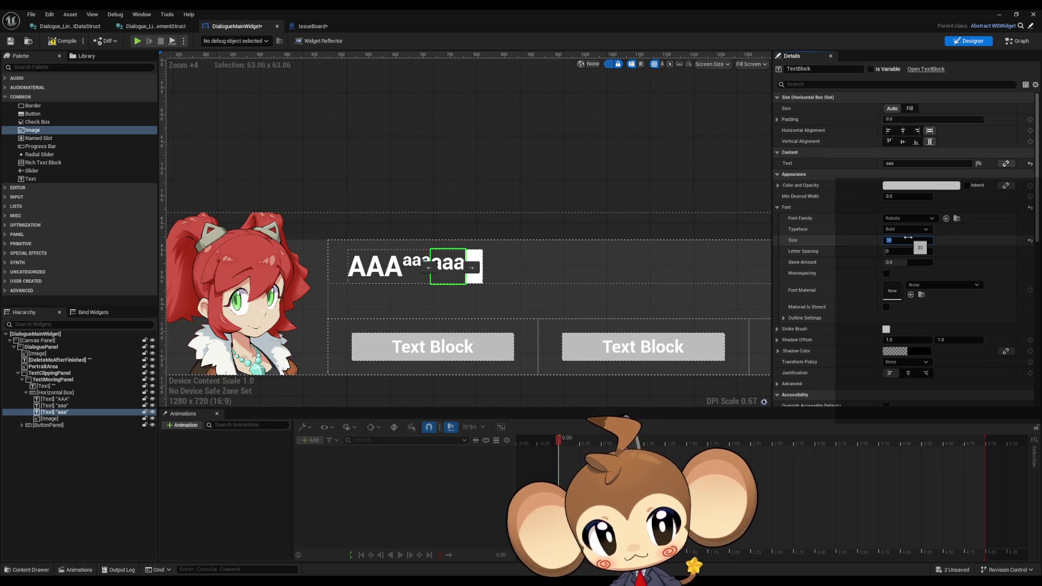
# Select the row's Horizontal Box and open its Anchors preset dropdown.
pyautogui.press('BackSpace')
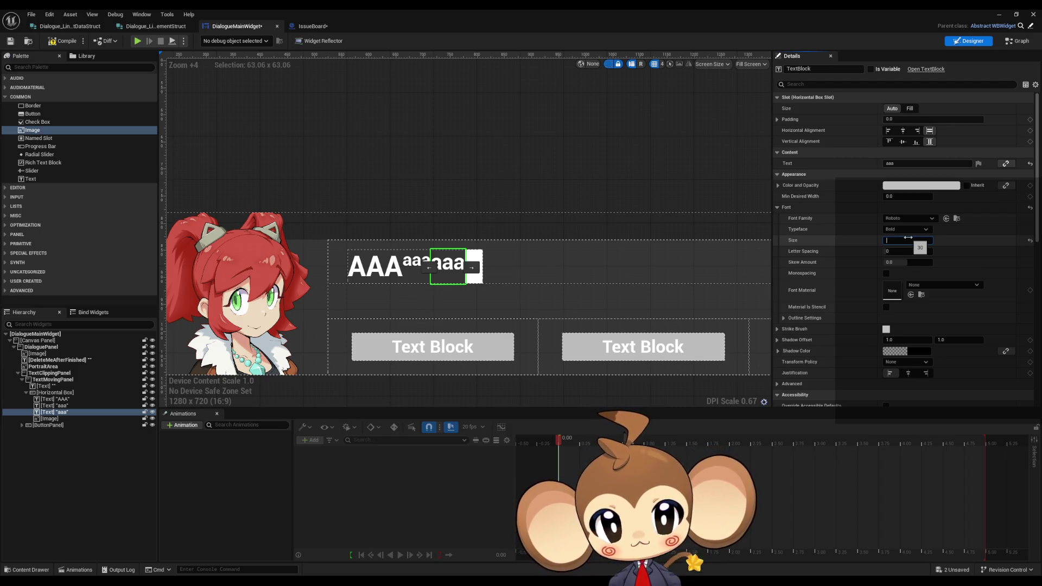
pyautogui.click(56, 393)
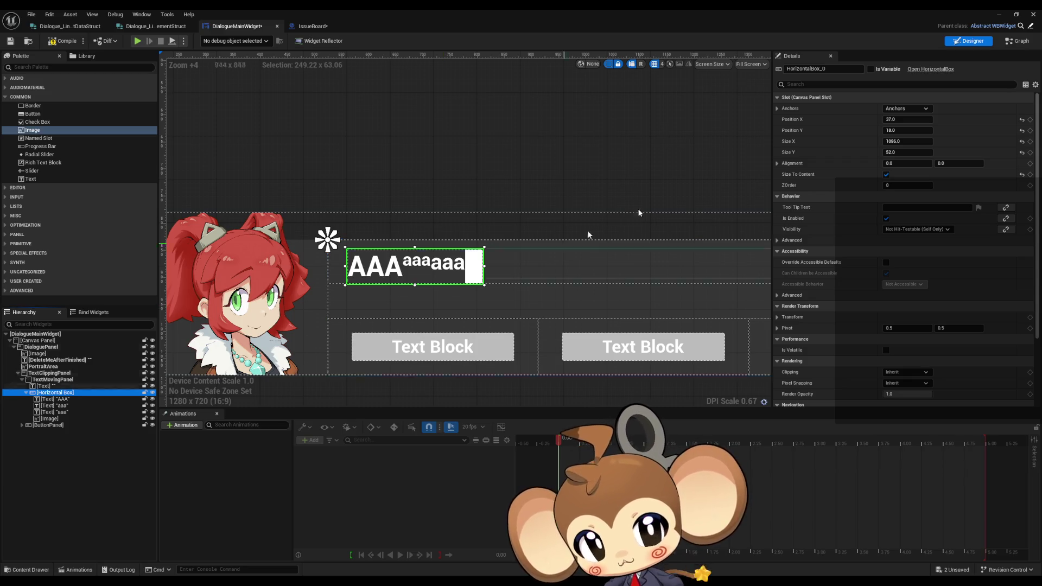
pyautogui.click(910, 109)
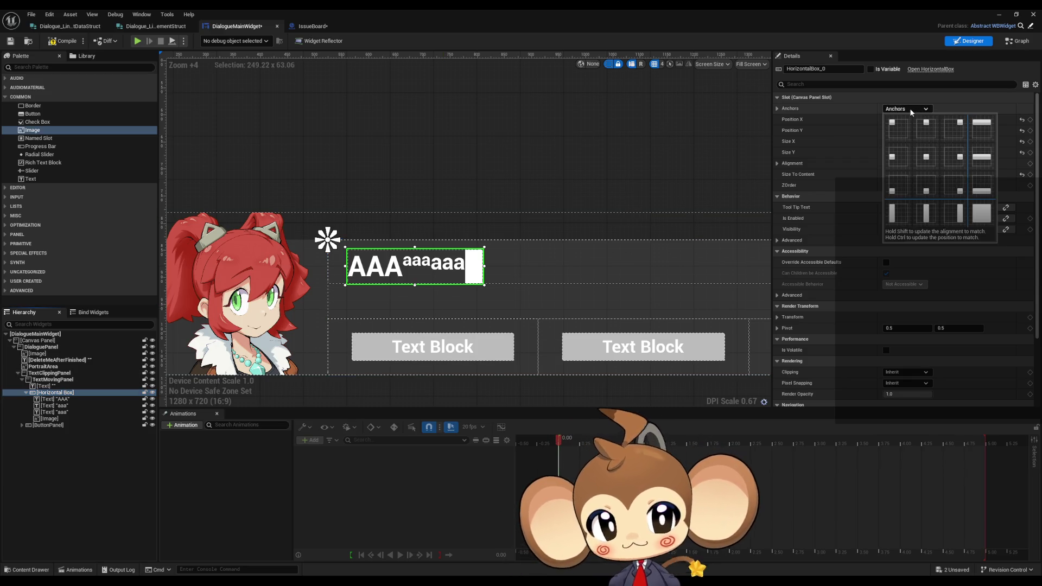
pyautogui.click(898, 185)
pyautogui.click(55, 399)
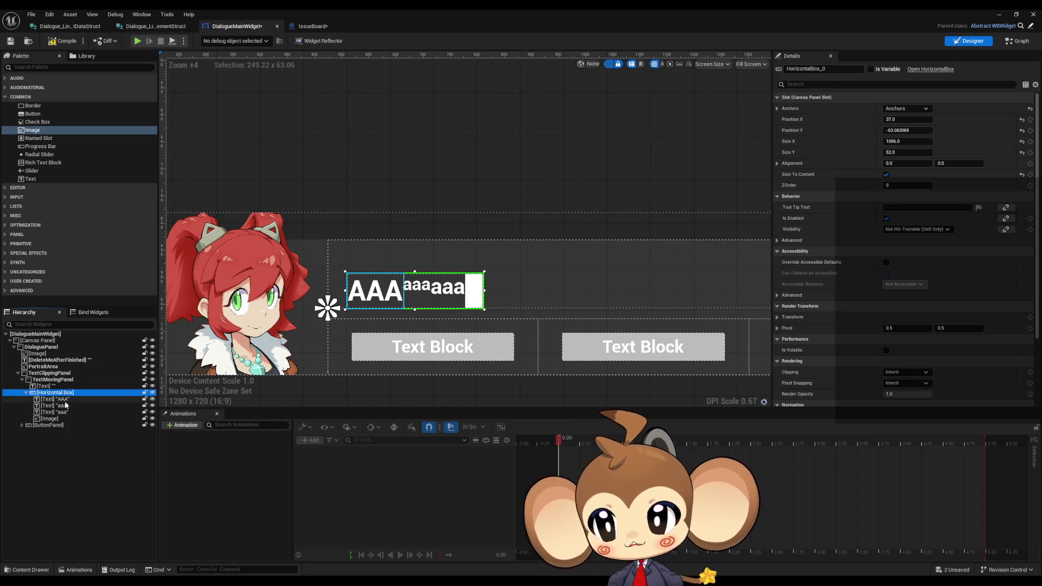
pyautogui.click(900, 240)
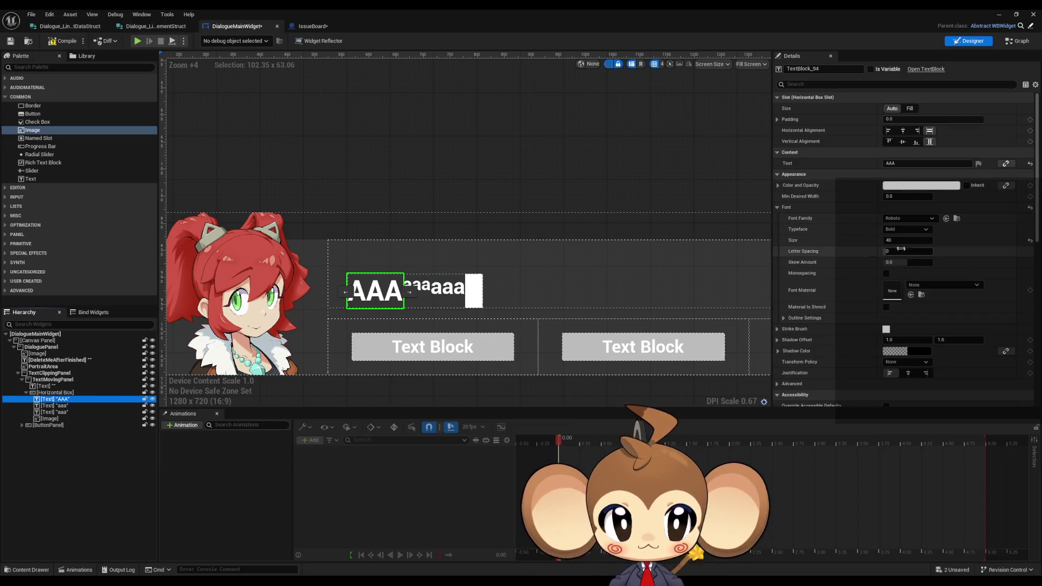
pyautogui.write('100')
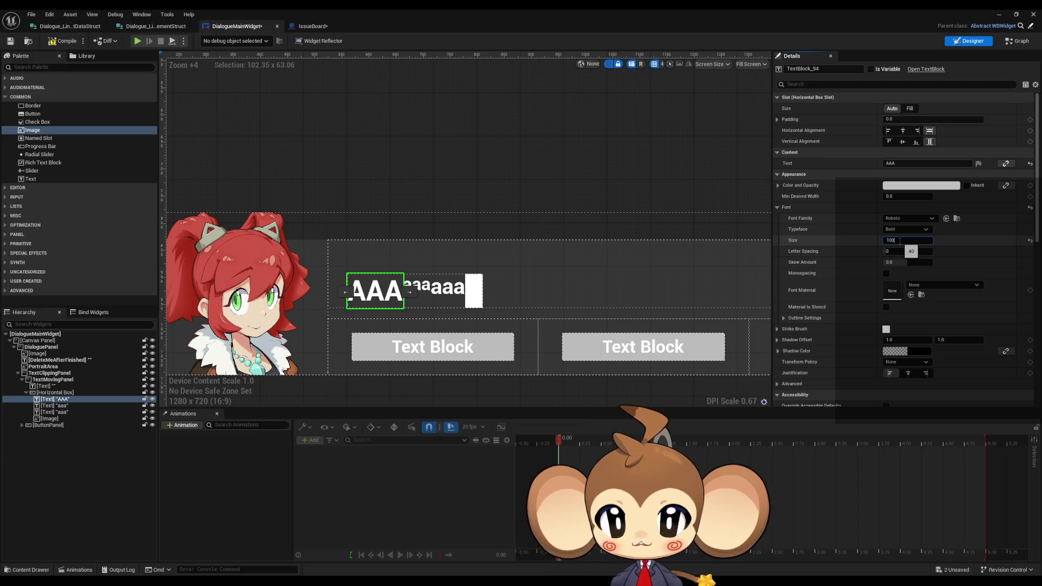
pyautogui.press('Return')
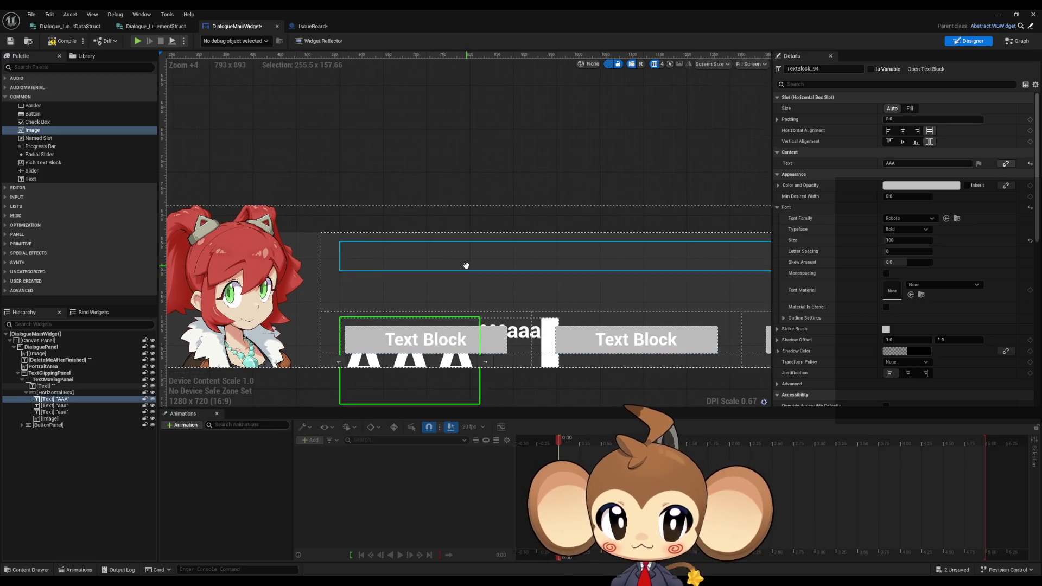
pyautogui.hotkey('ctrl', 'z')
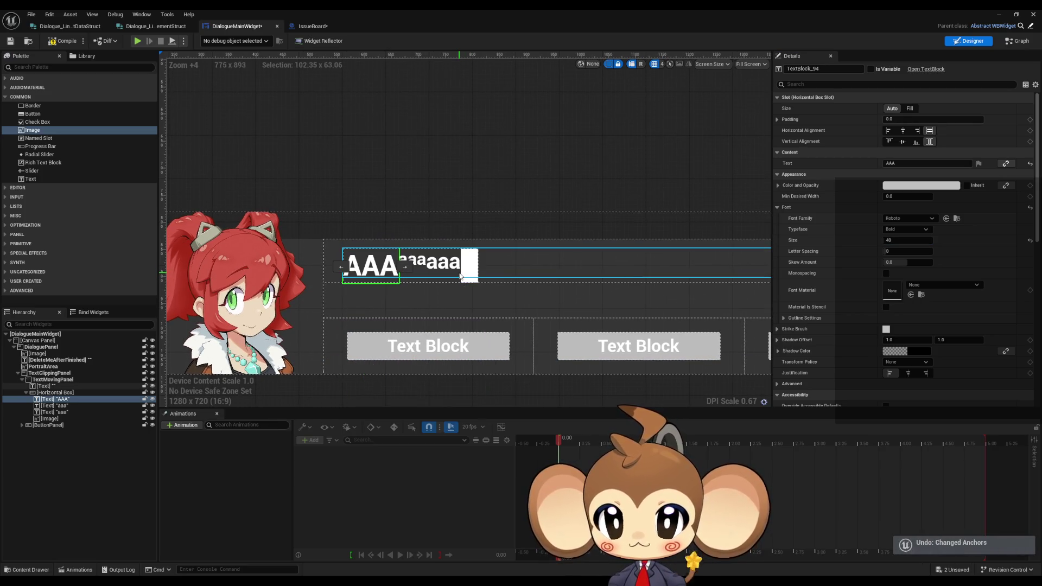
pyautogui.hotkey('ctrl', 'z')
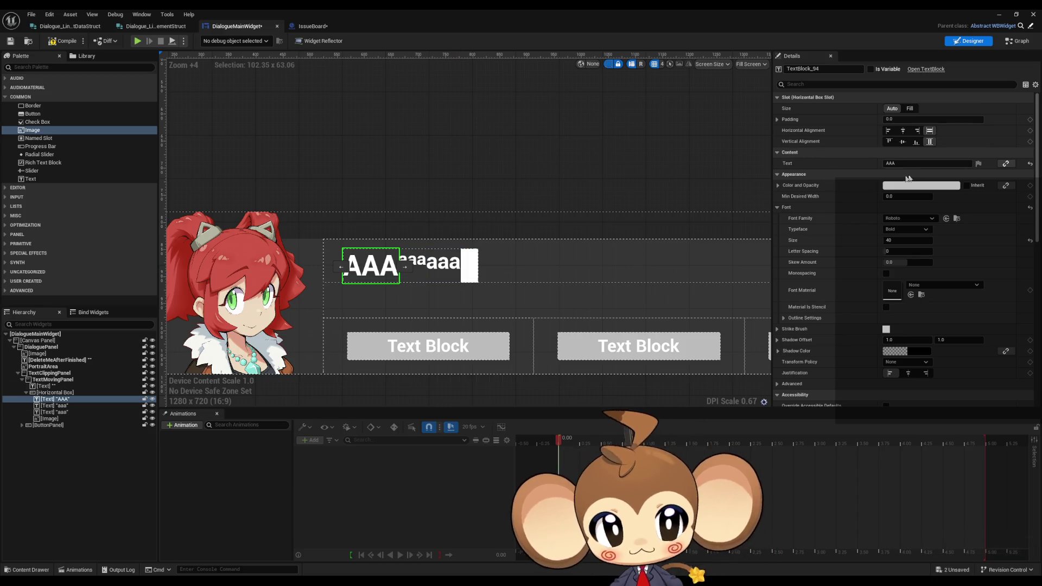
pyautogui.click(60, 394)
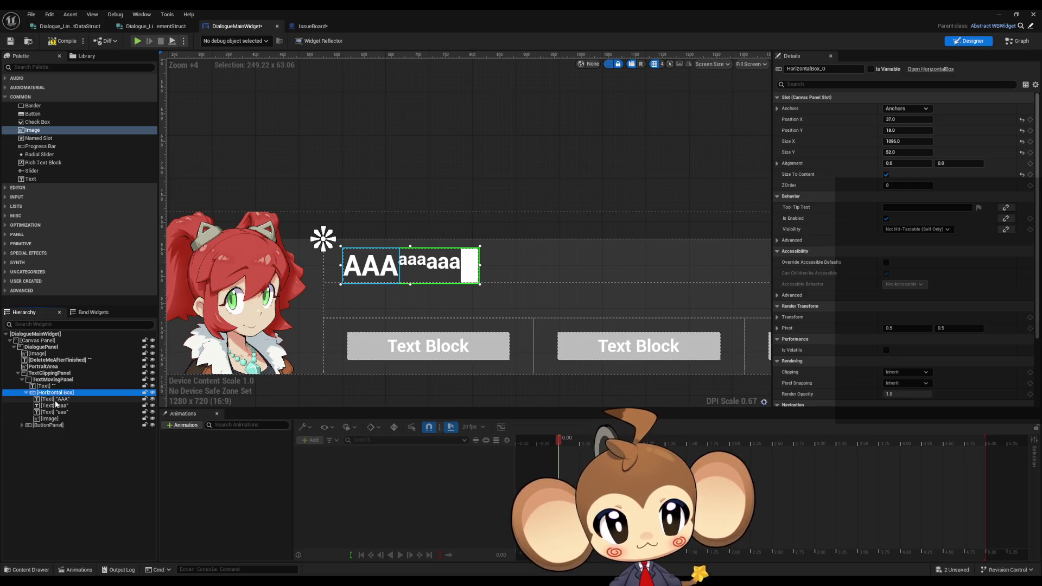
# Set the row box's Alignment Y to 1.0 to bottom-align it.
pyautogui.click(951, 164)
pyautogui.write('1')
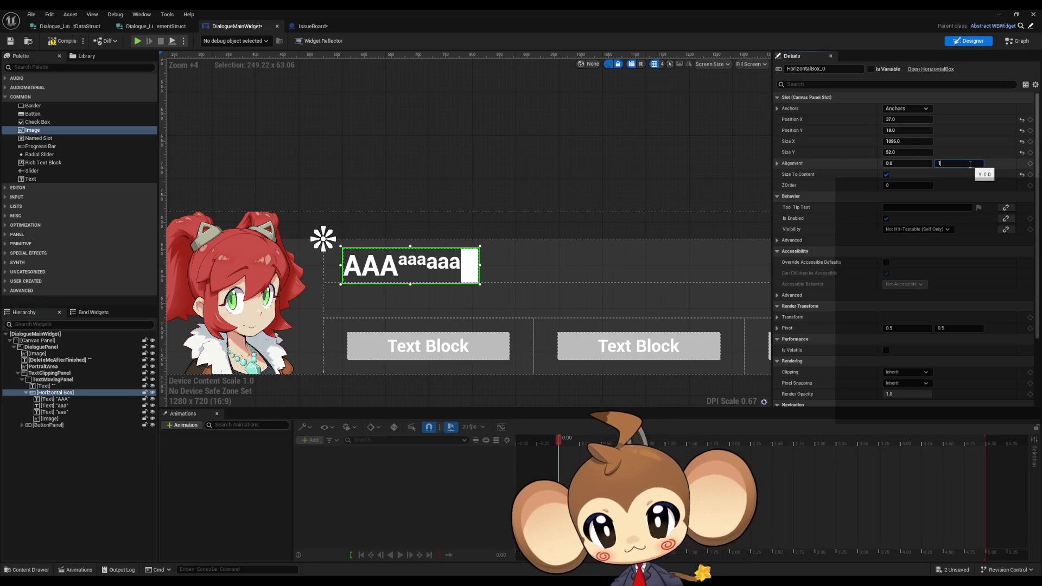
pyautogui.press('Return')
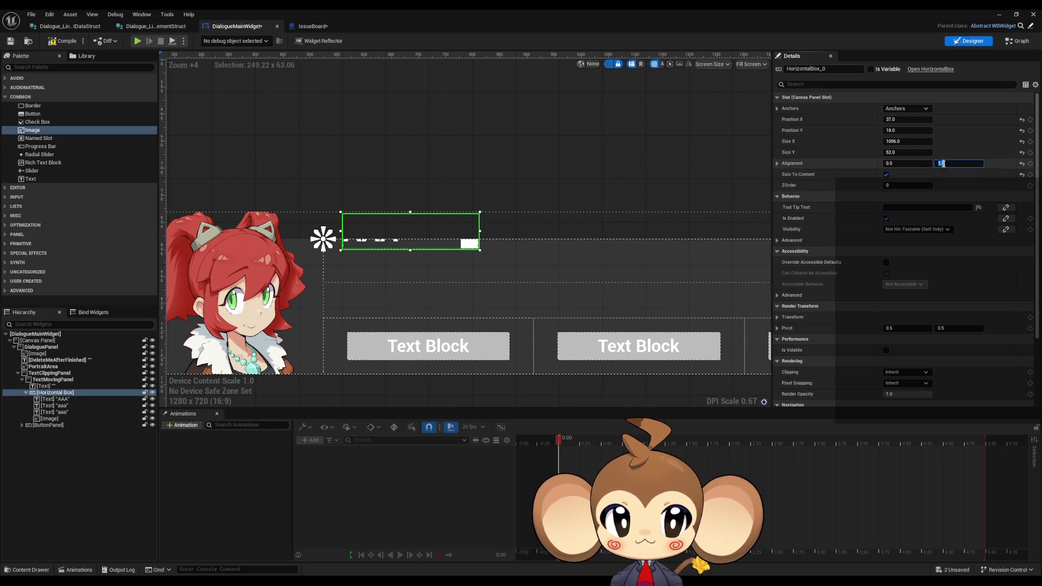
# Set the AAA text's font size to 24 to match the aaa blocks.
pyautogui.click(56, 399)
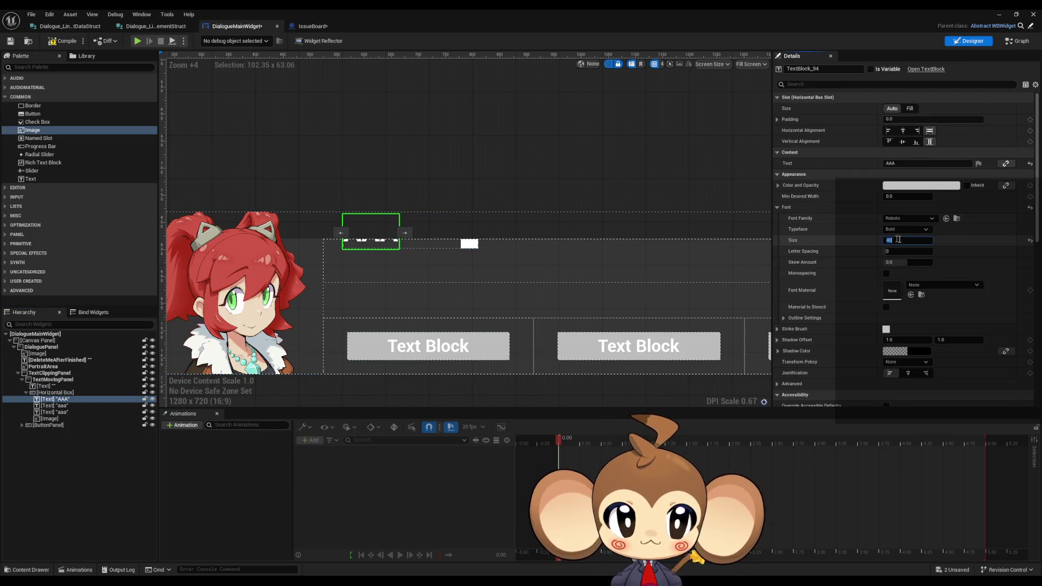
pyautogui.click(917, 241)
pyautogui.write('100')
pyautogui.press('Return')
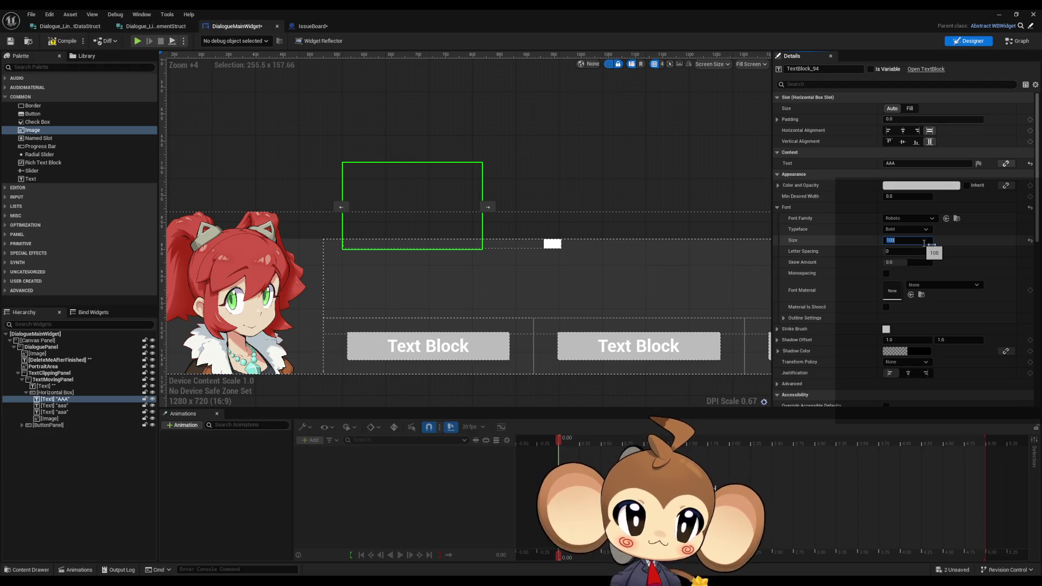
pyautogui.write('24')
pyautogui.press('Return')
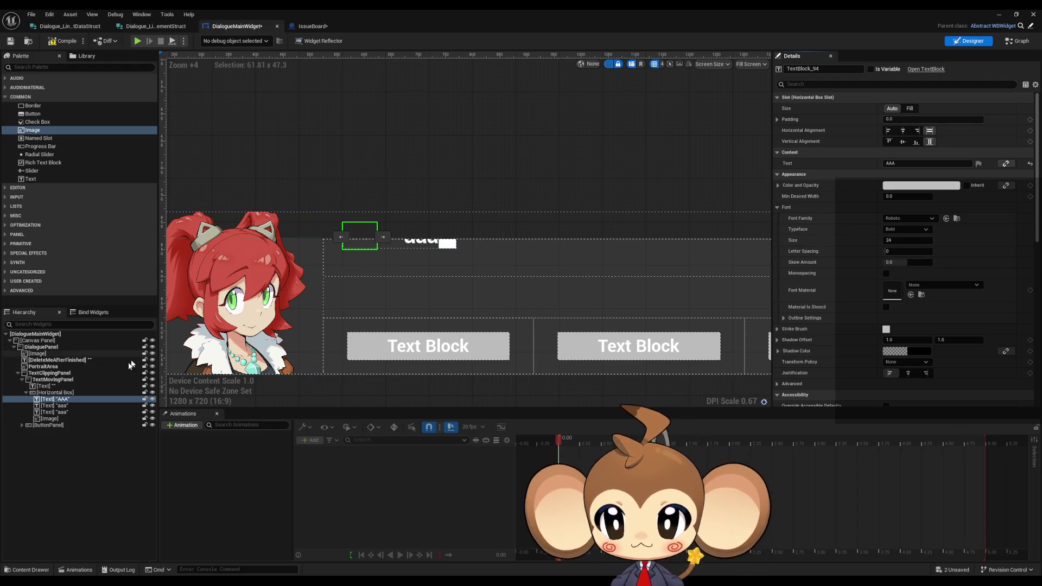
pyautogui.click(57, 405)
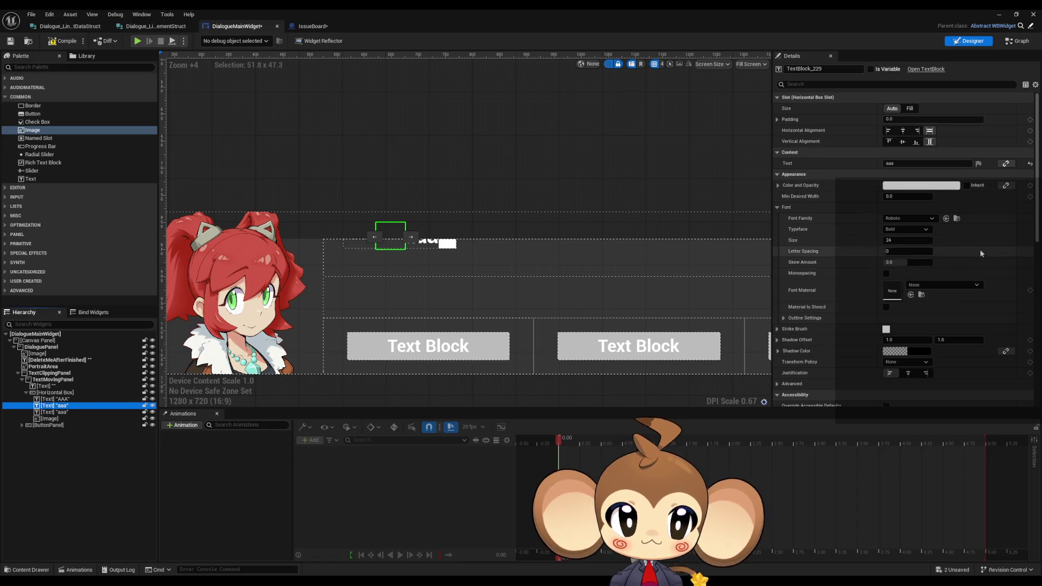
pyautogui.click(51, 412)
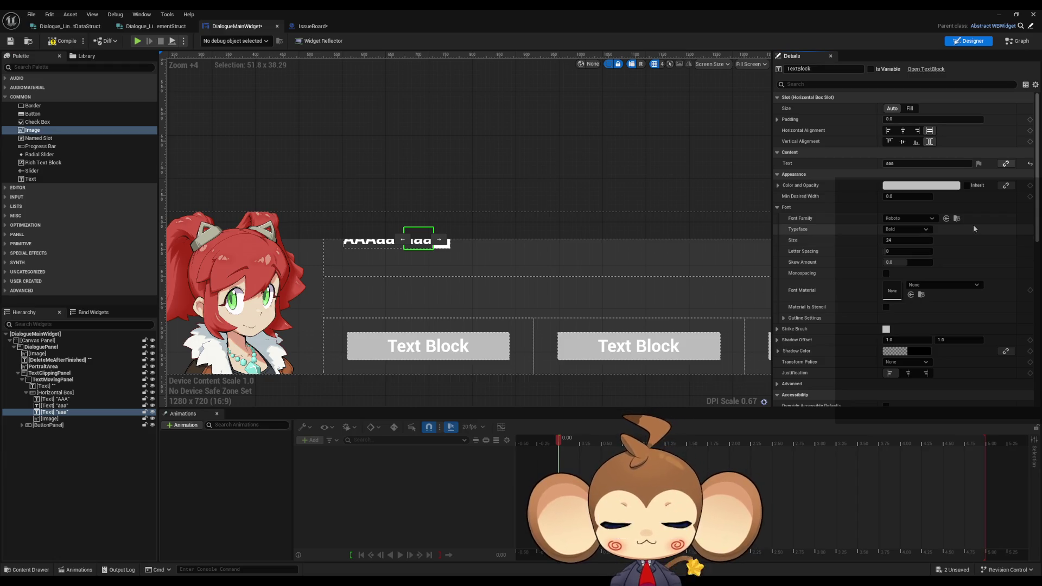
pyautogui.click(51, 392)
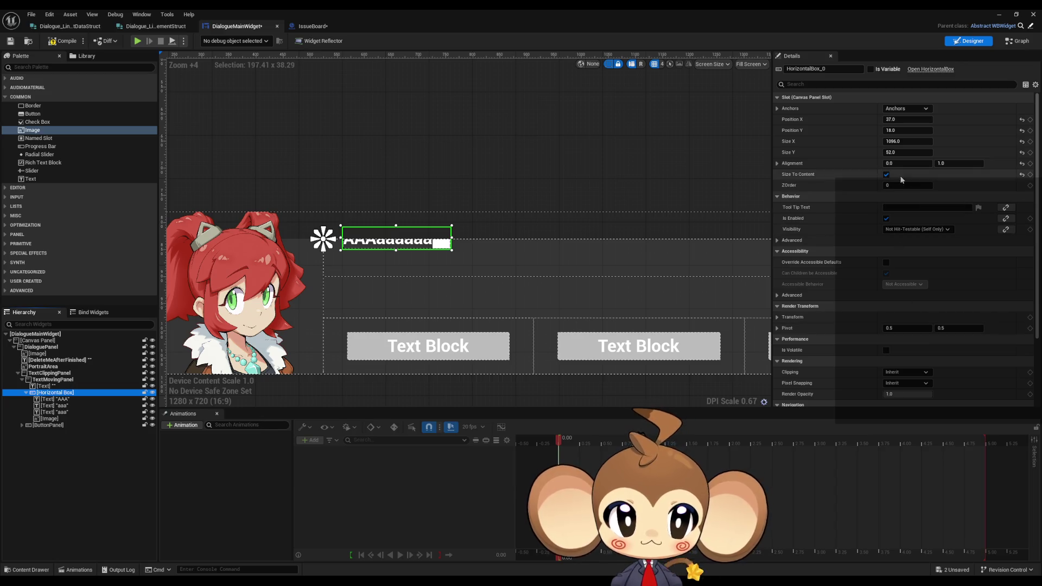
# Enter 10.5 for the row box's vertical alignment, then set Position Y to 70.
pyautogui.click(940, 162)
pyautogui.write('1')
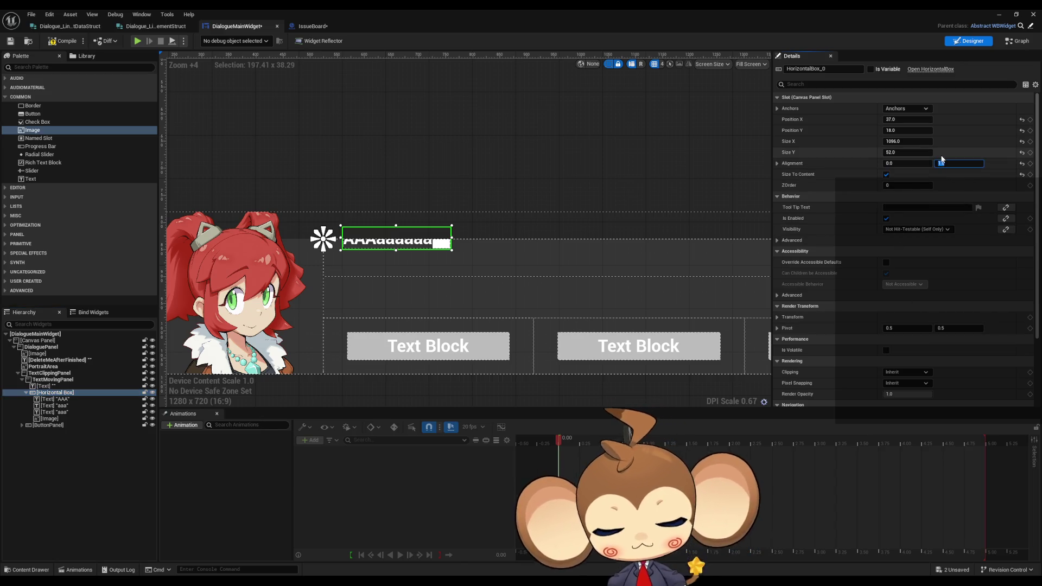
pyautogui.write('0.5')
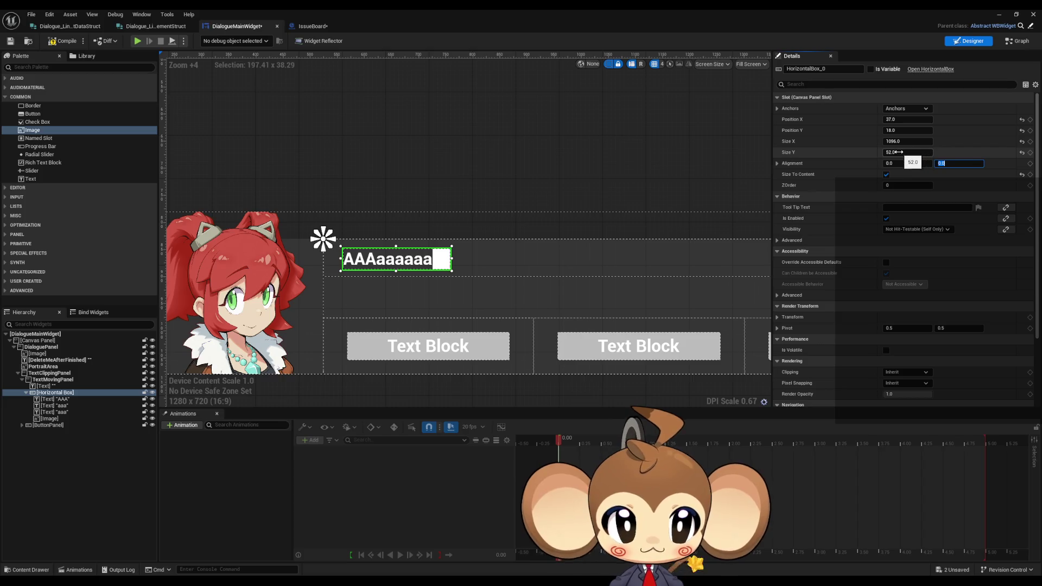
pyautogui.click(925, 152)
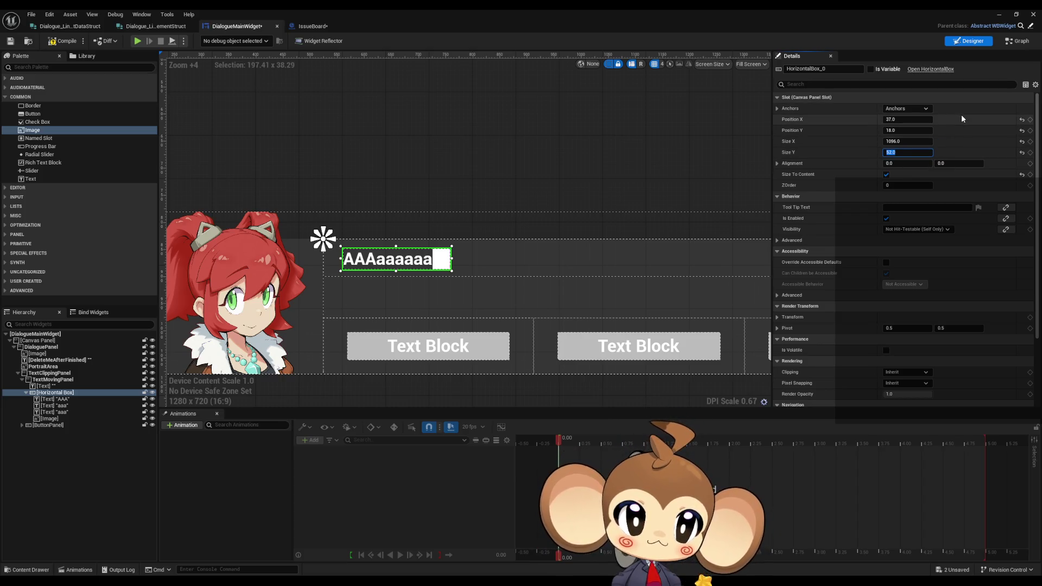
pyautogui.click(911, 129)
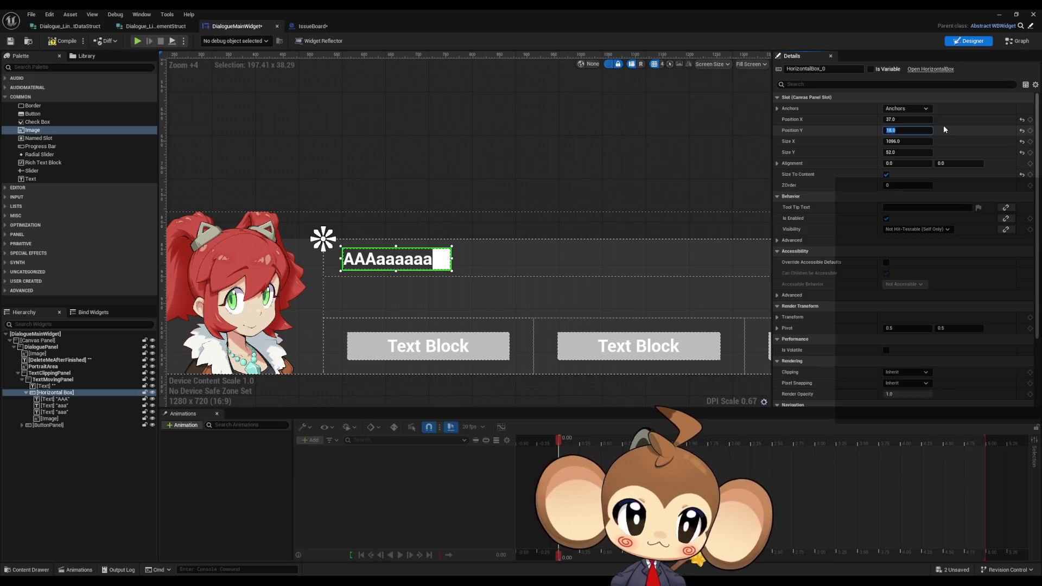
pyautogui.hotkey('ctrl', 'a')
pyautogui.write('70')
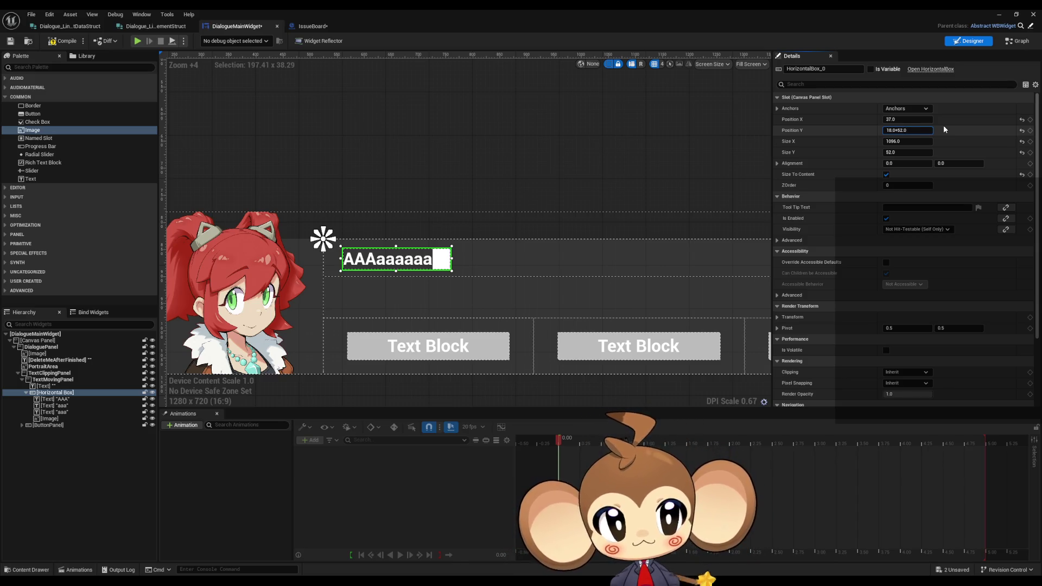
pyautogui.press('Return')
# Set Alignment Y to 1.0, then undo back to Position Y 18.
pyautogui.click(947, 163)
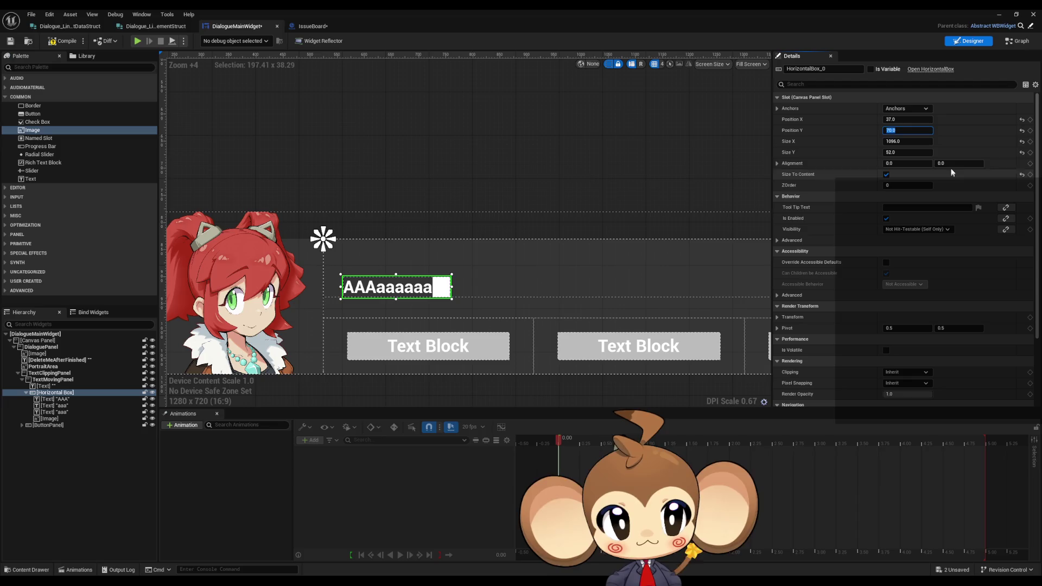
pyautogui.write('1')
pyautogui.press('Return')
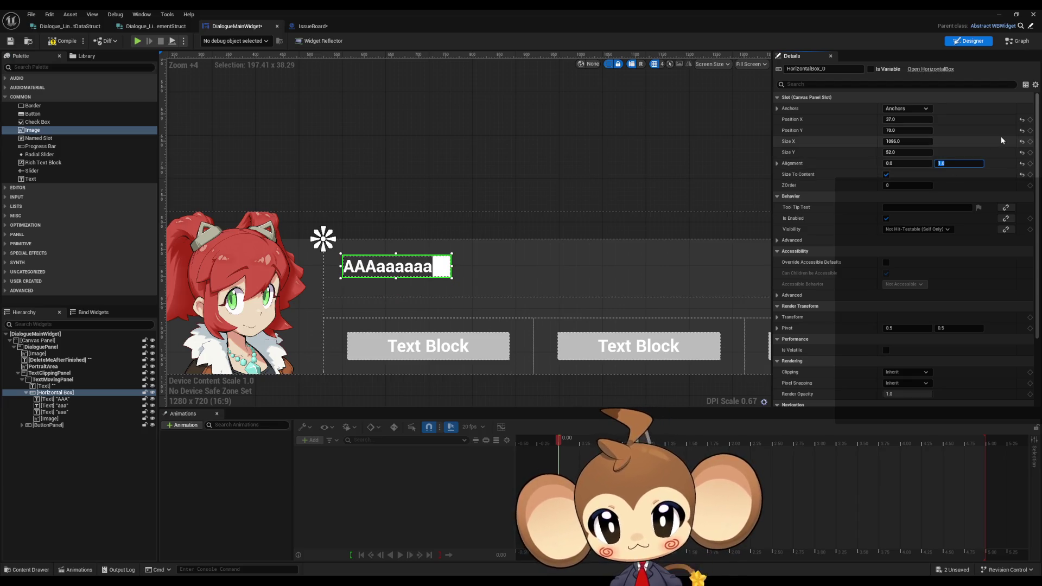
pyautogui.moveTo(490, 247); pyautogui.dragTo(495, 248)
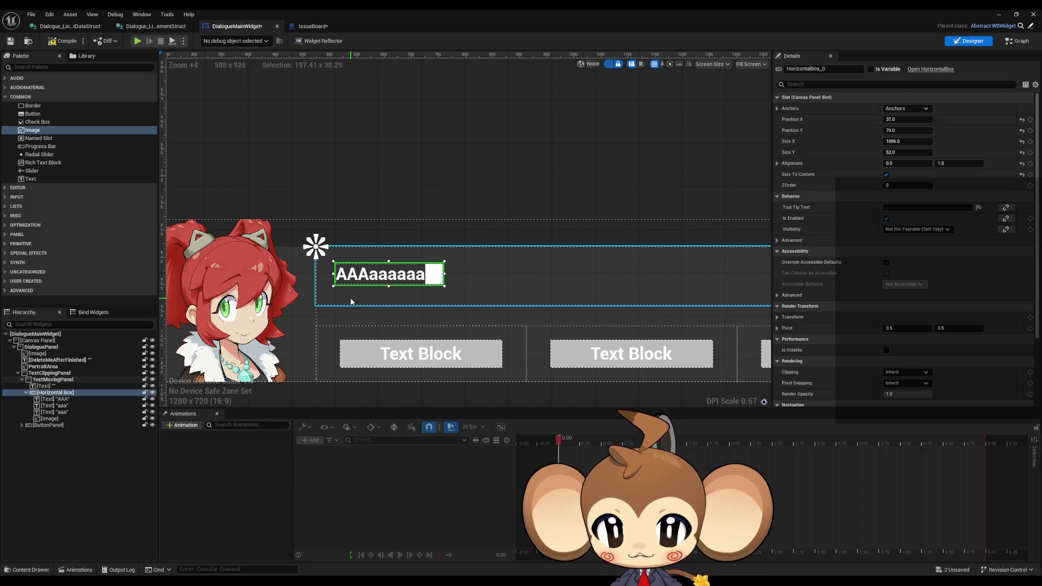
pyautogui.hotkey('ctrl', 'z')
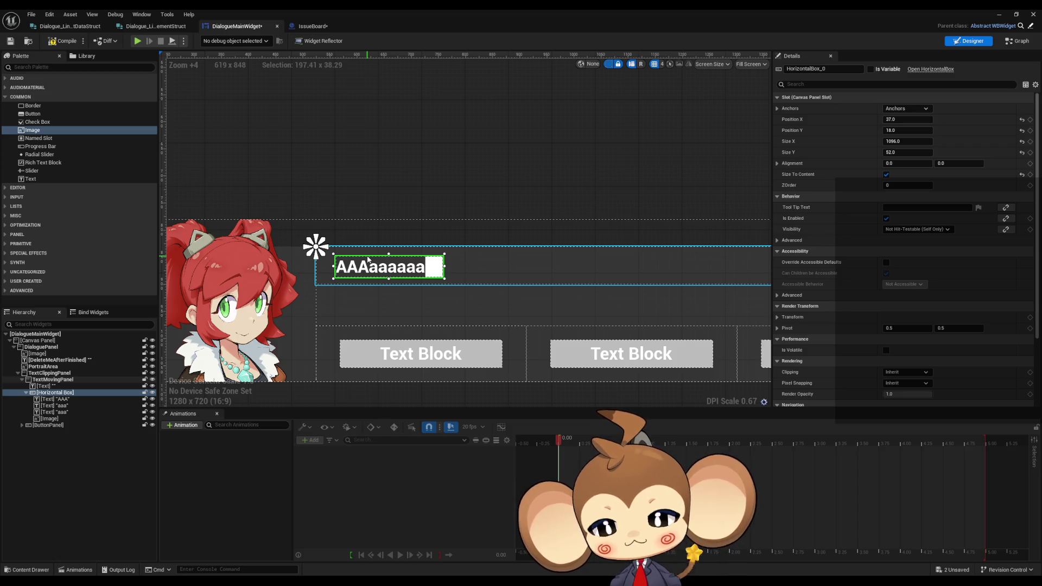
# Uncheck Size To Content on the Horizontal Box so it spans 1096 × 52.
pyautogui.click(73, 398)
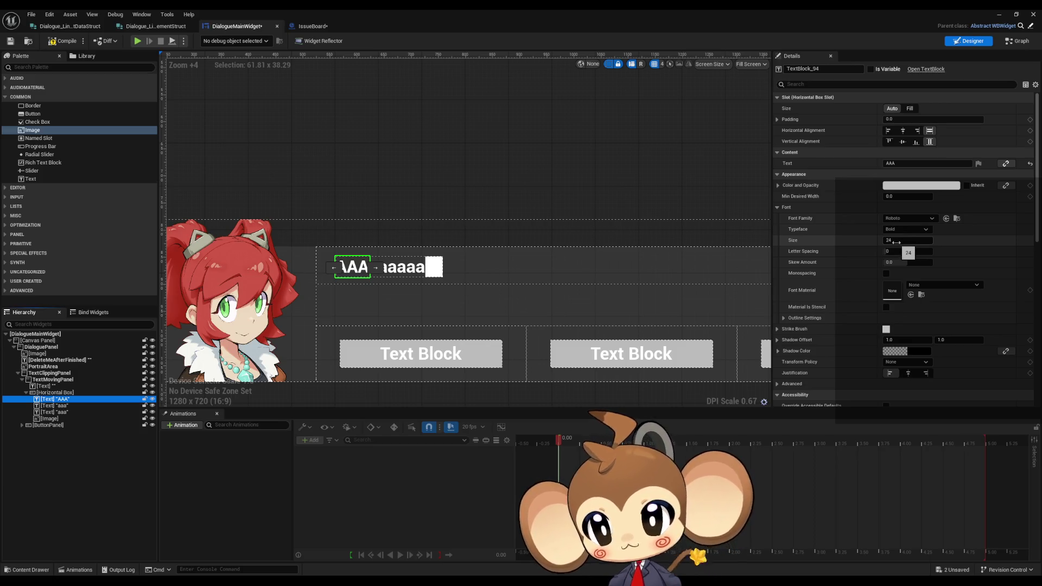
pyautogui.click(62, 393)
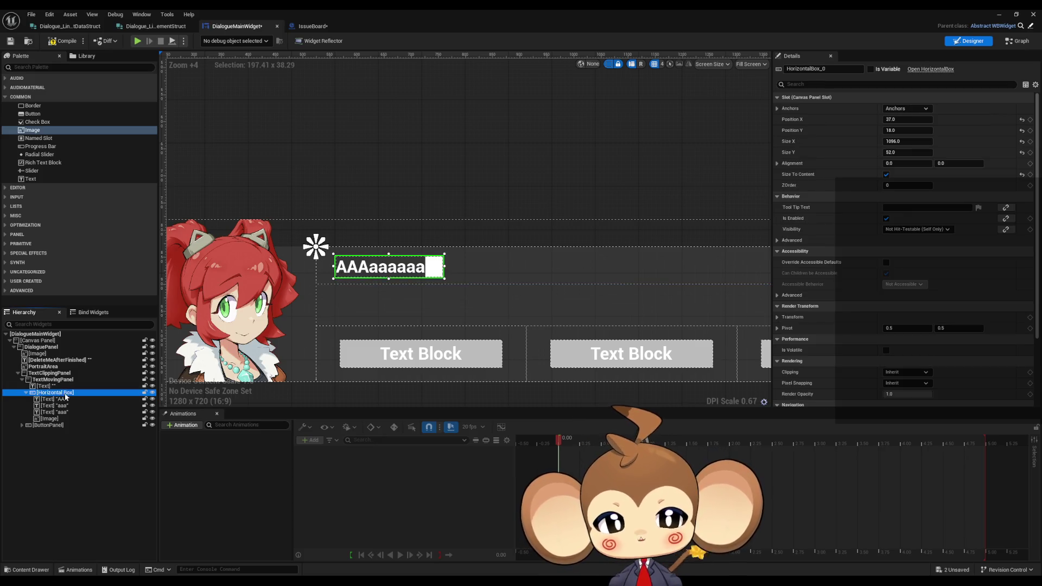
pyautogui.click(885, 175)
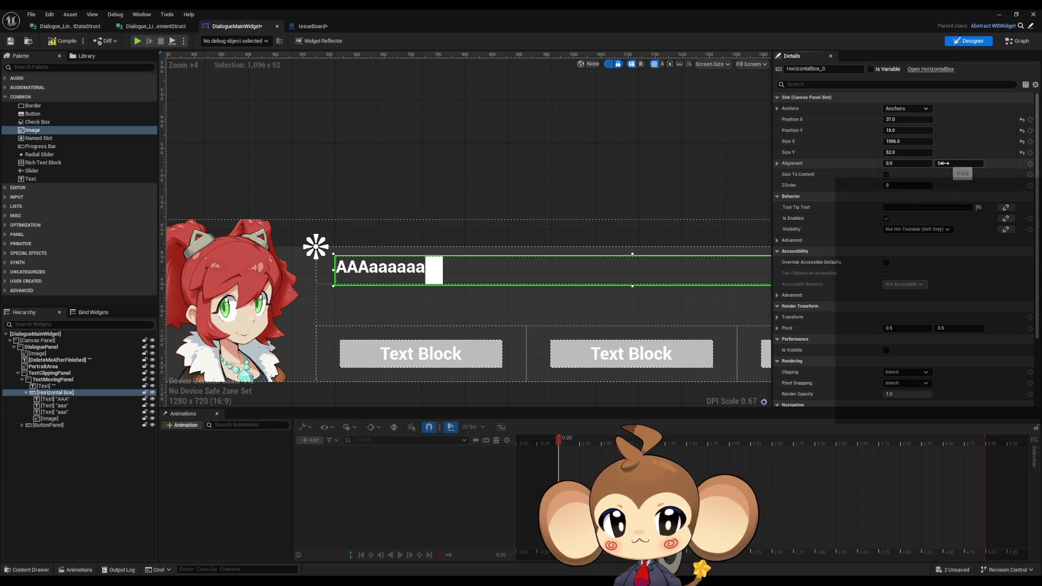
# Set the row box's Alignment Y to 1.0 and Position Y to 70.
pyautogui.click(981, 158)
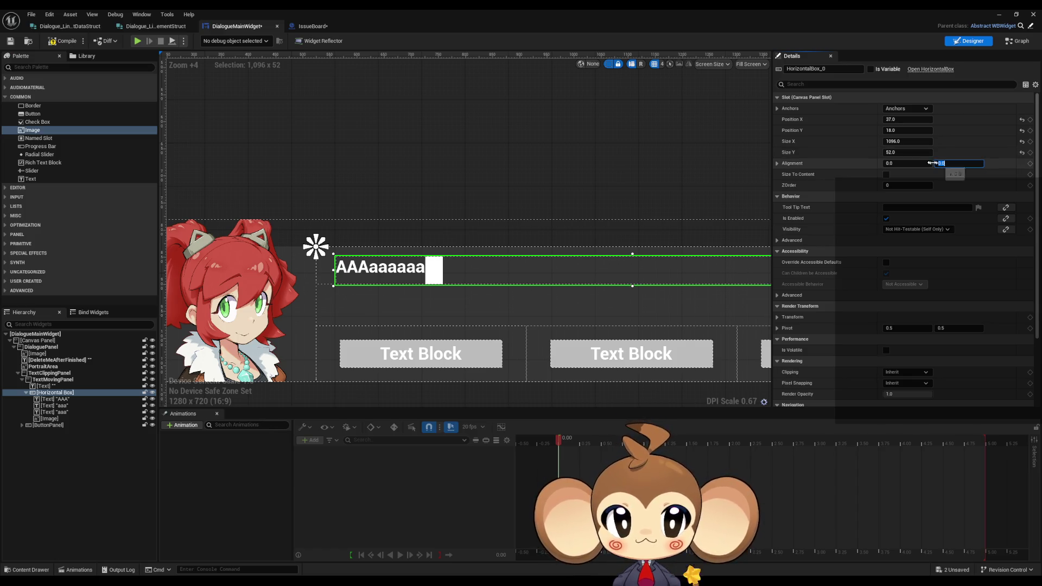
pyautogui.write('1')
pyautogui.press('Return')
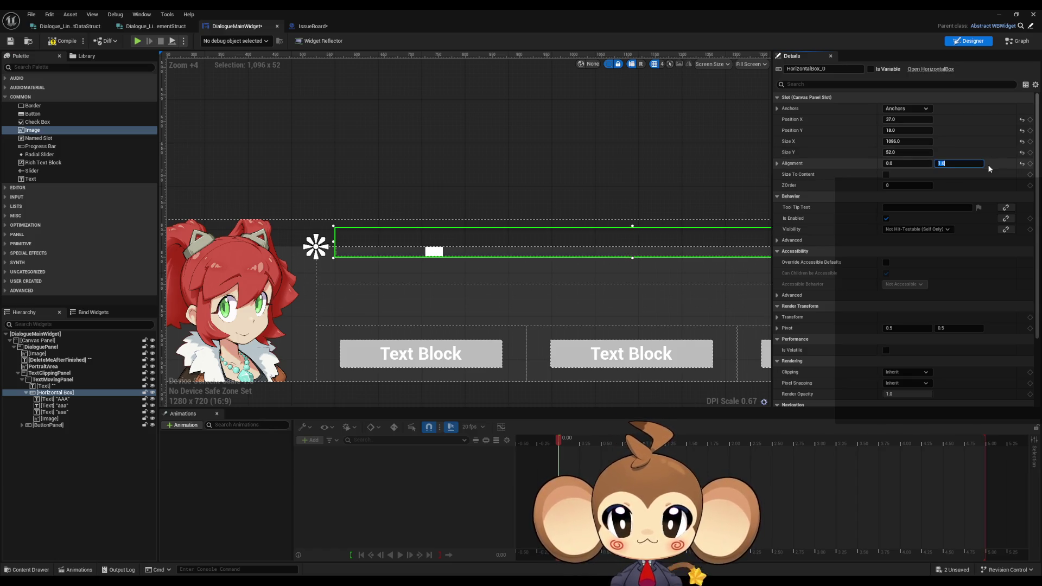
pyautogui.click(912, 129)
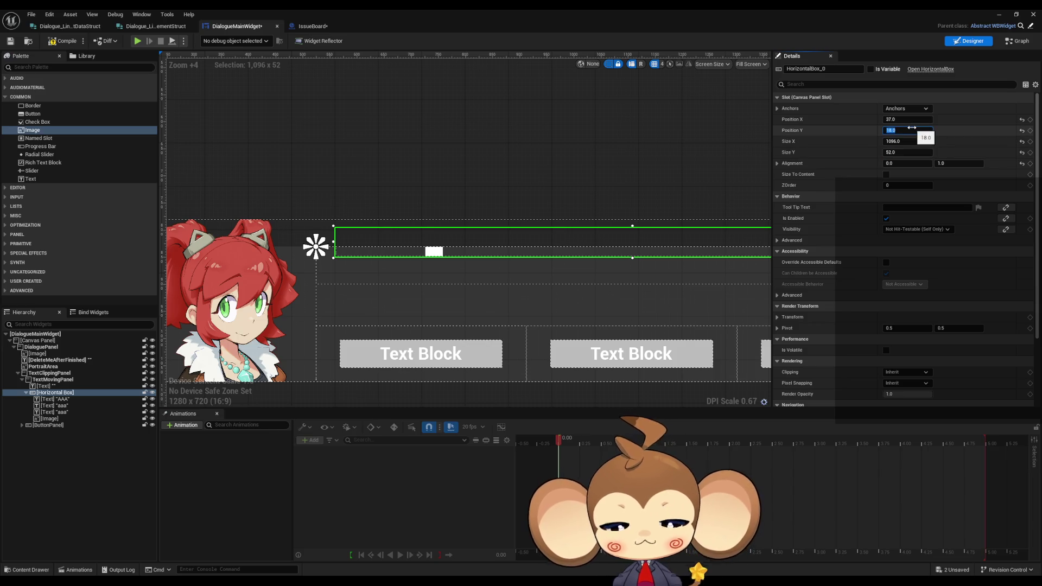
pyautogui.click(911, 127)
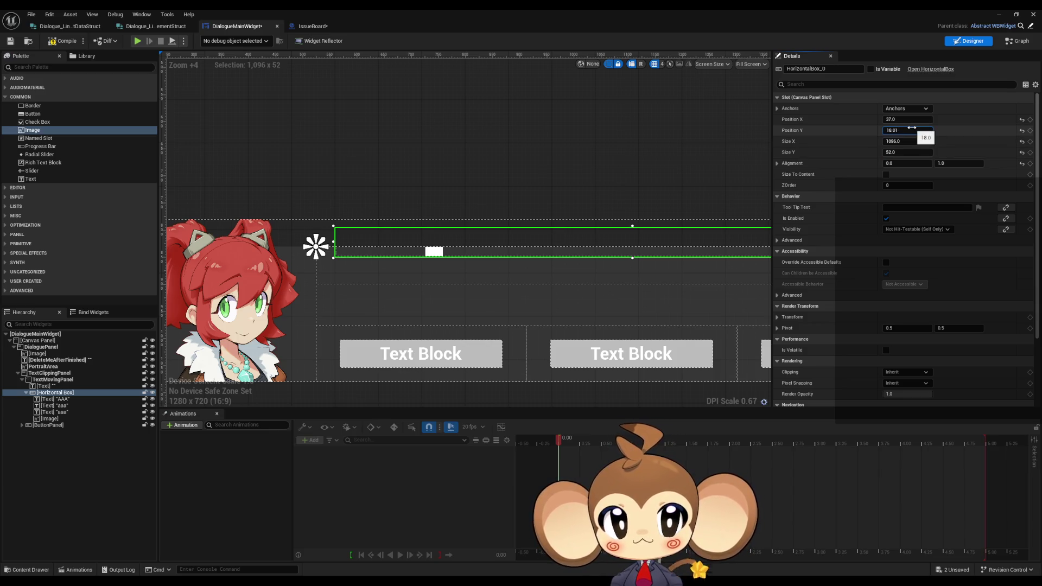
pyautogui.press('BackSpace')
pyautogui.press('BackSpace')
pyautogui.press('BackSpace')
pyautogui.write('70')
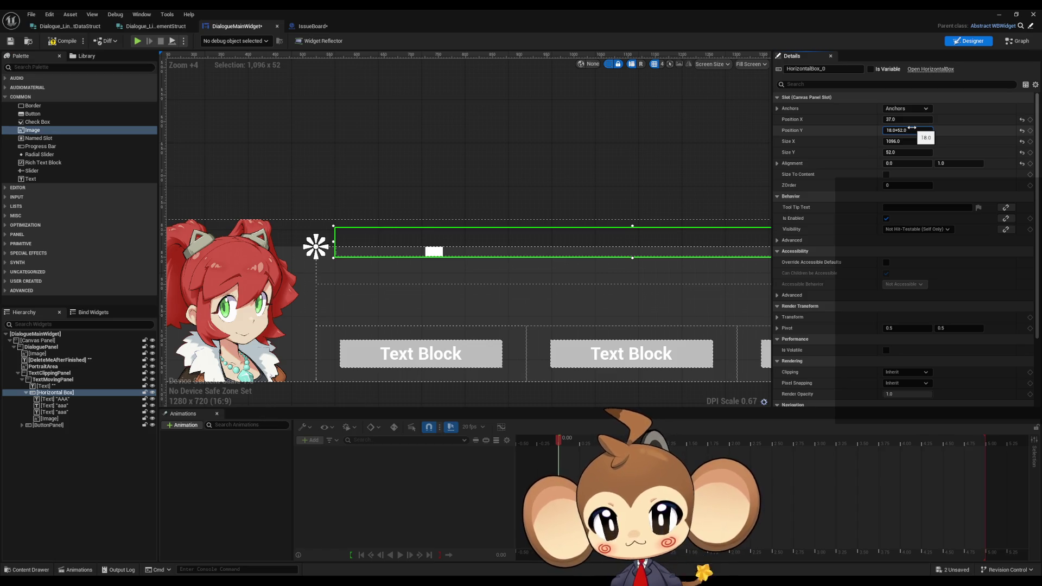
pyautogui.press('Return')
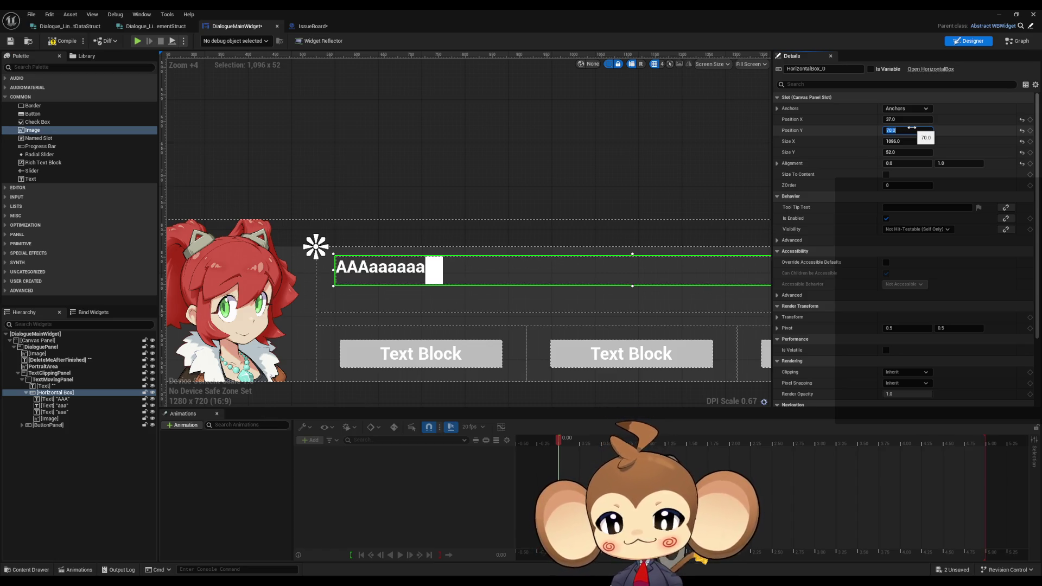